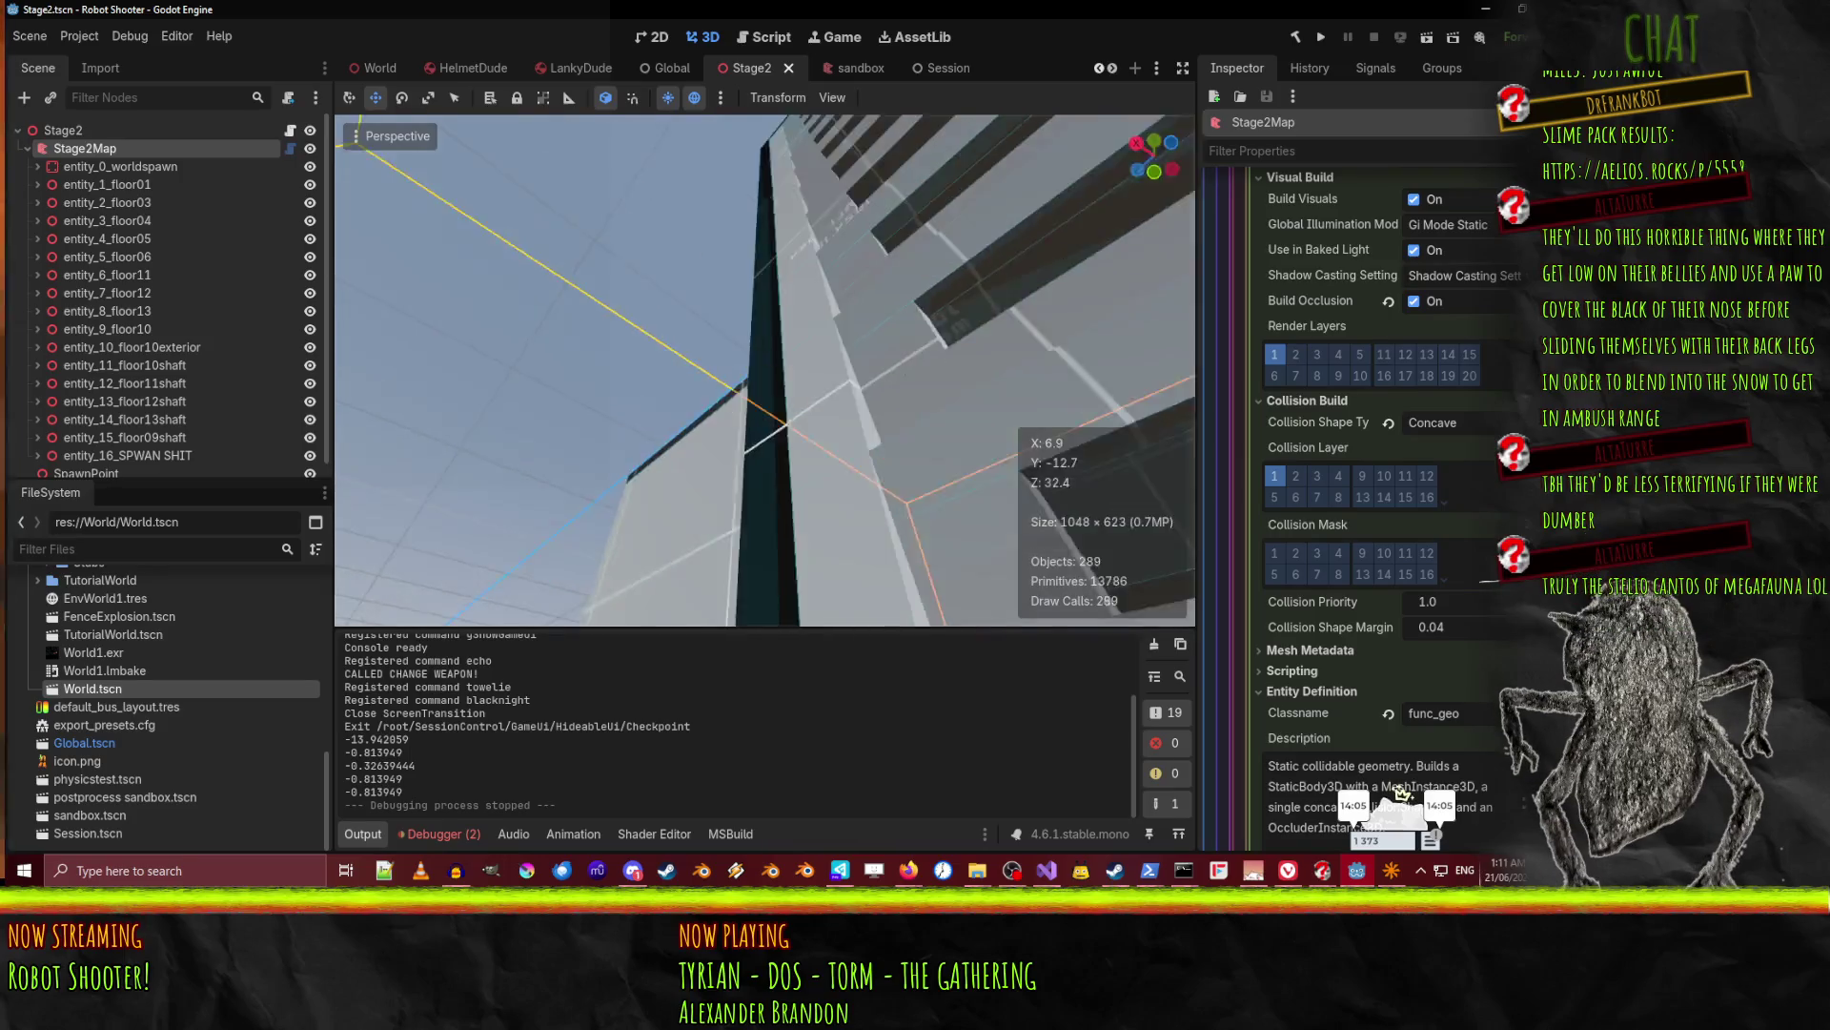
Fly through the Stage2 tower in freelook and select the floor10exterior mesh.
key("w")
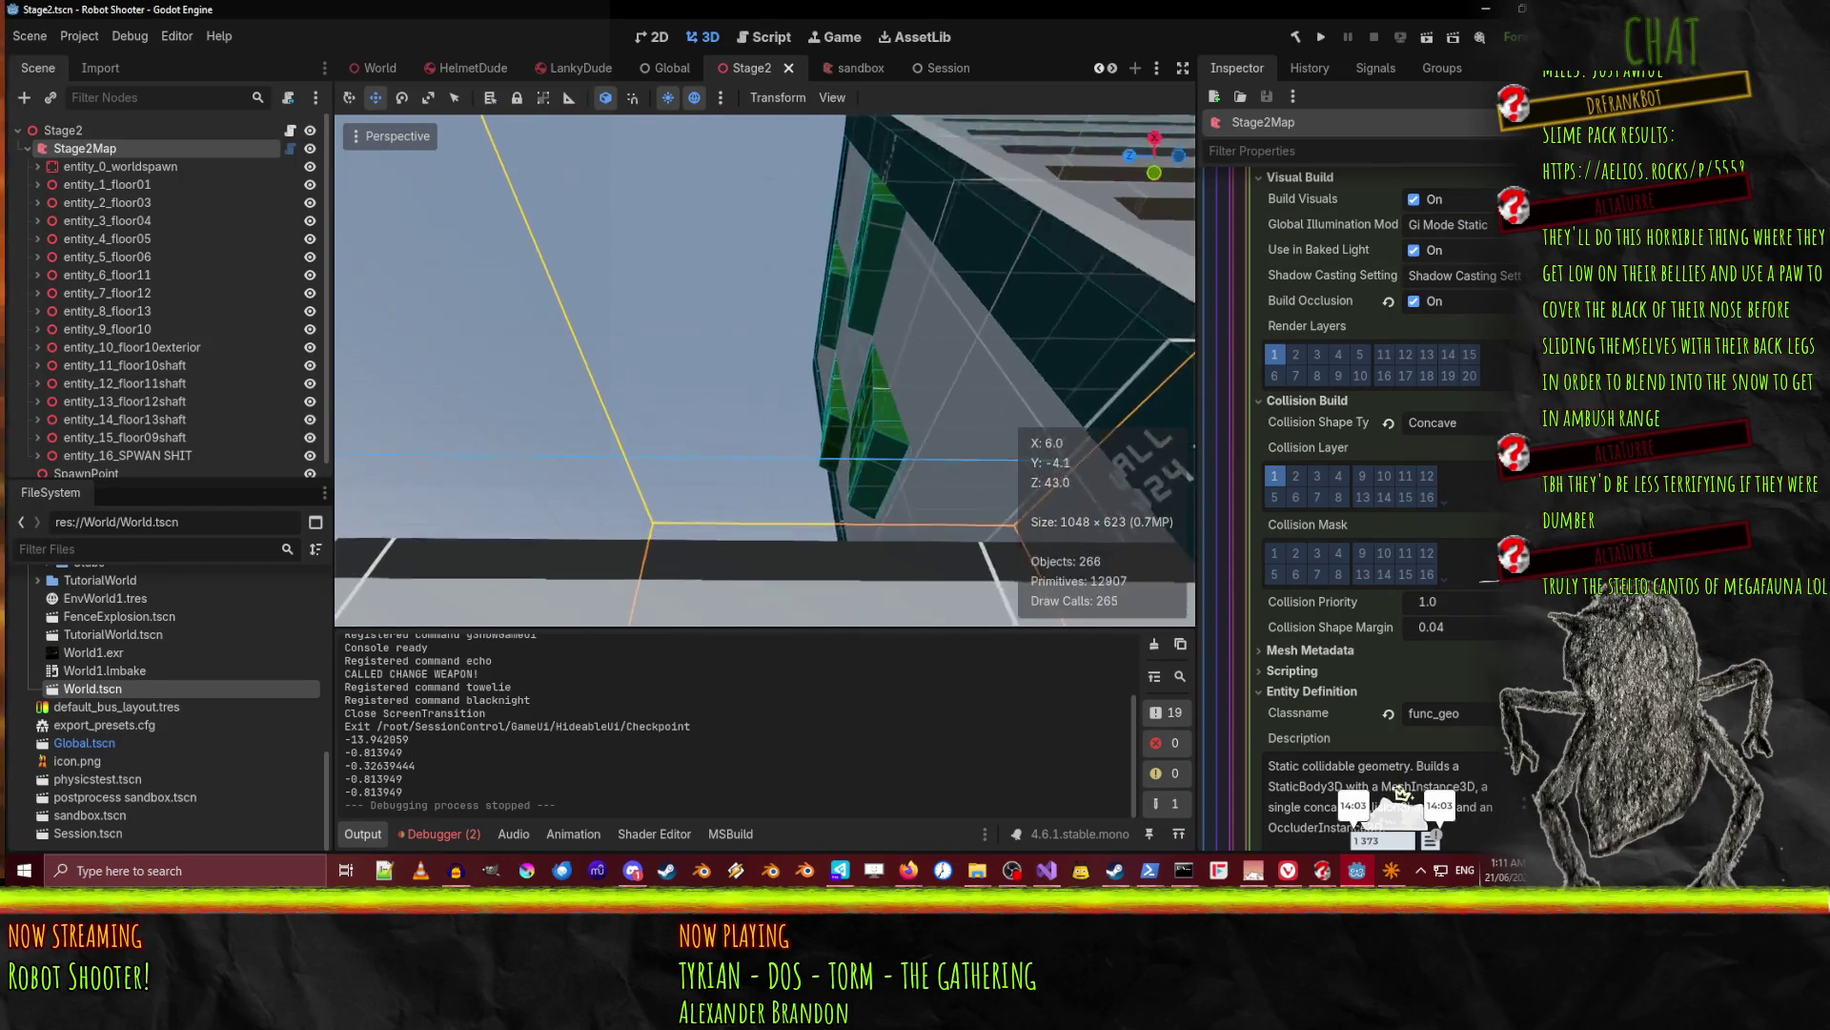
key("w")
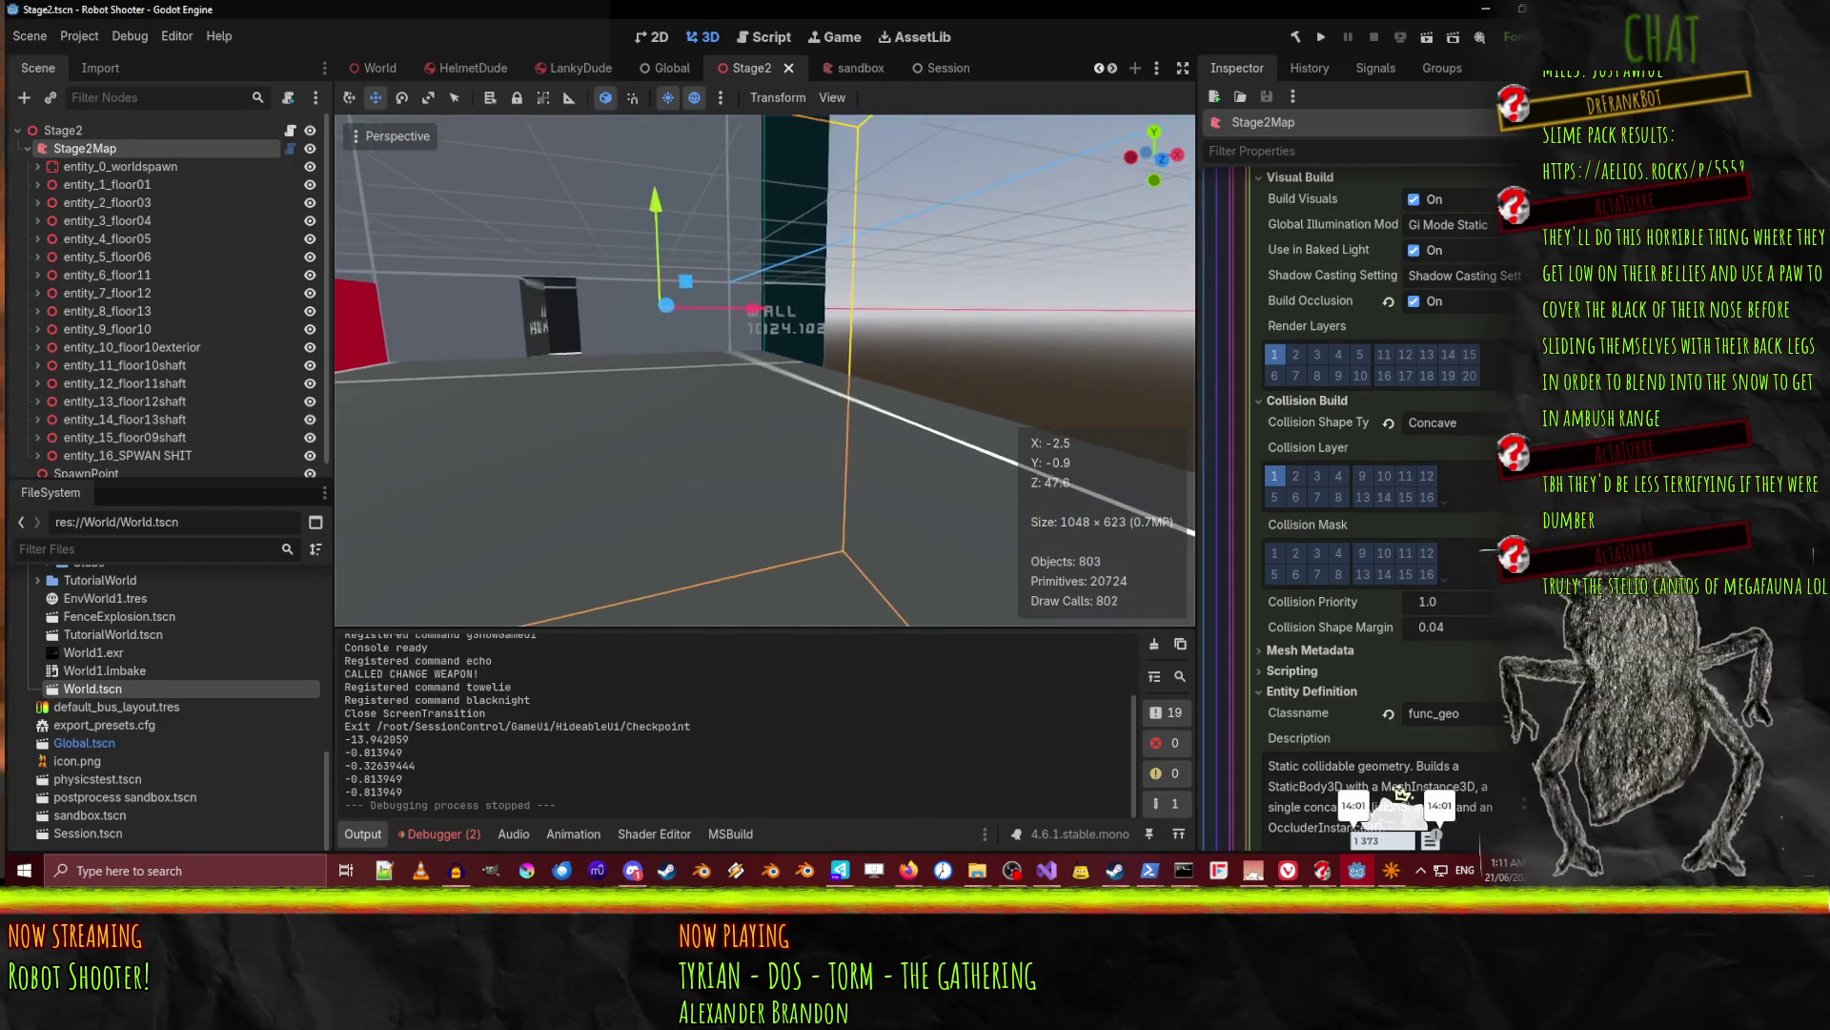
key("w")
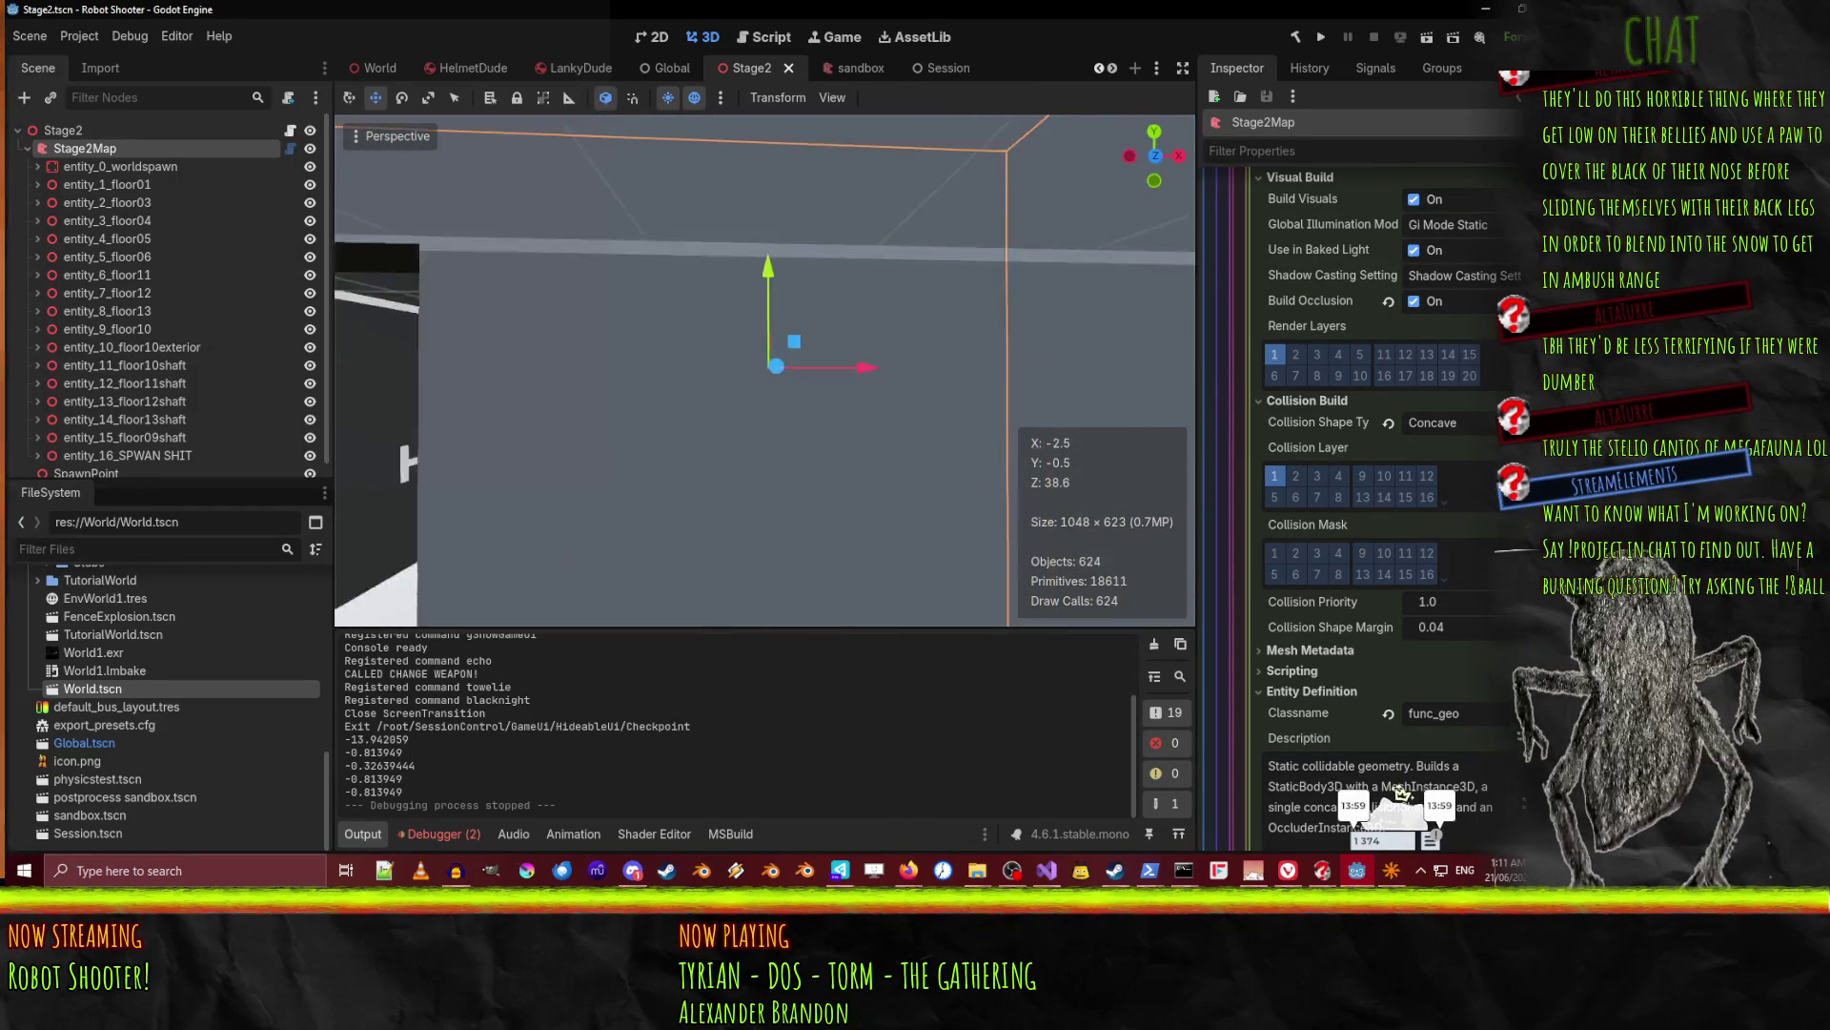
key("w")
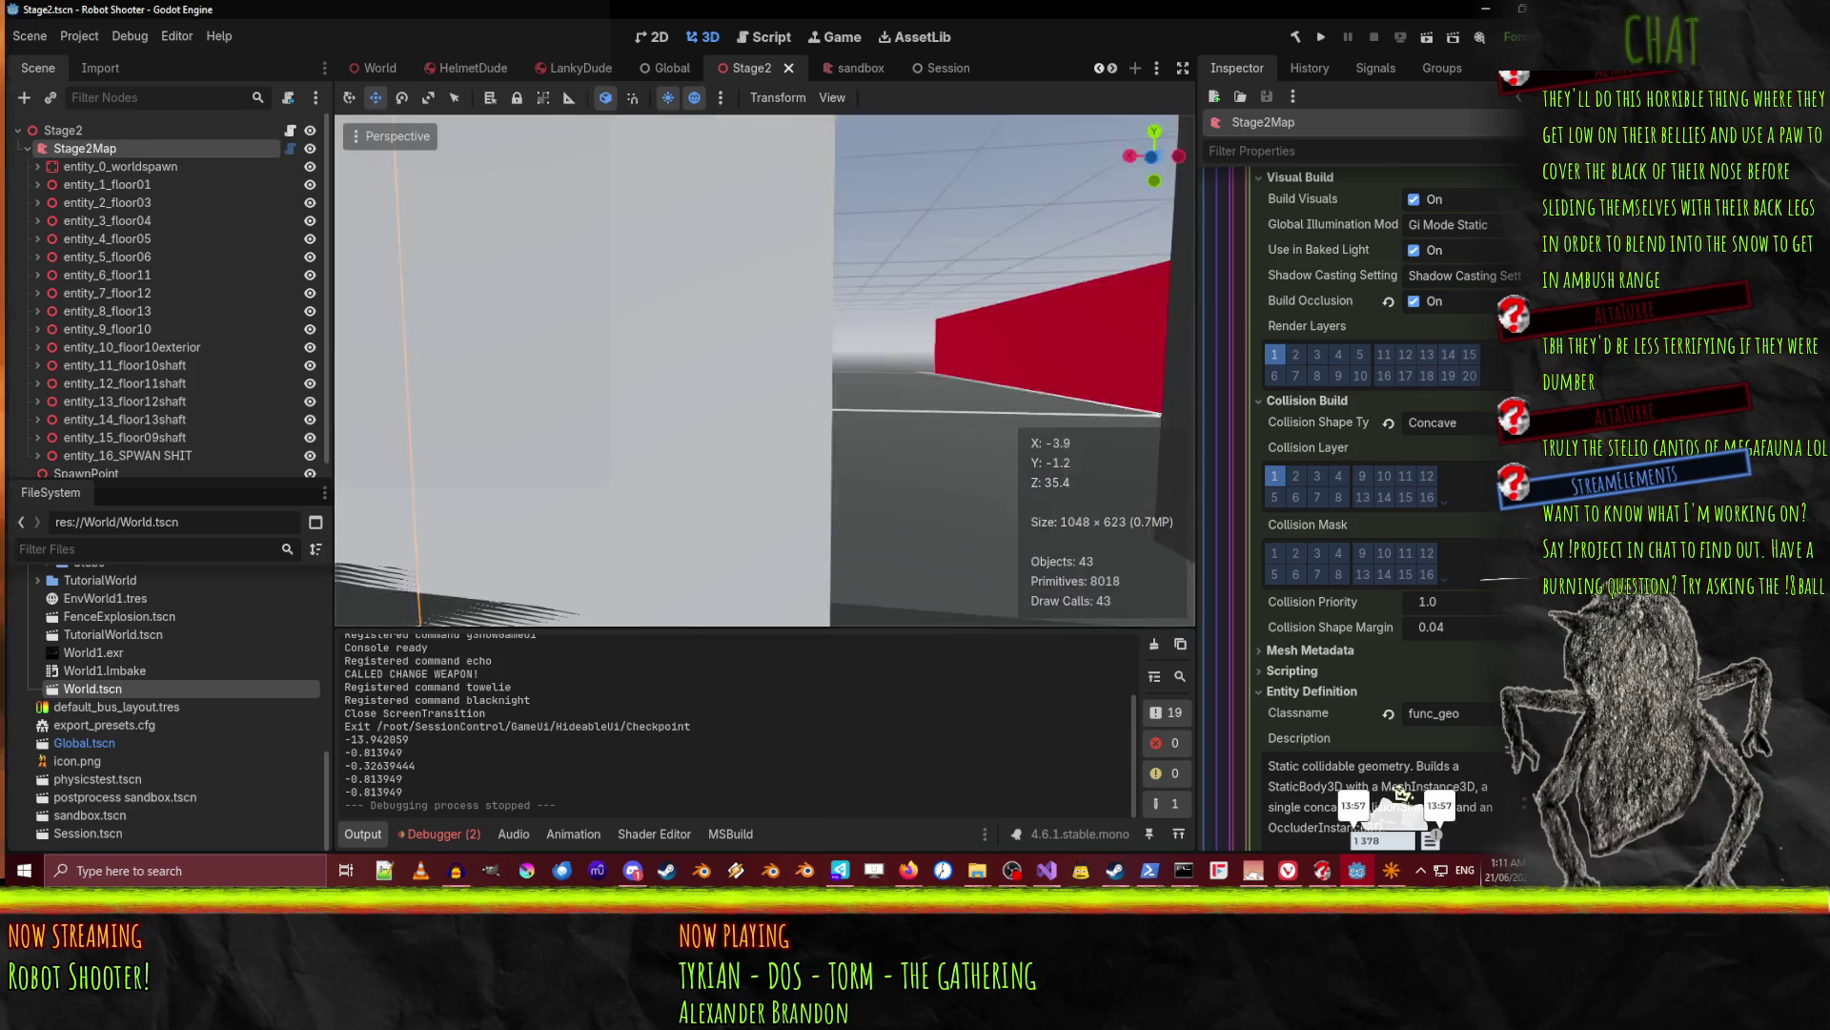
left_click(736, 441)
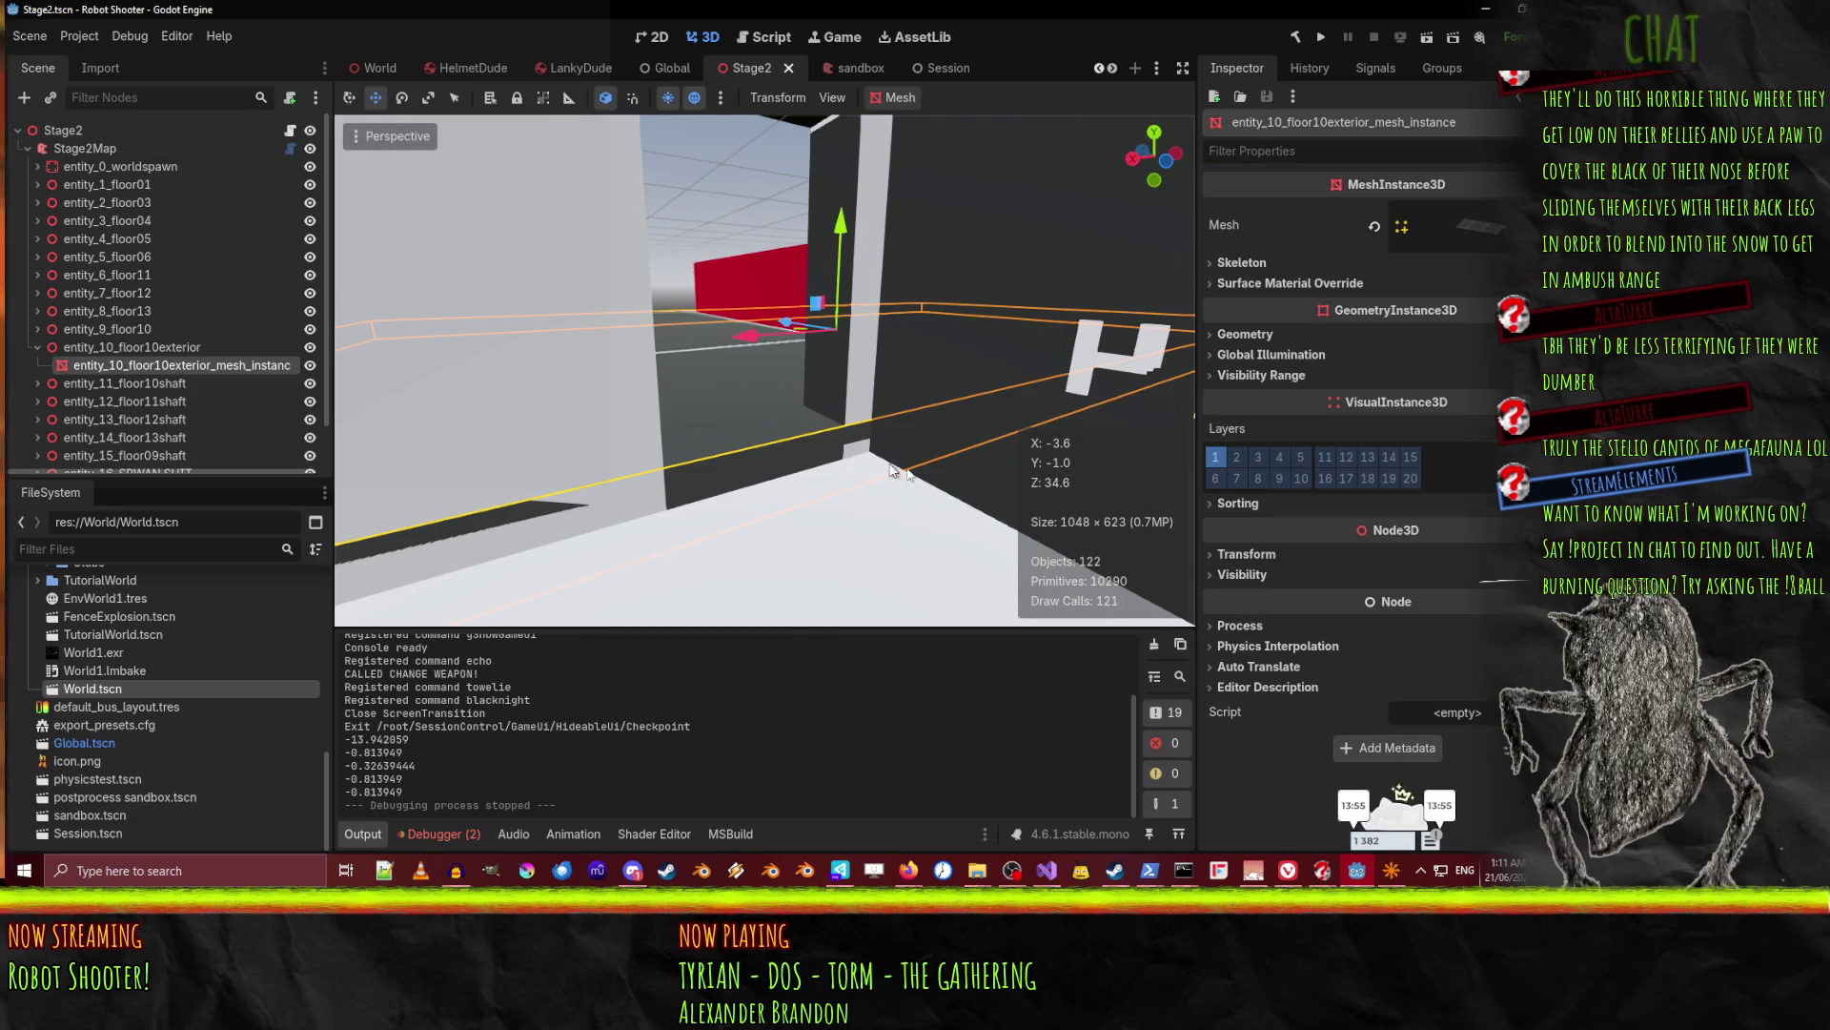
Adjust the view around the floor, then switch to stage2.map in NetRadiant.
key("KP_6")
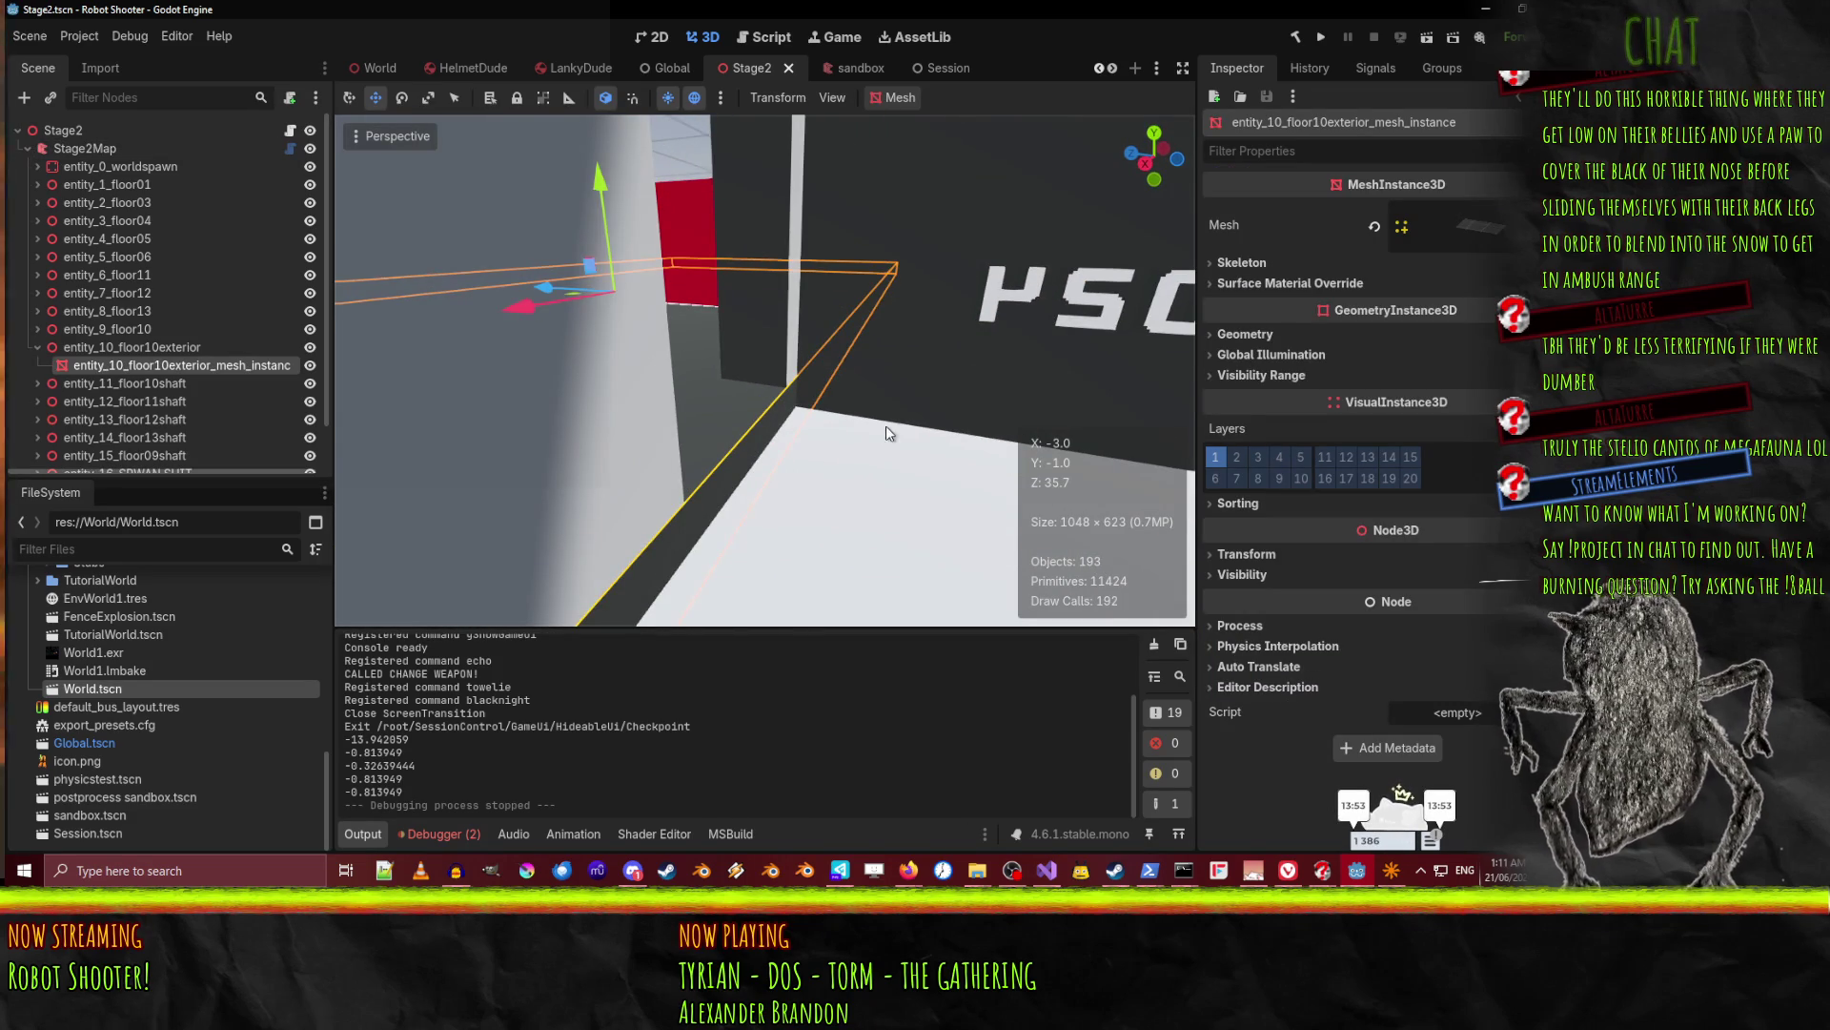
key("KP_6")
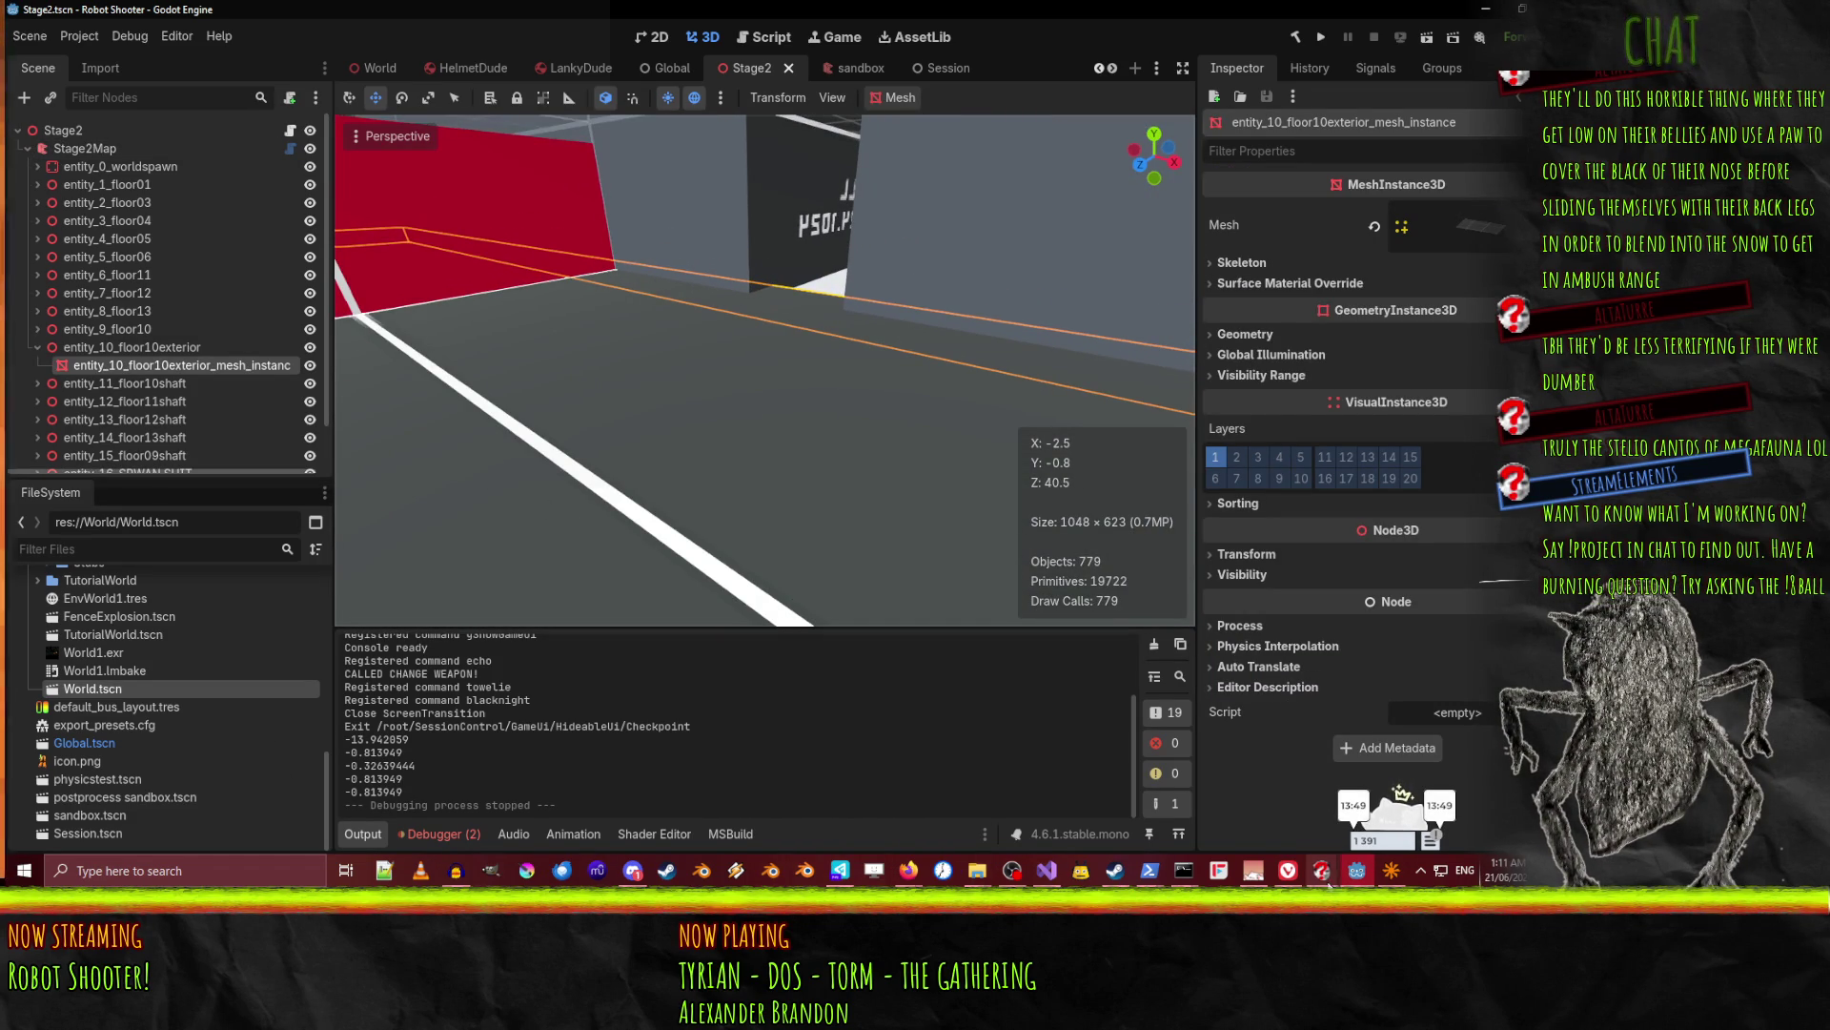
key("alt+Tab")
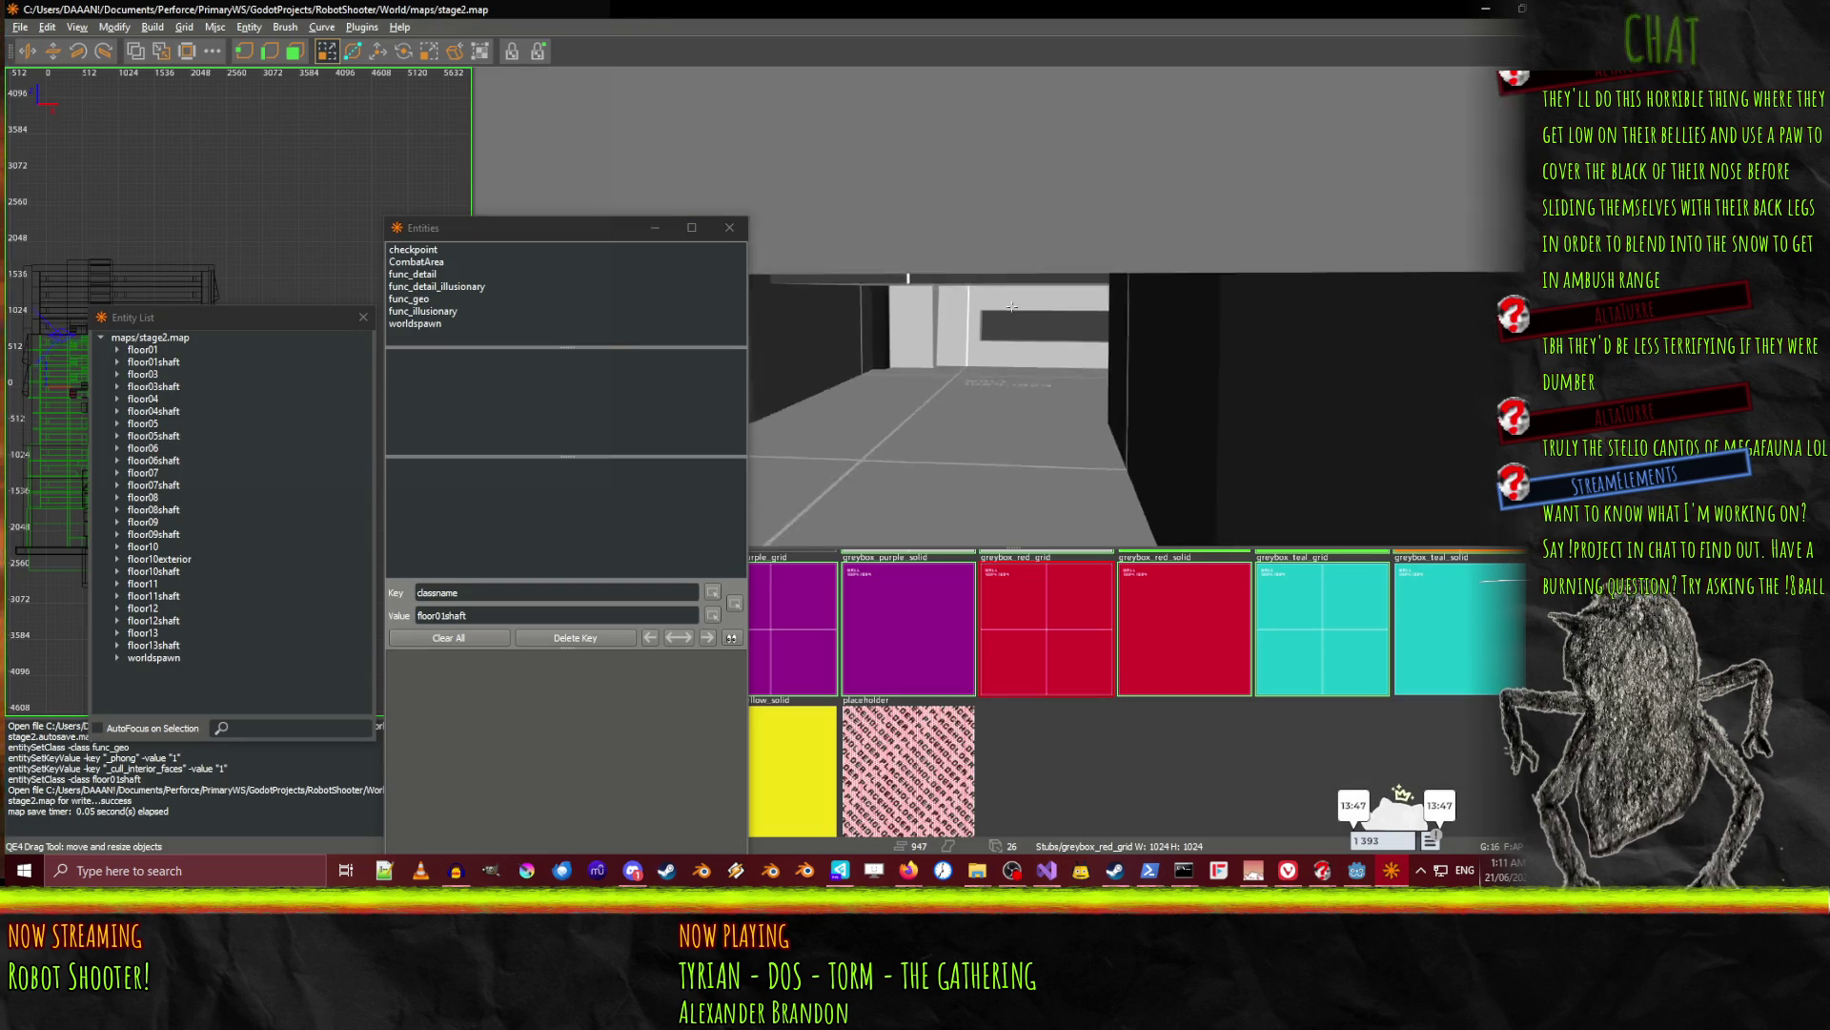
Select the floor10exterior floor brush and grab its edge along the wall.
key("w")
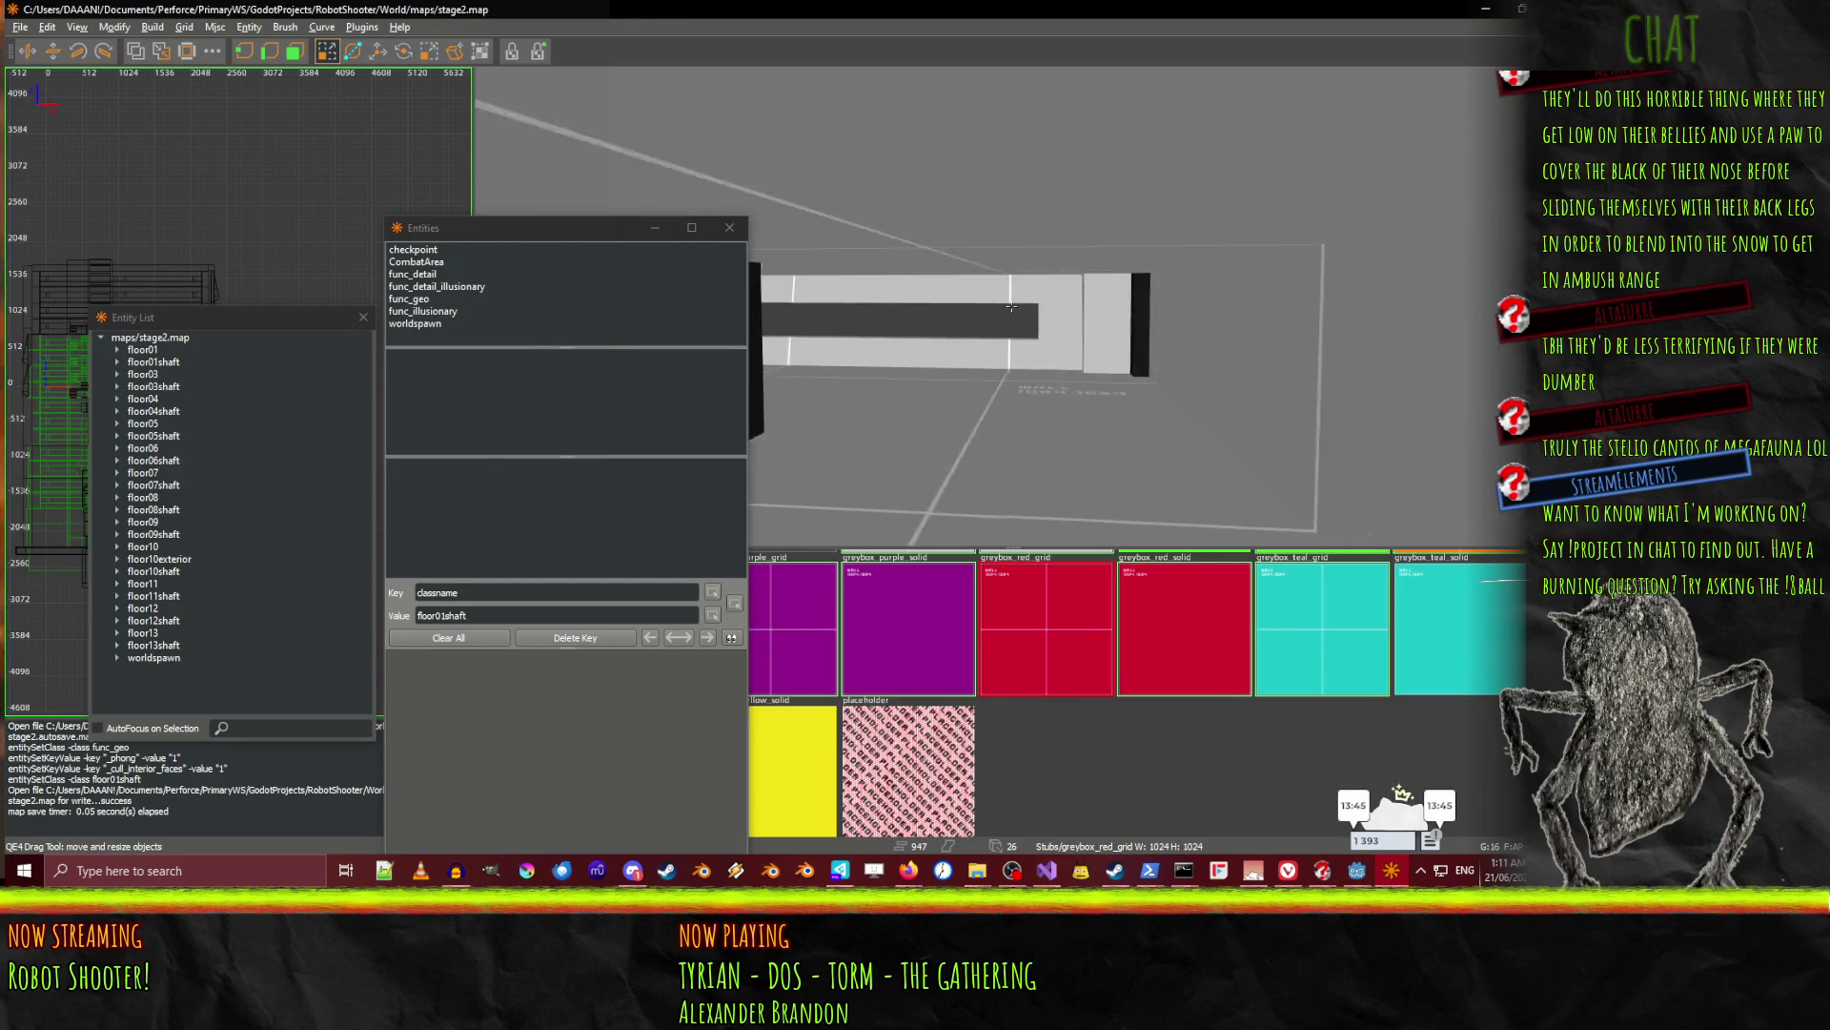
key("w")
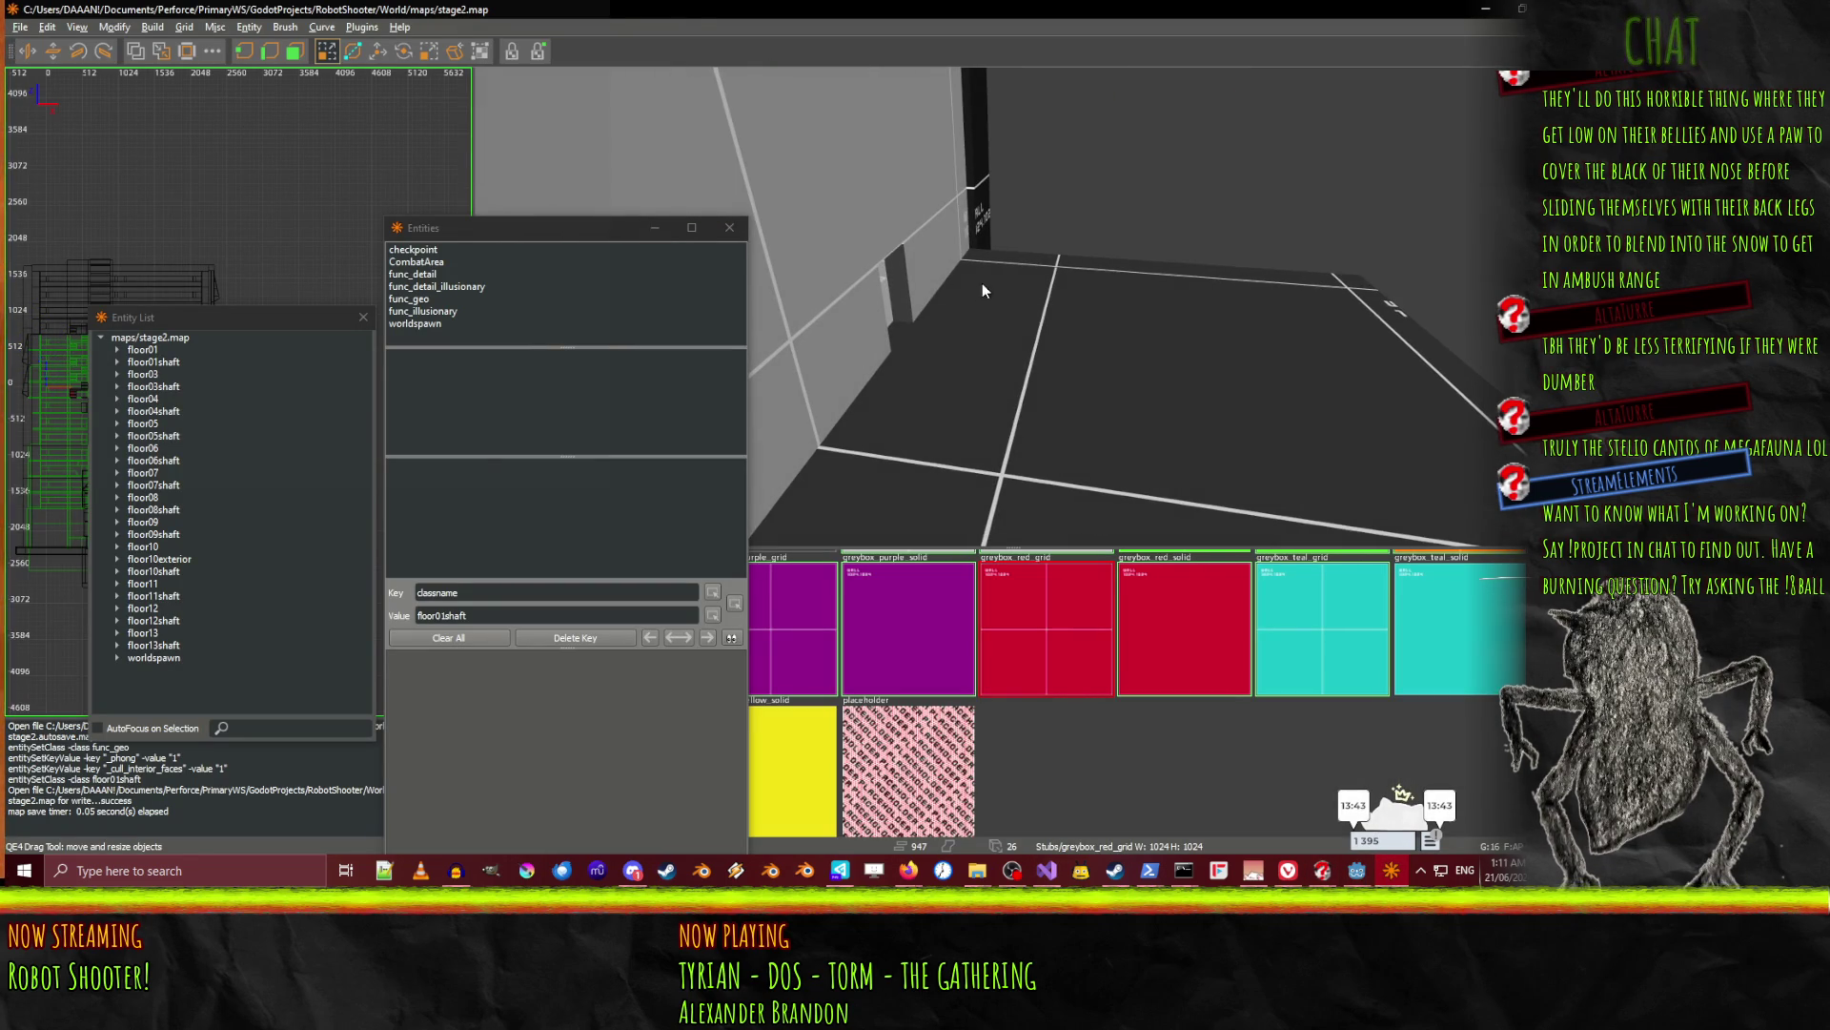
left_click(1011, 306)
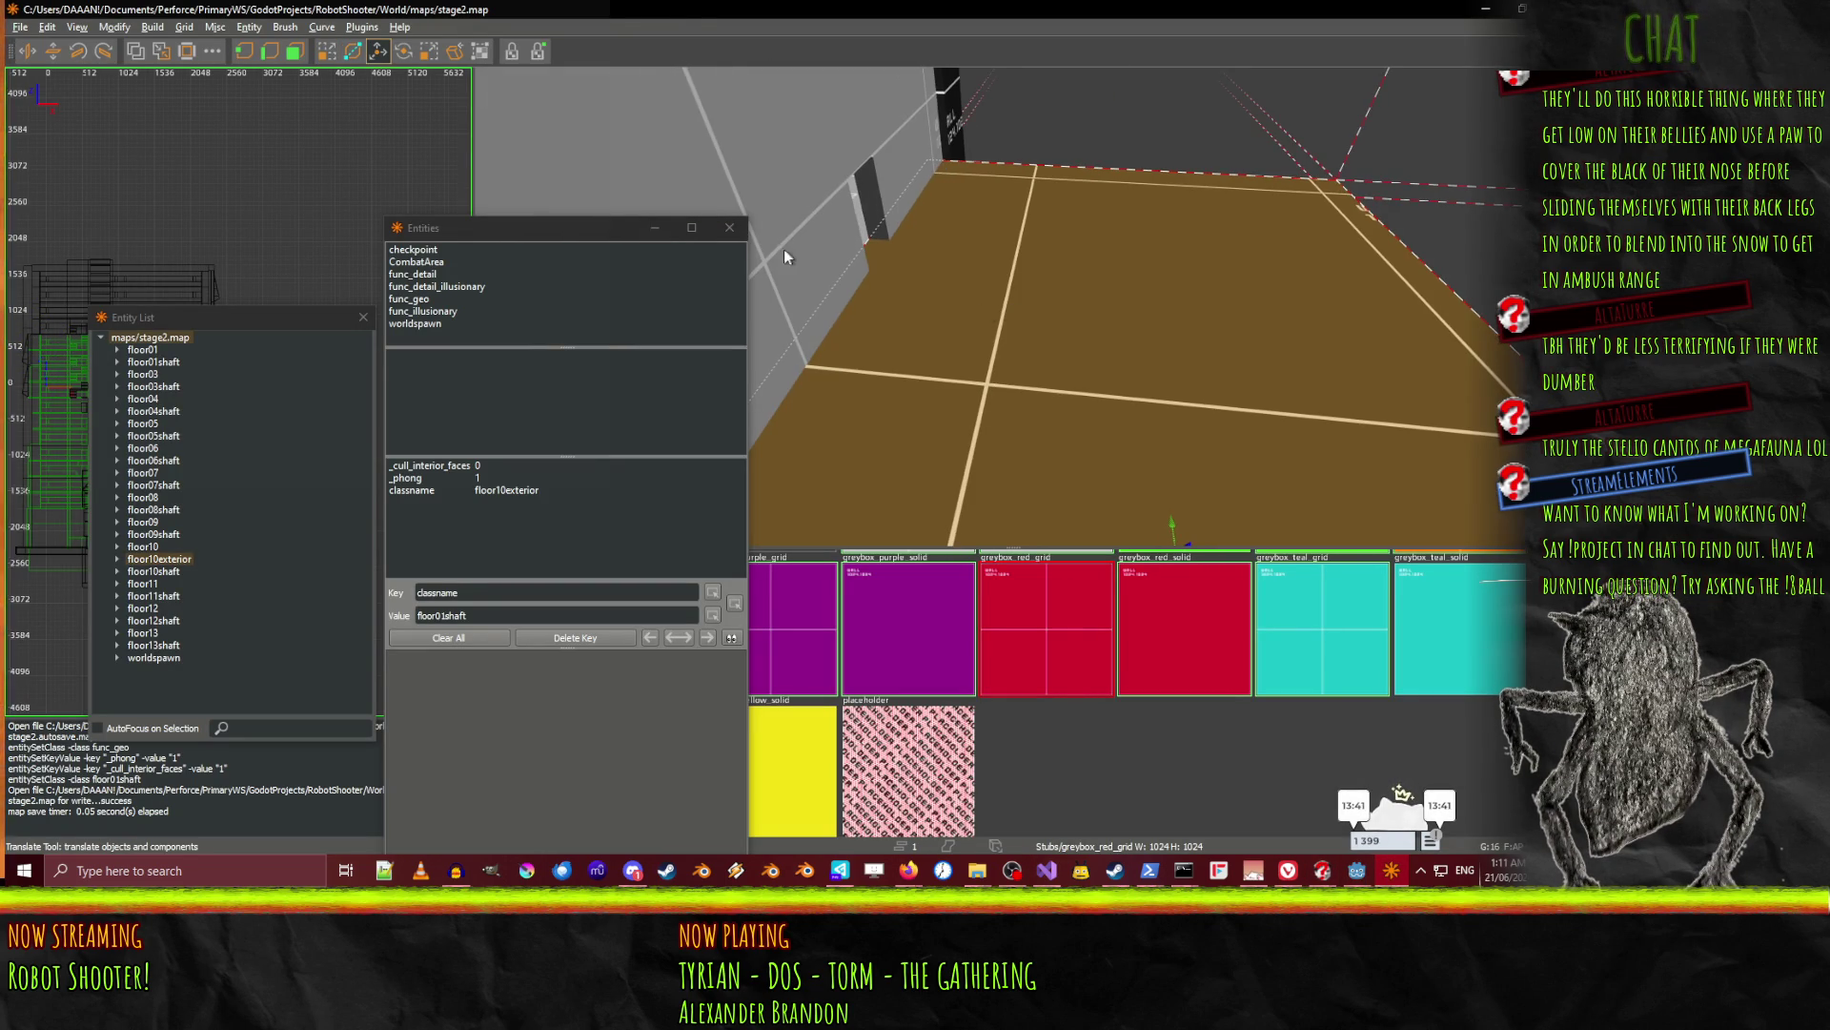
key("a")
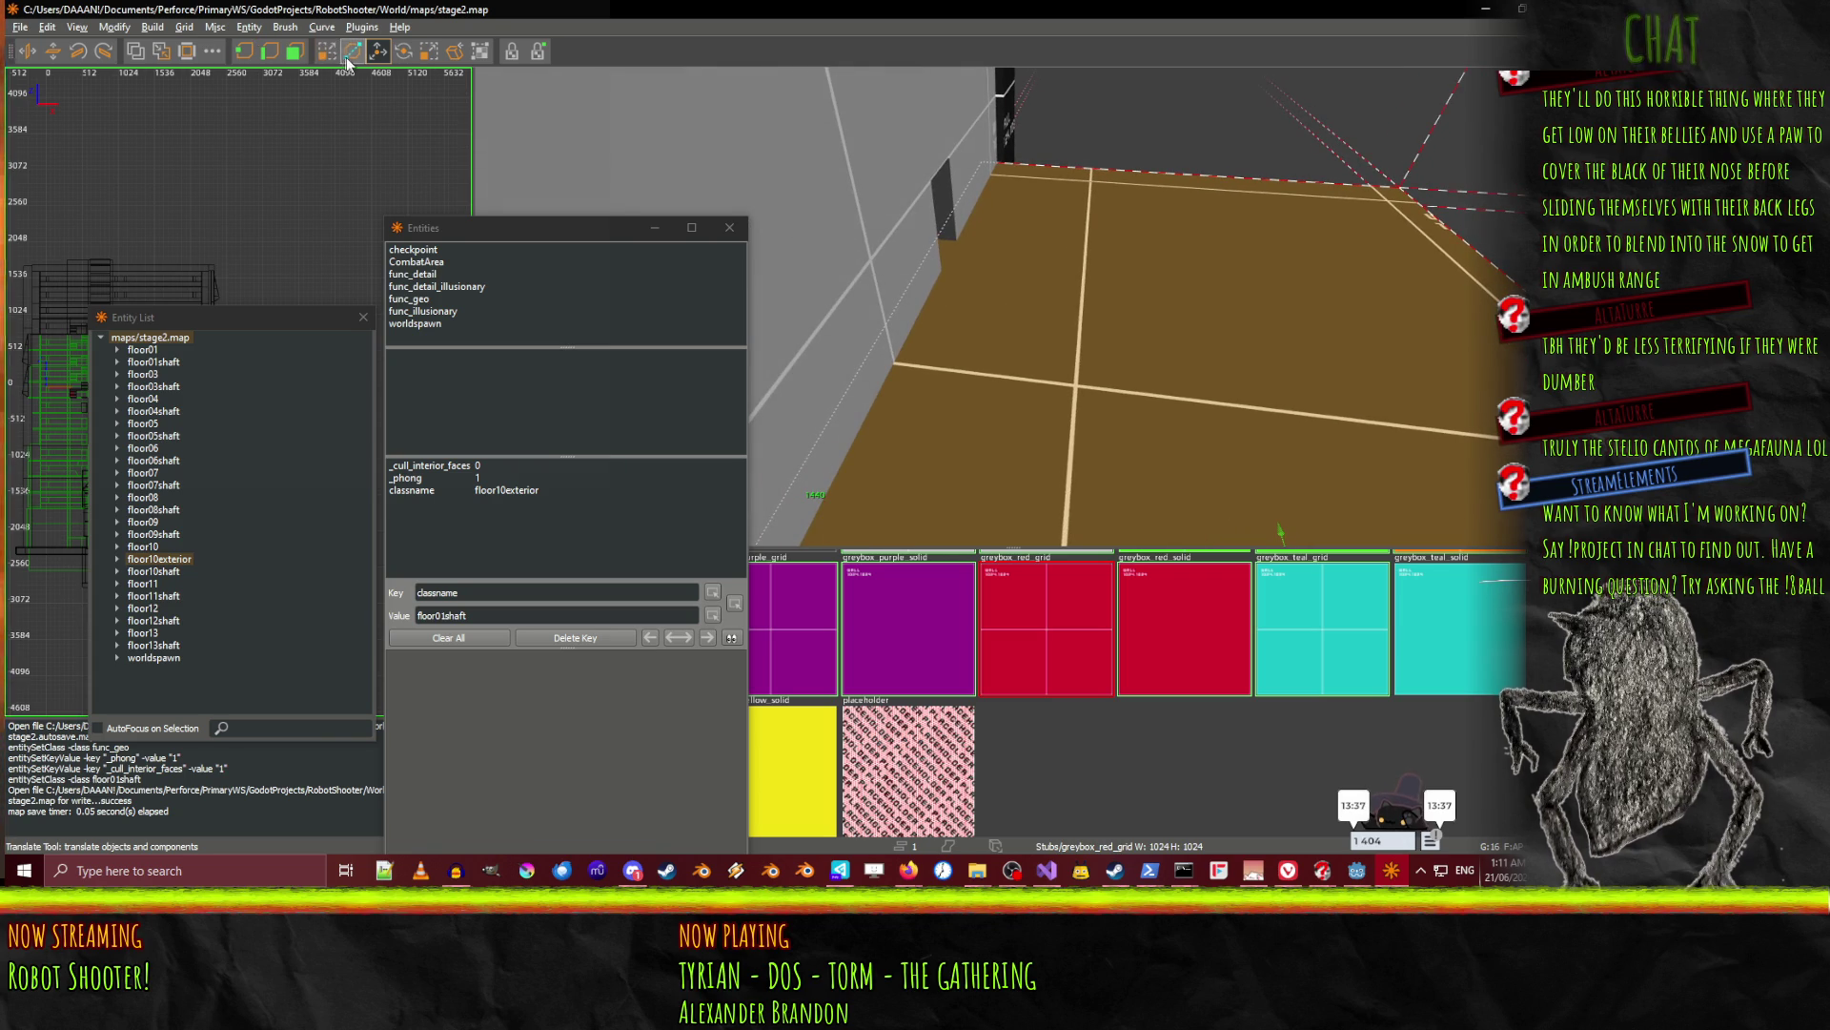
left_click(832, 252, "shift")
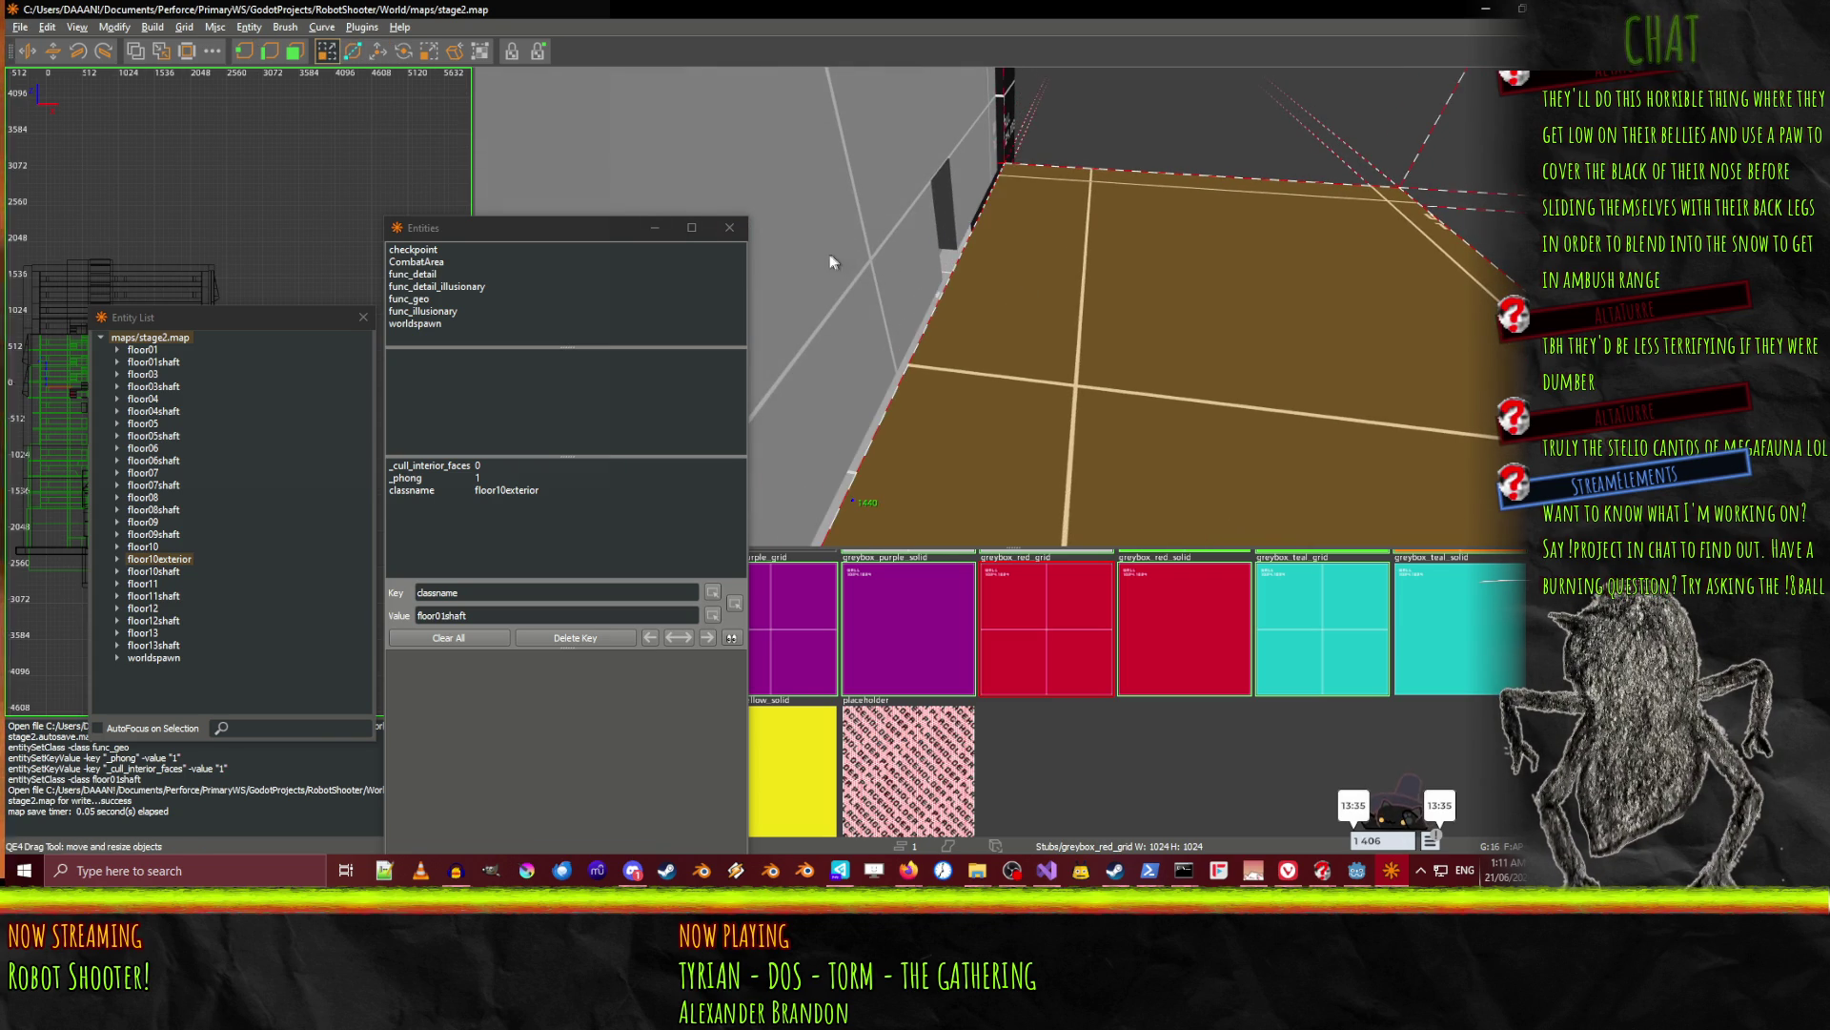
Free-look over to the brown stairs and undo the accidental brush resizes.
right_click(808, 250)
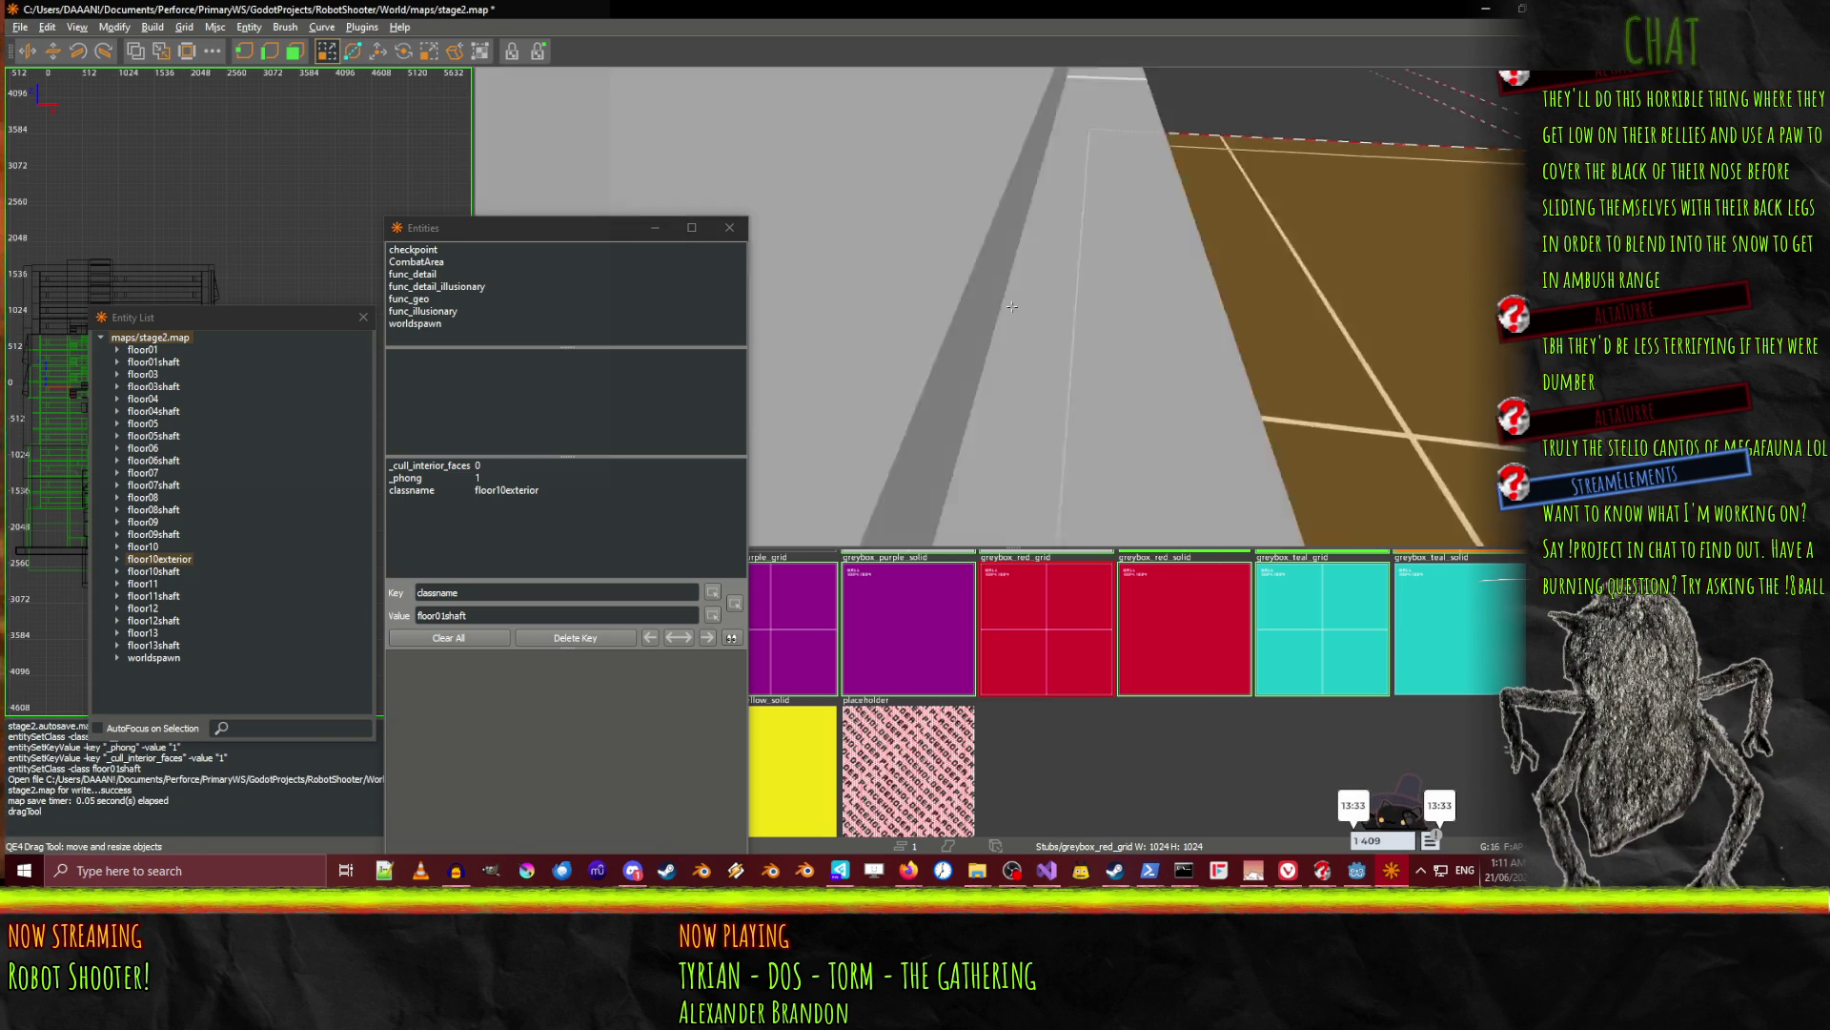
key("w")
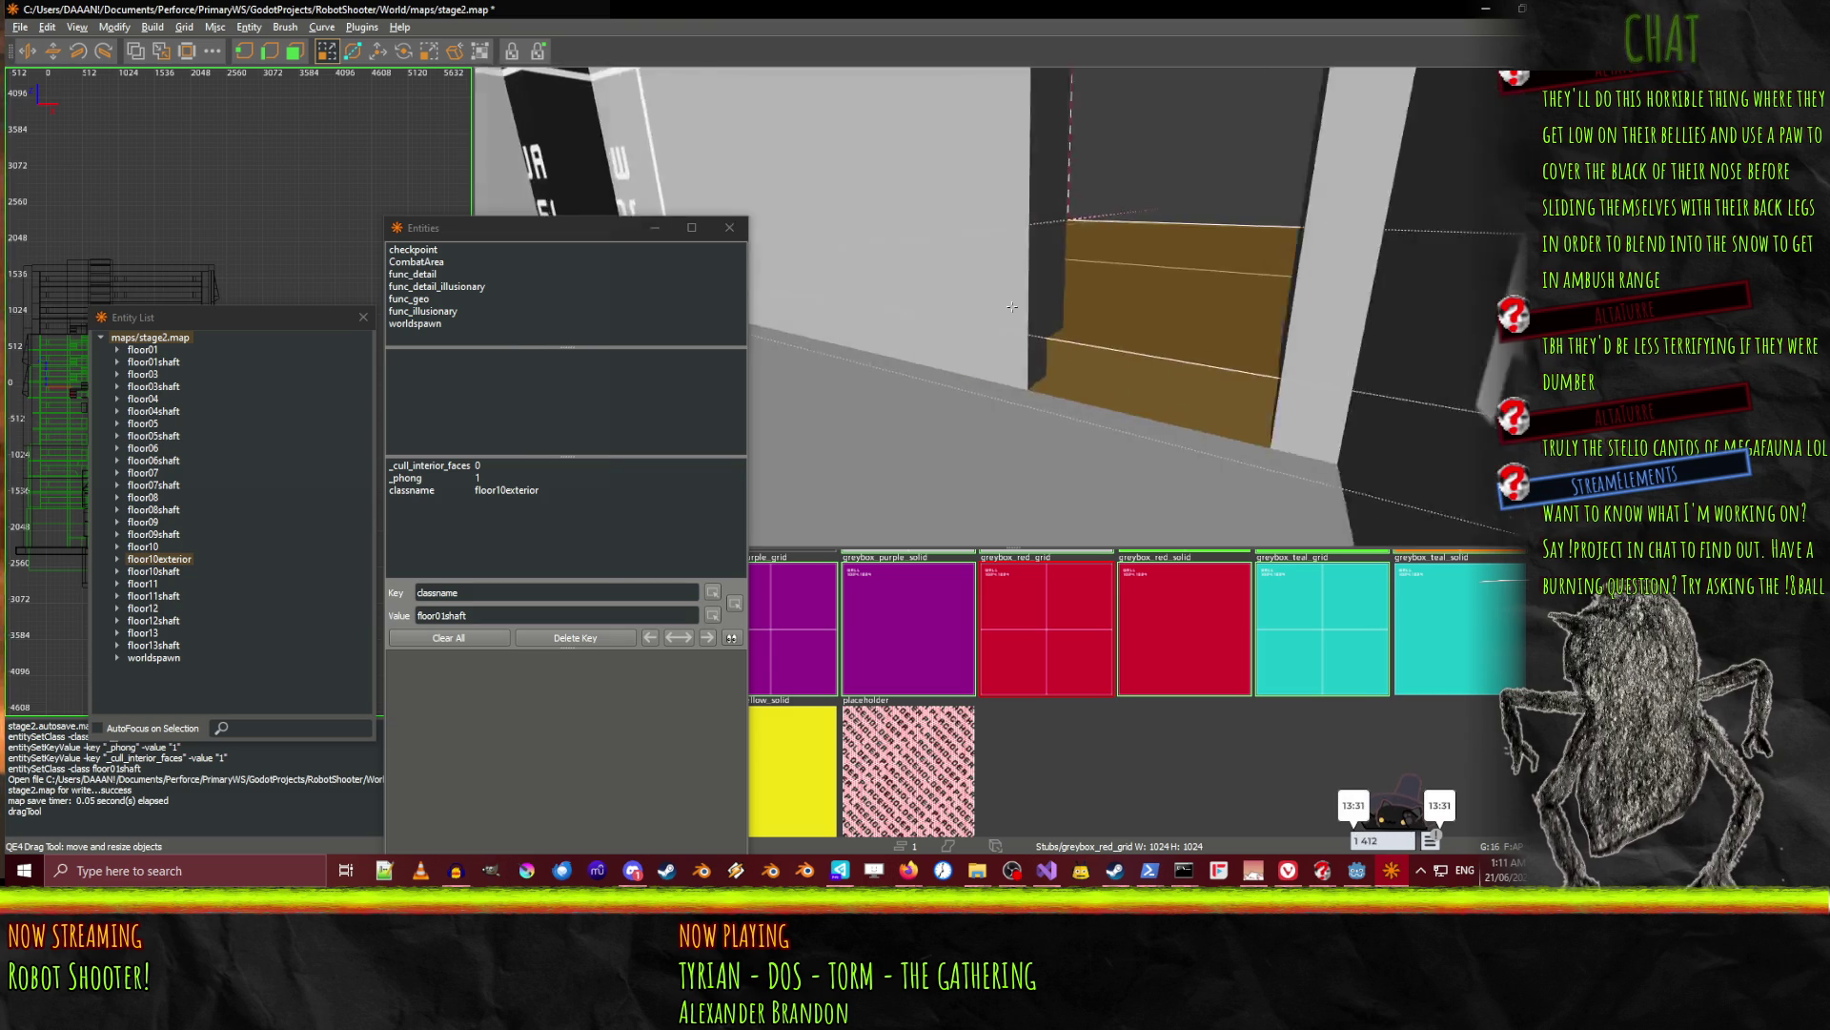
right_click(1011, 306)
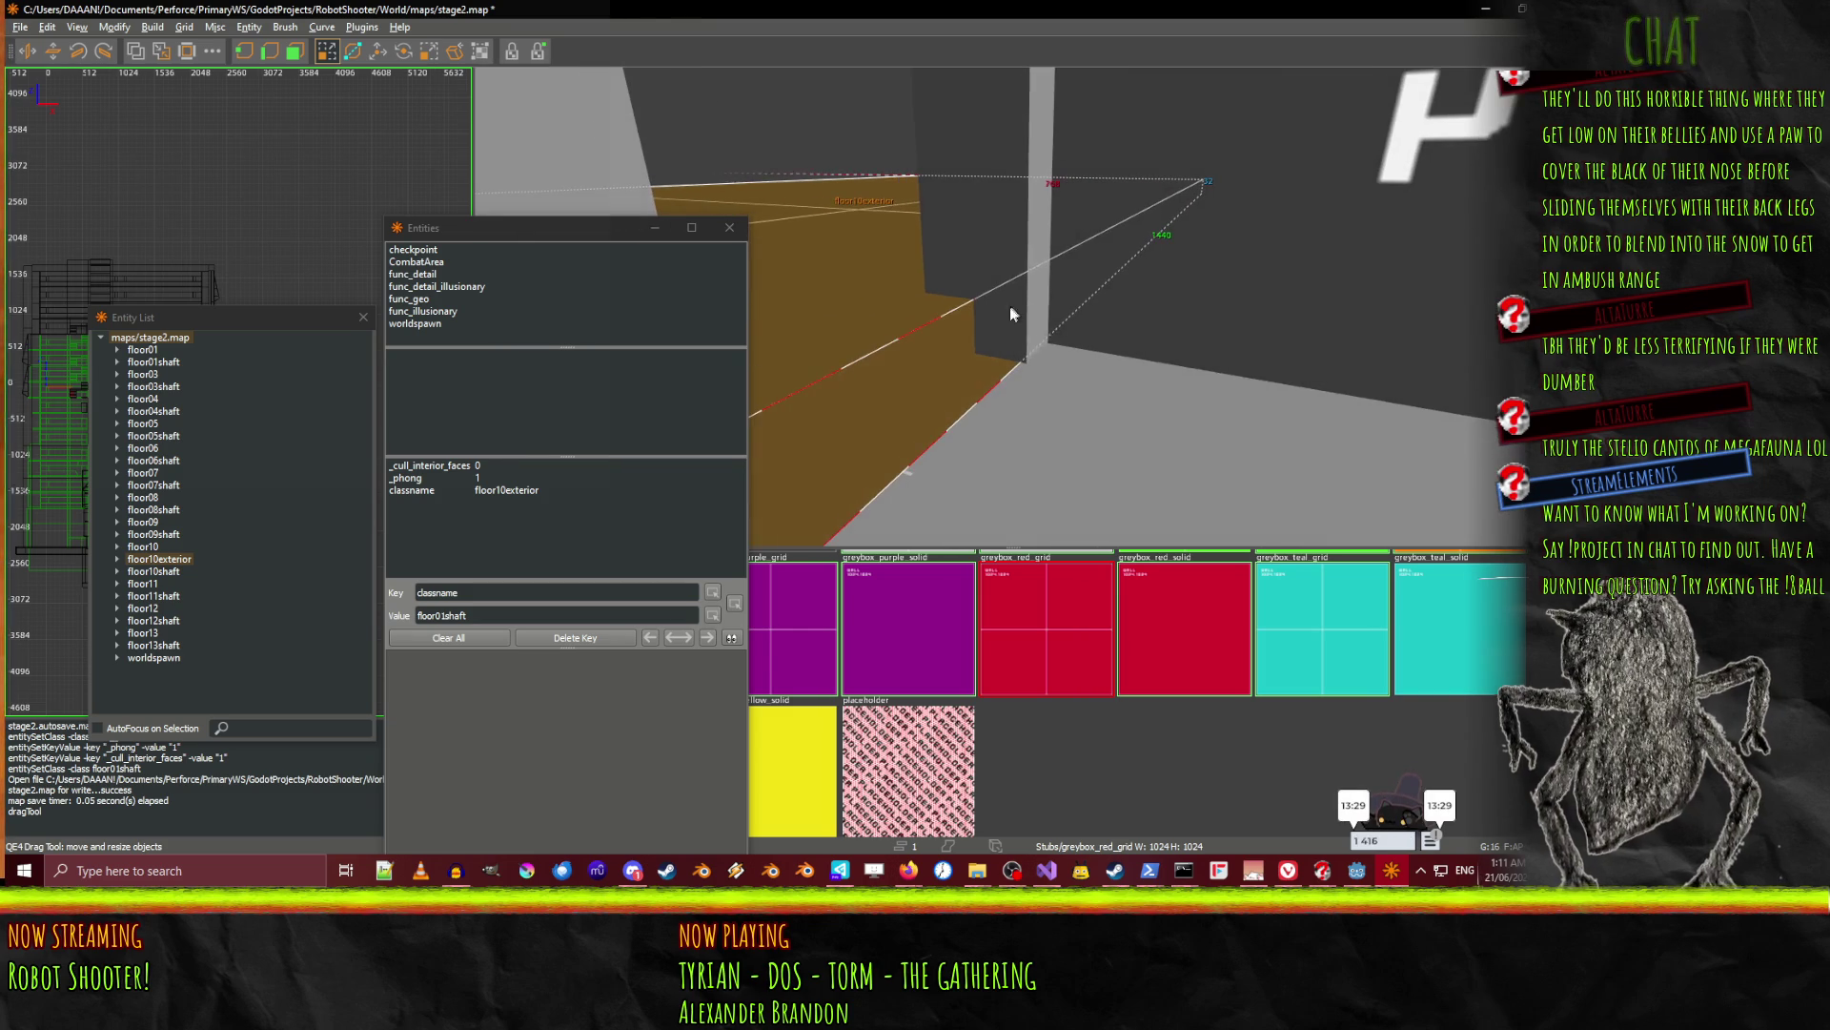
right_click(1115, 371)
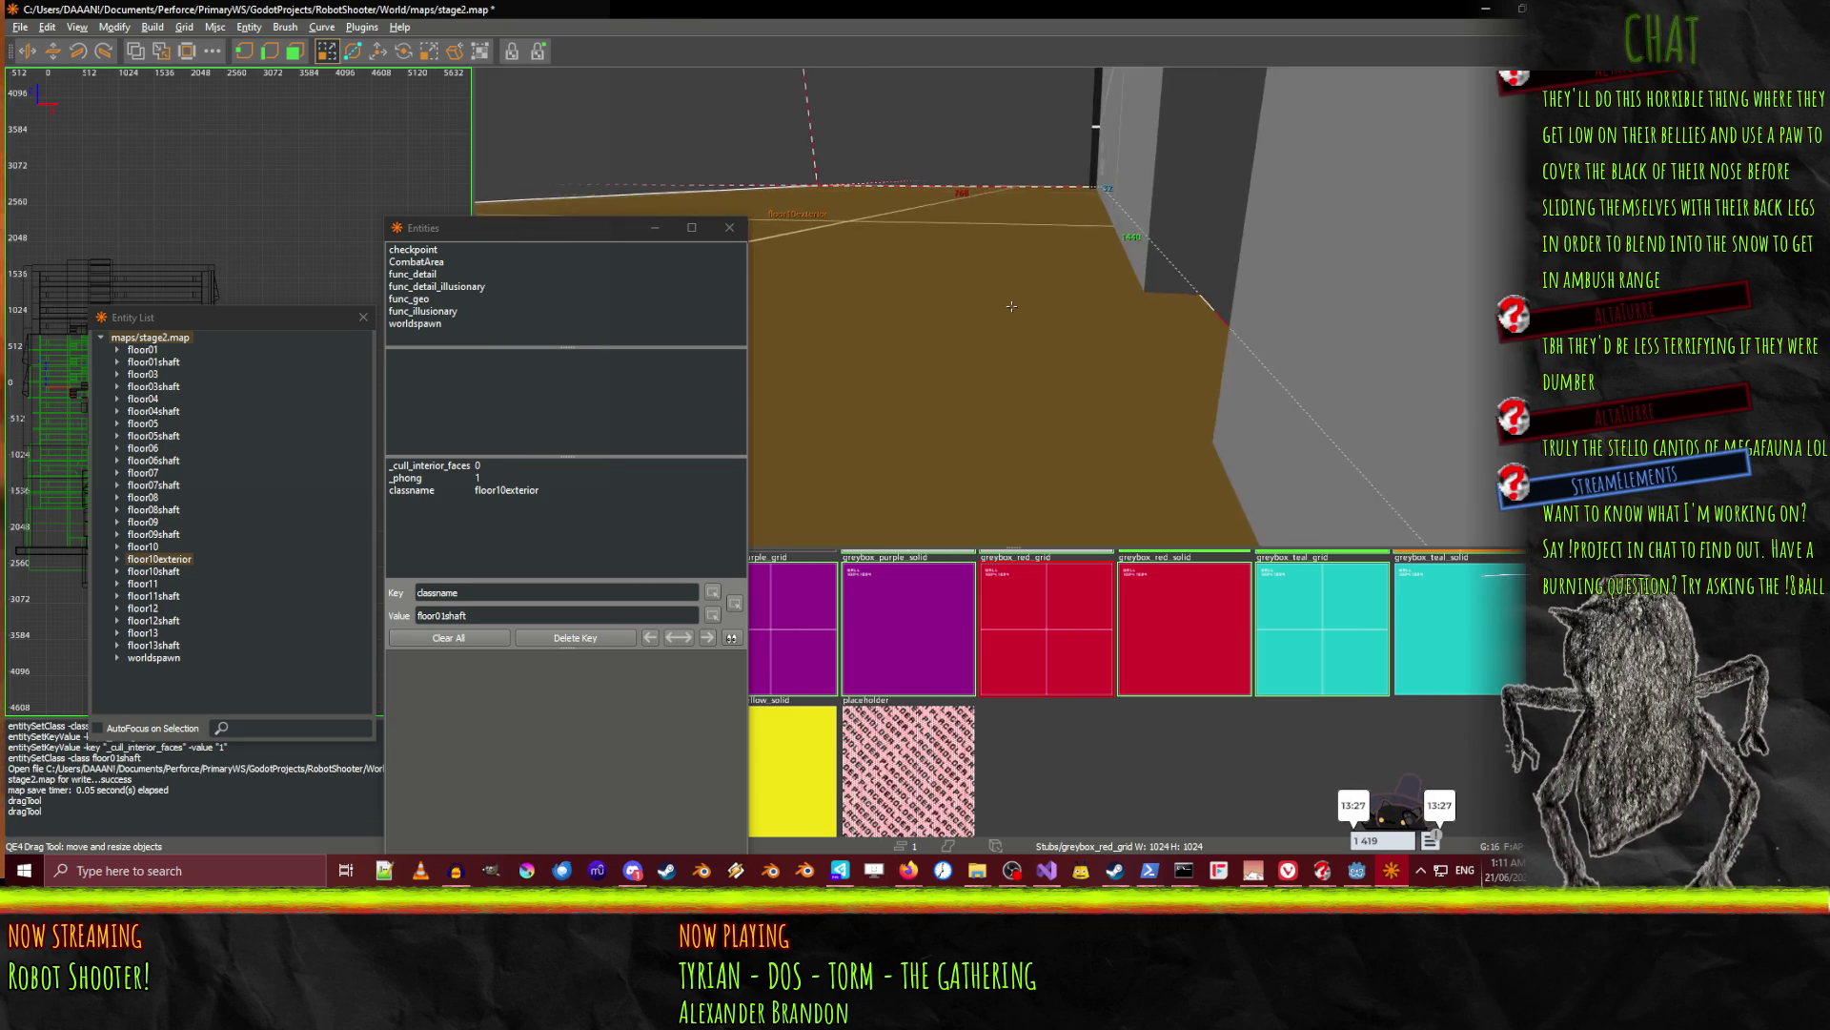
right_click(1012, 306)
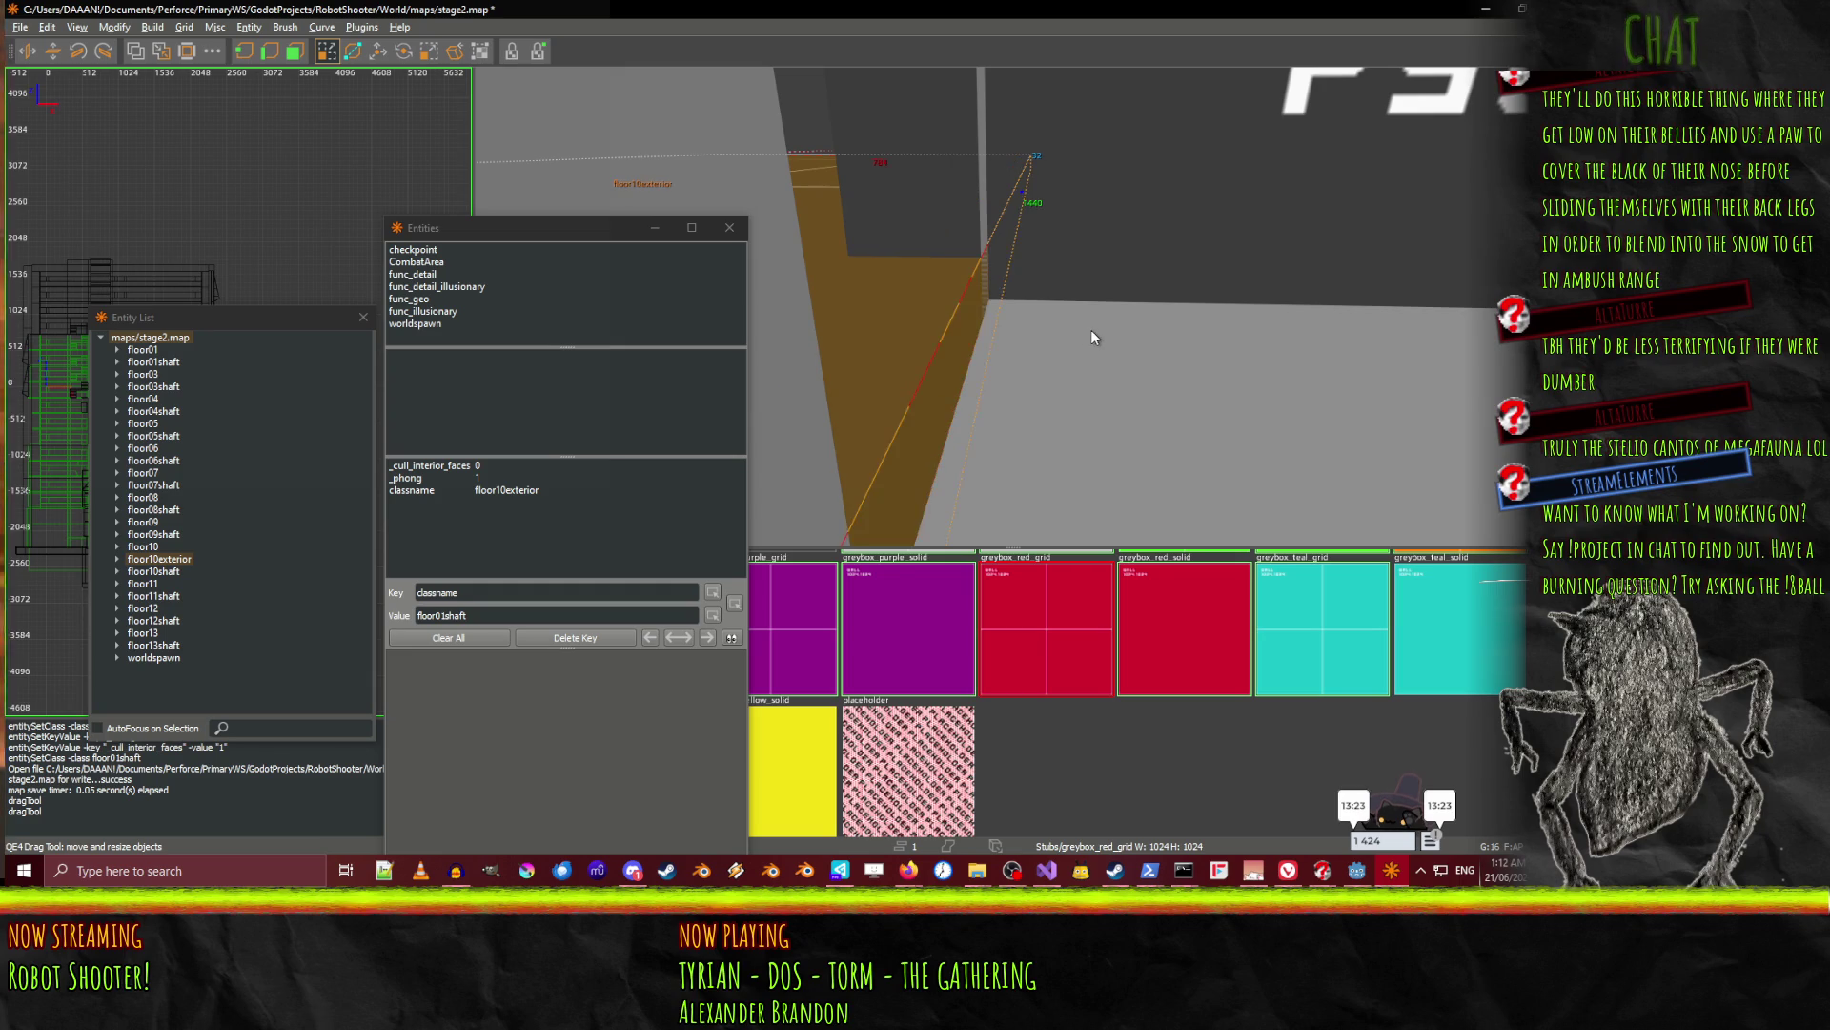
right_click(1118, 329)
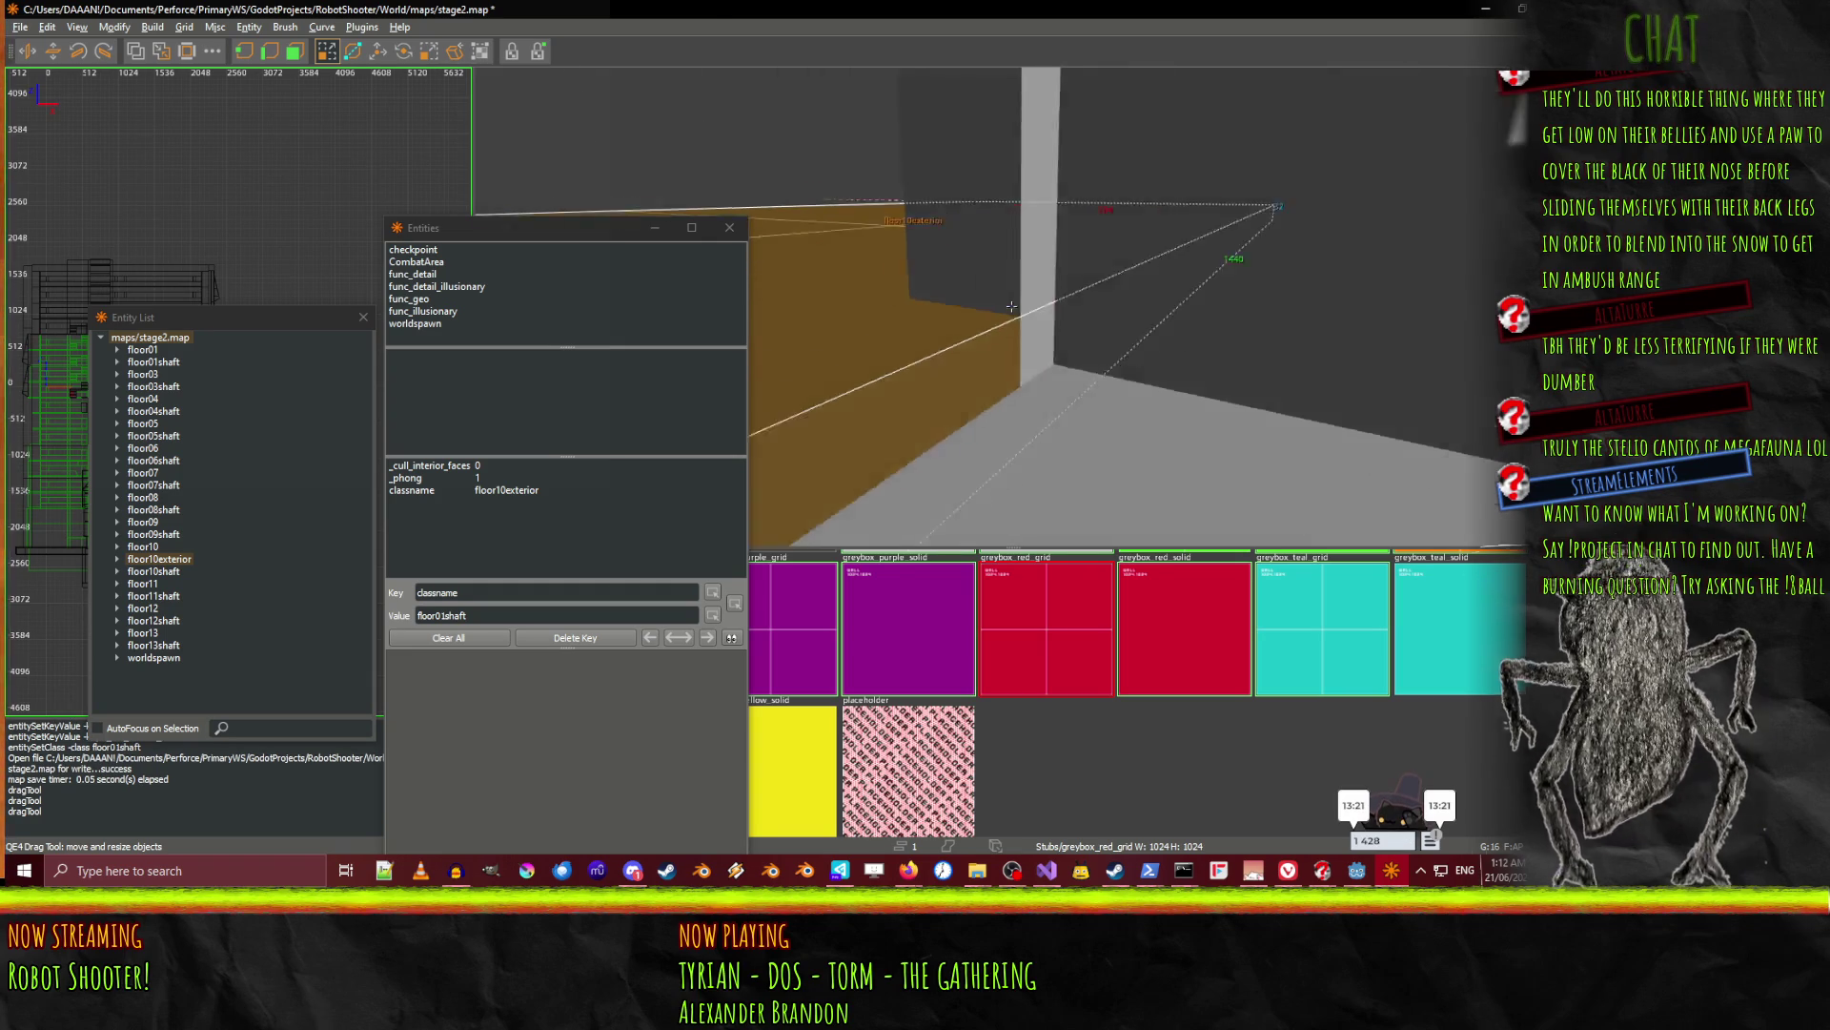
right_click(1175, 419)
key("ctrl+z")
key("ctrl+z")
key("ctrl+z")
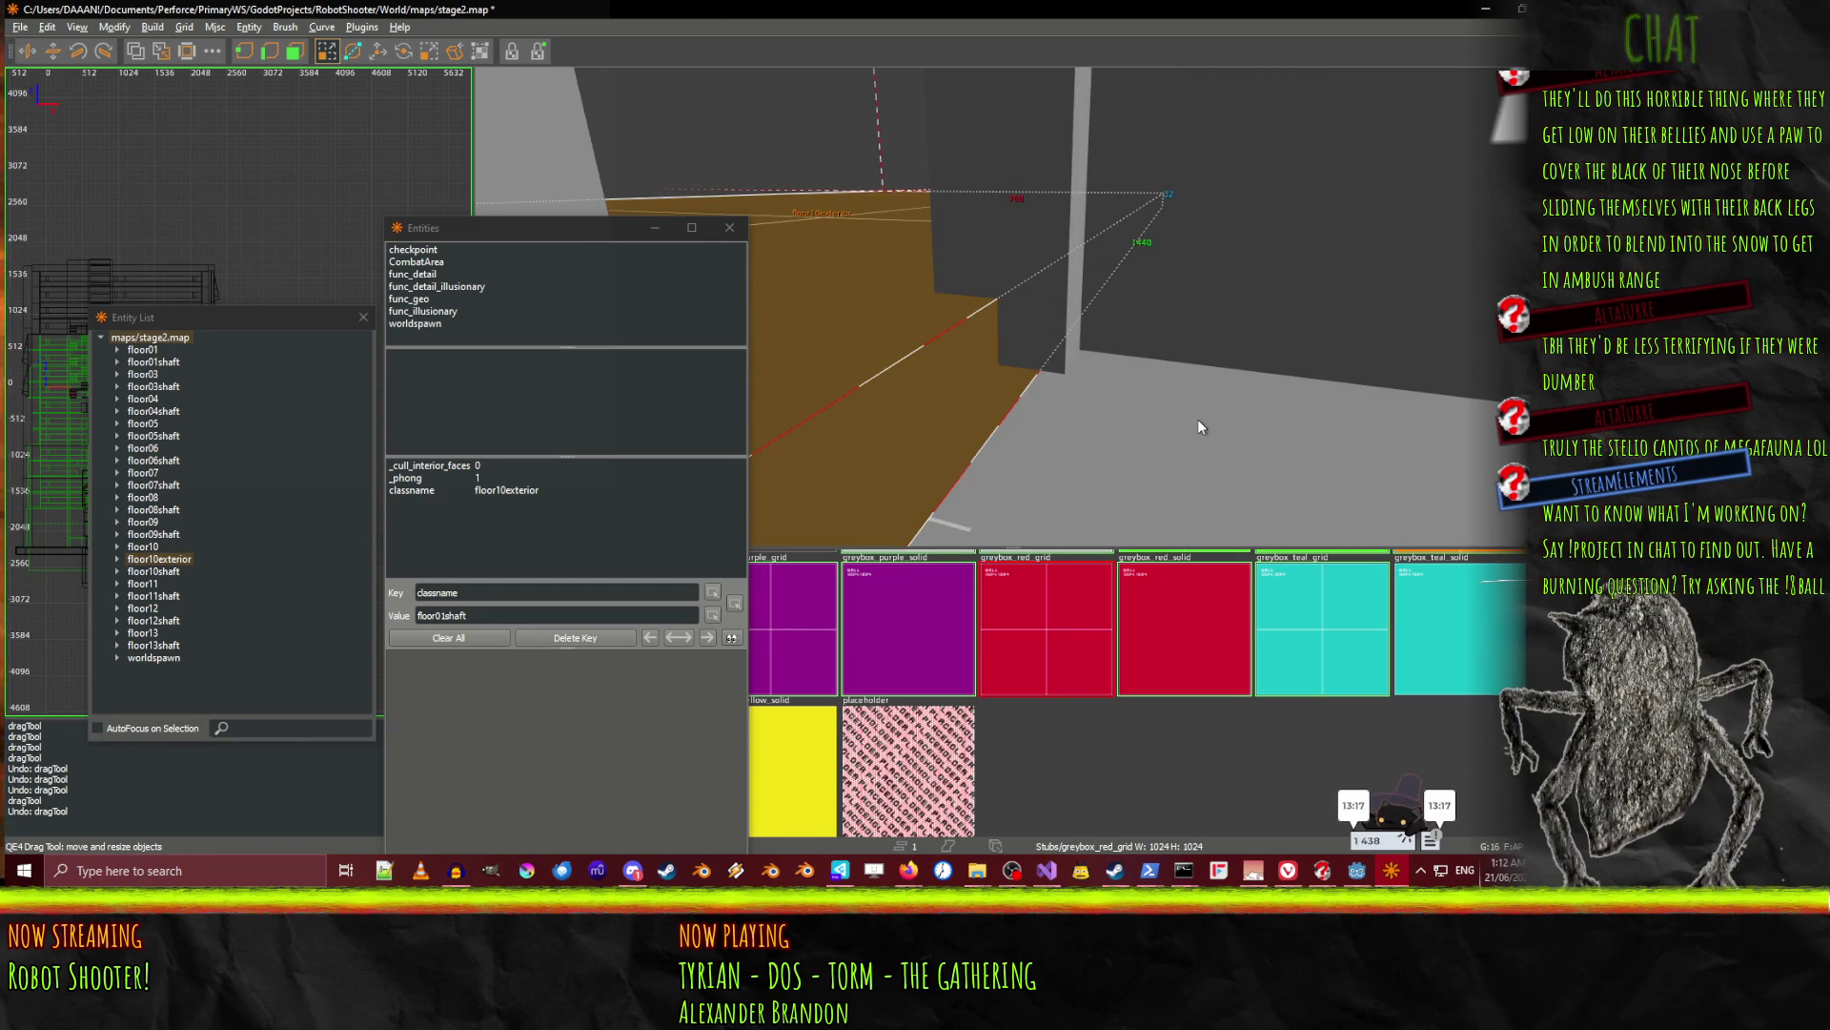
Undo the floor01shaft class change, then look around the lettered wall and brown floor.
key("ctrl+z")
right_click(1193, 428)
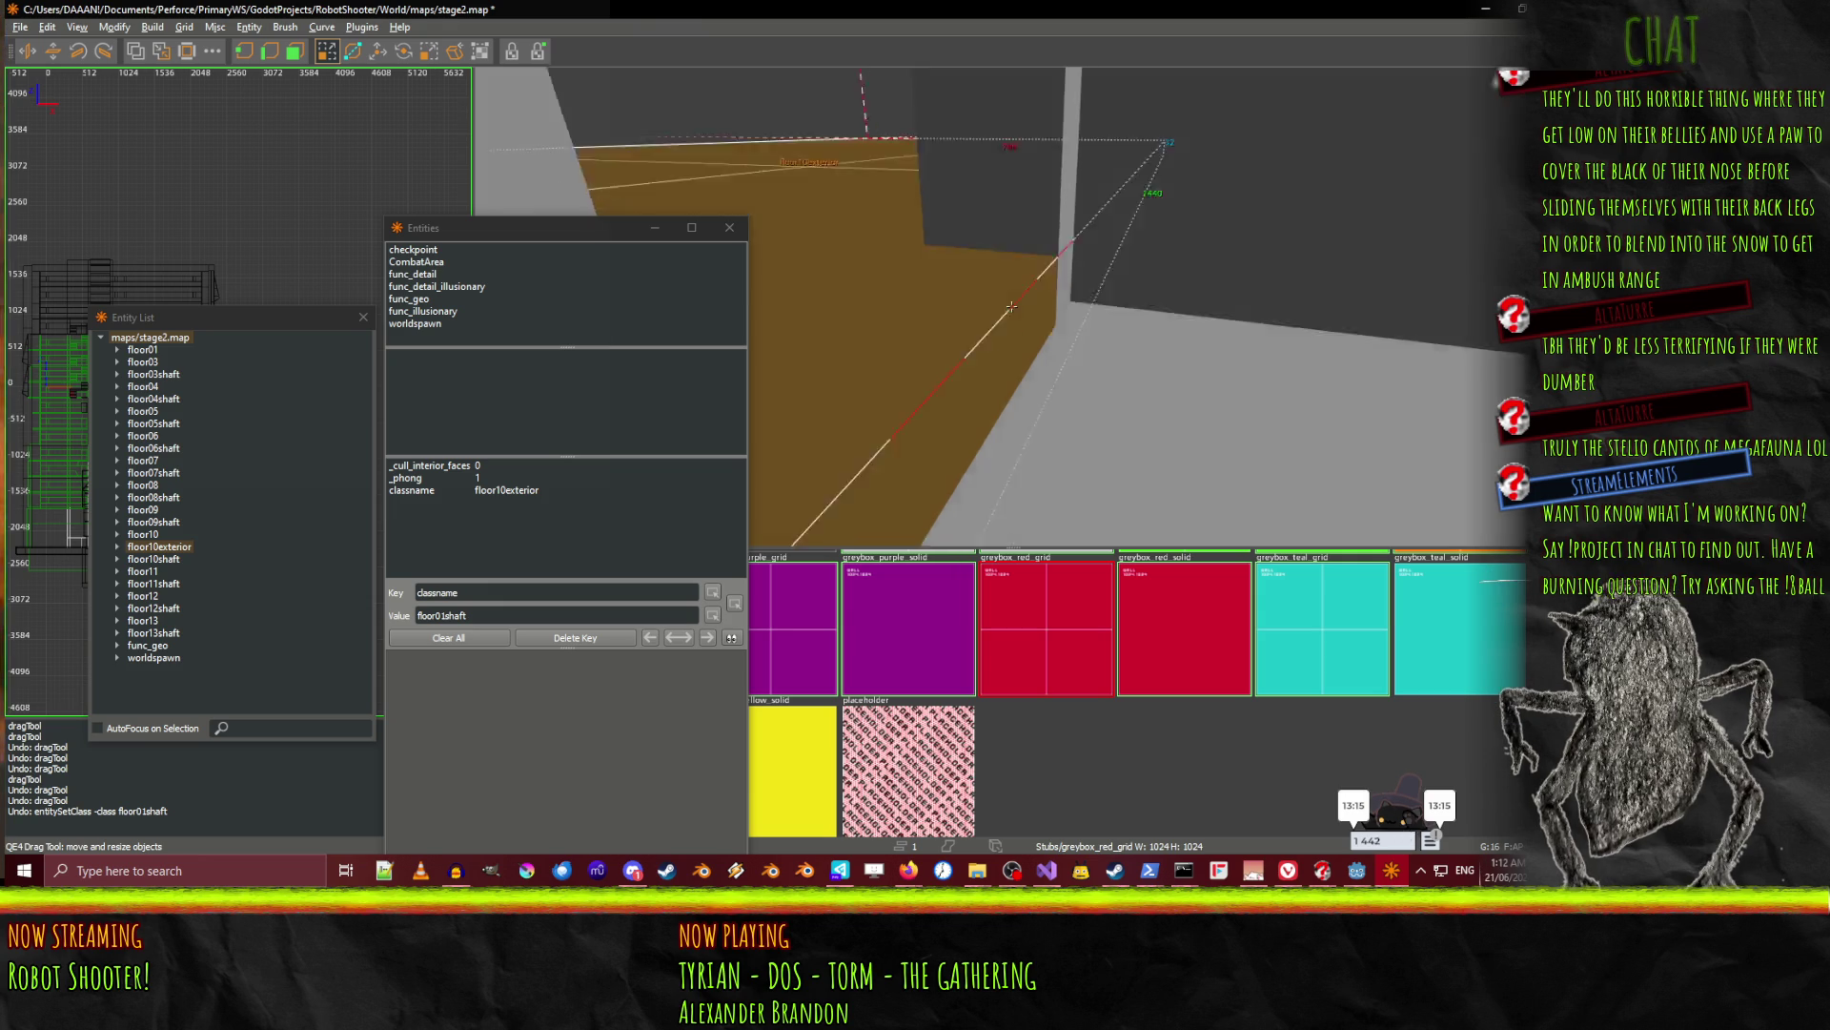
mouse_move(1012, 306)
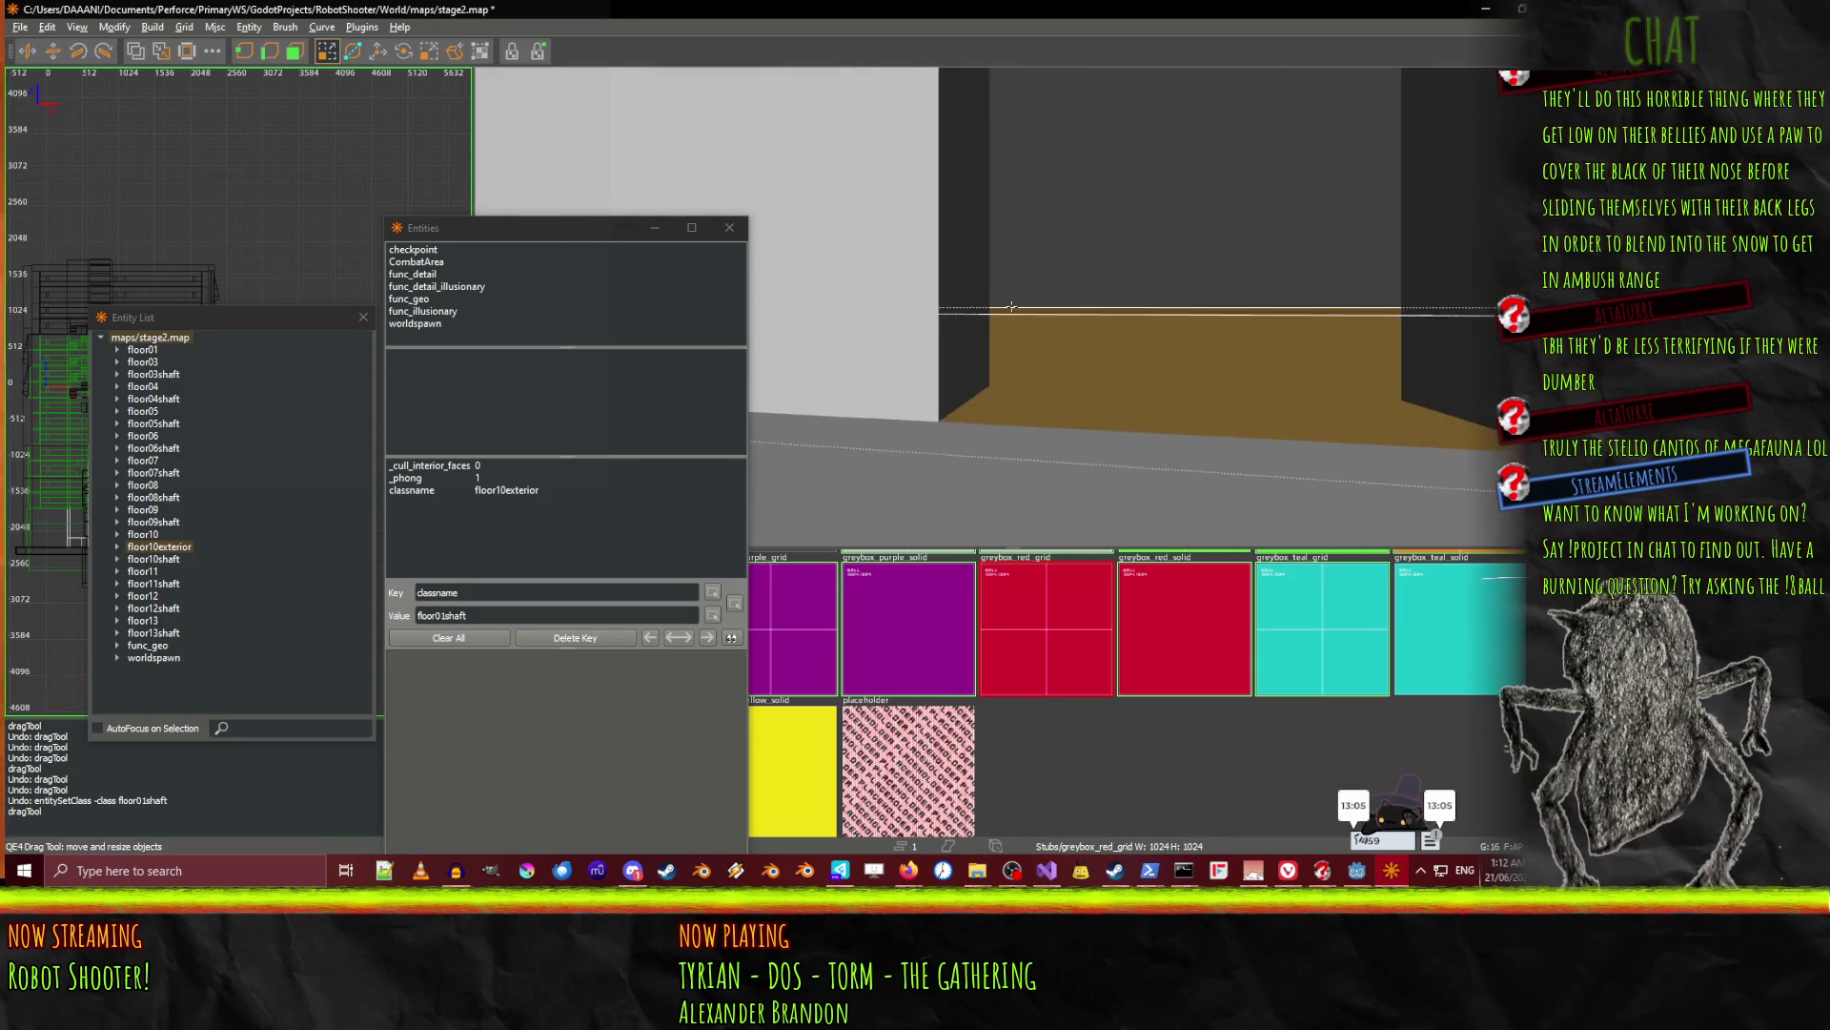
right_click(1154, 206)
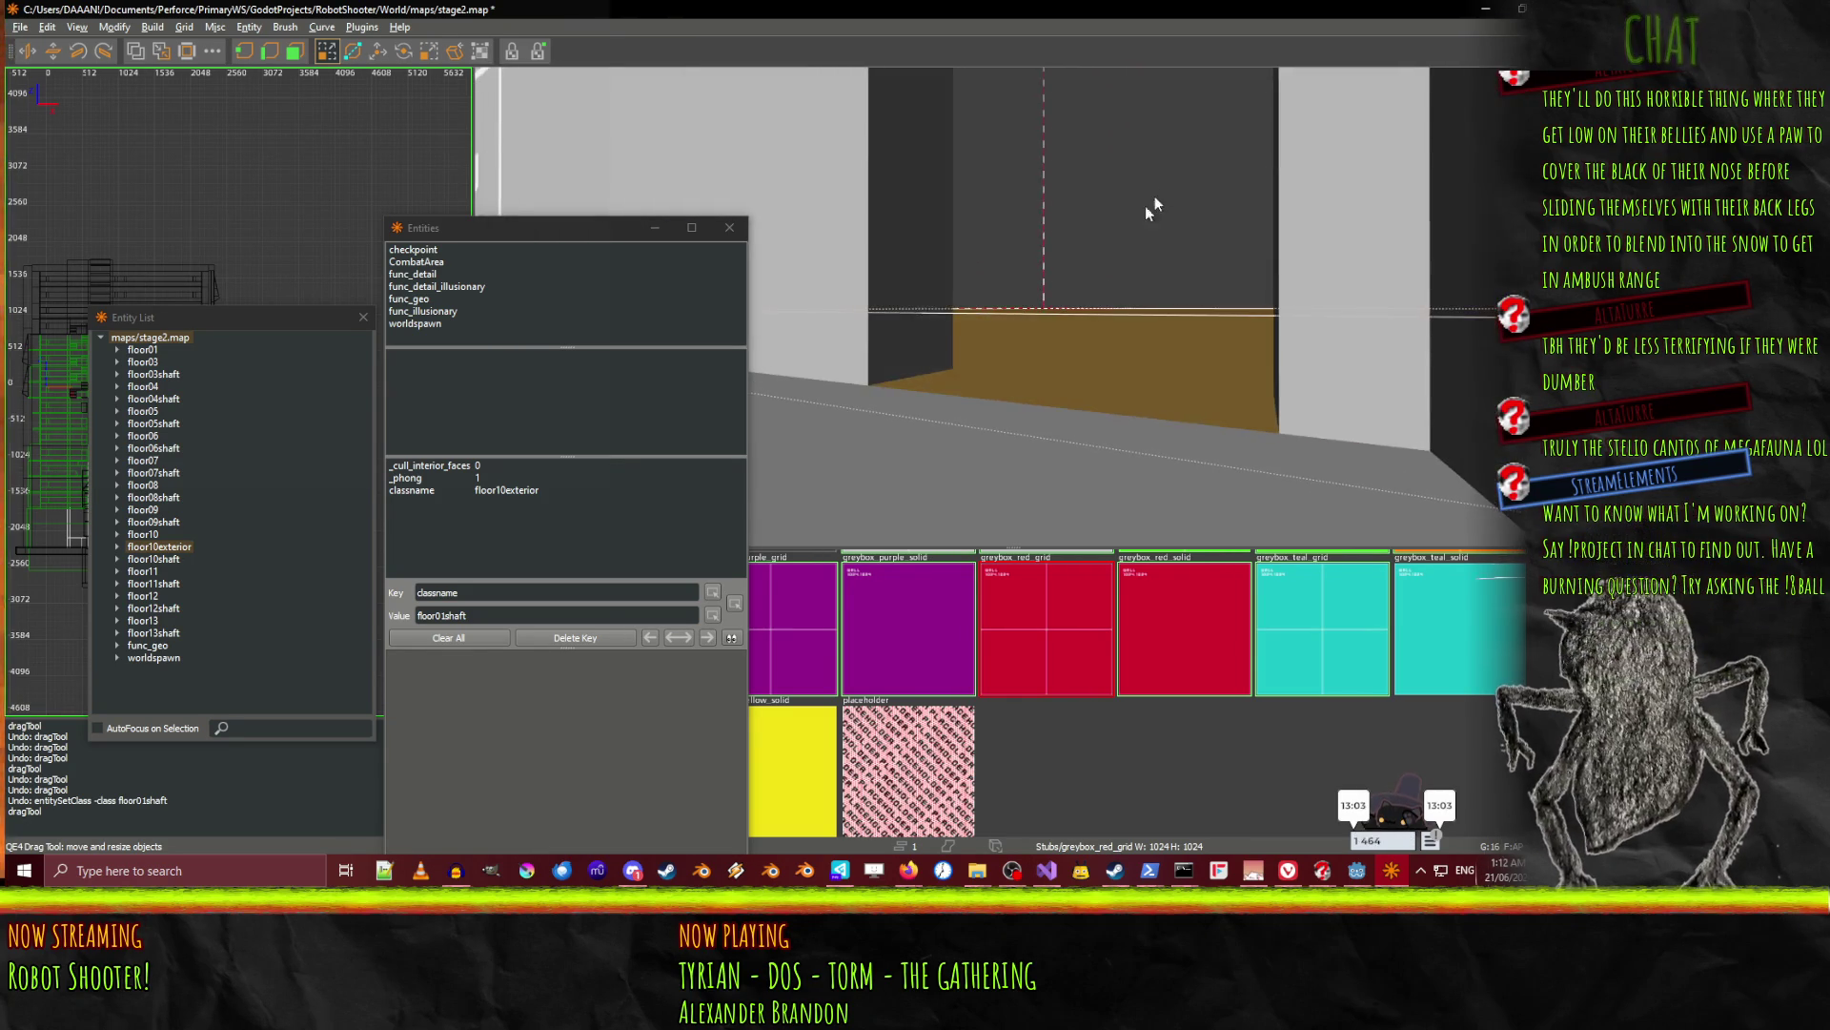
right_click(1152, 221)
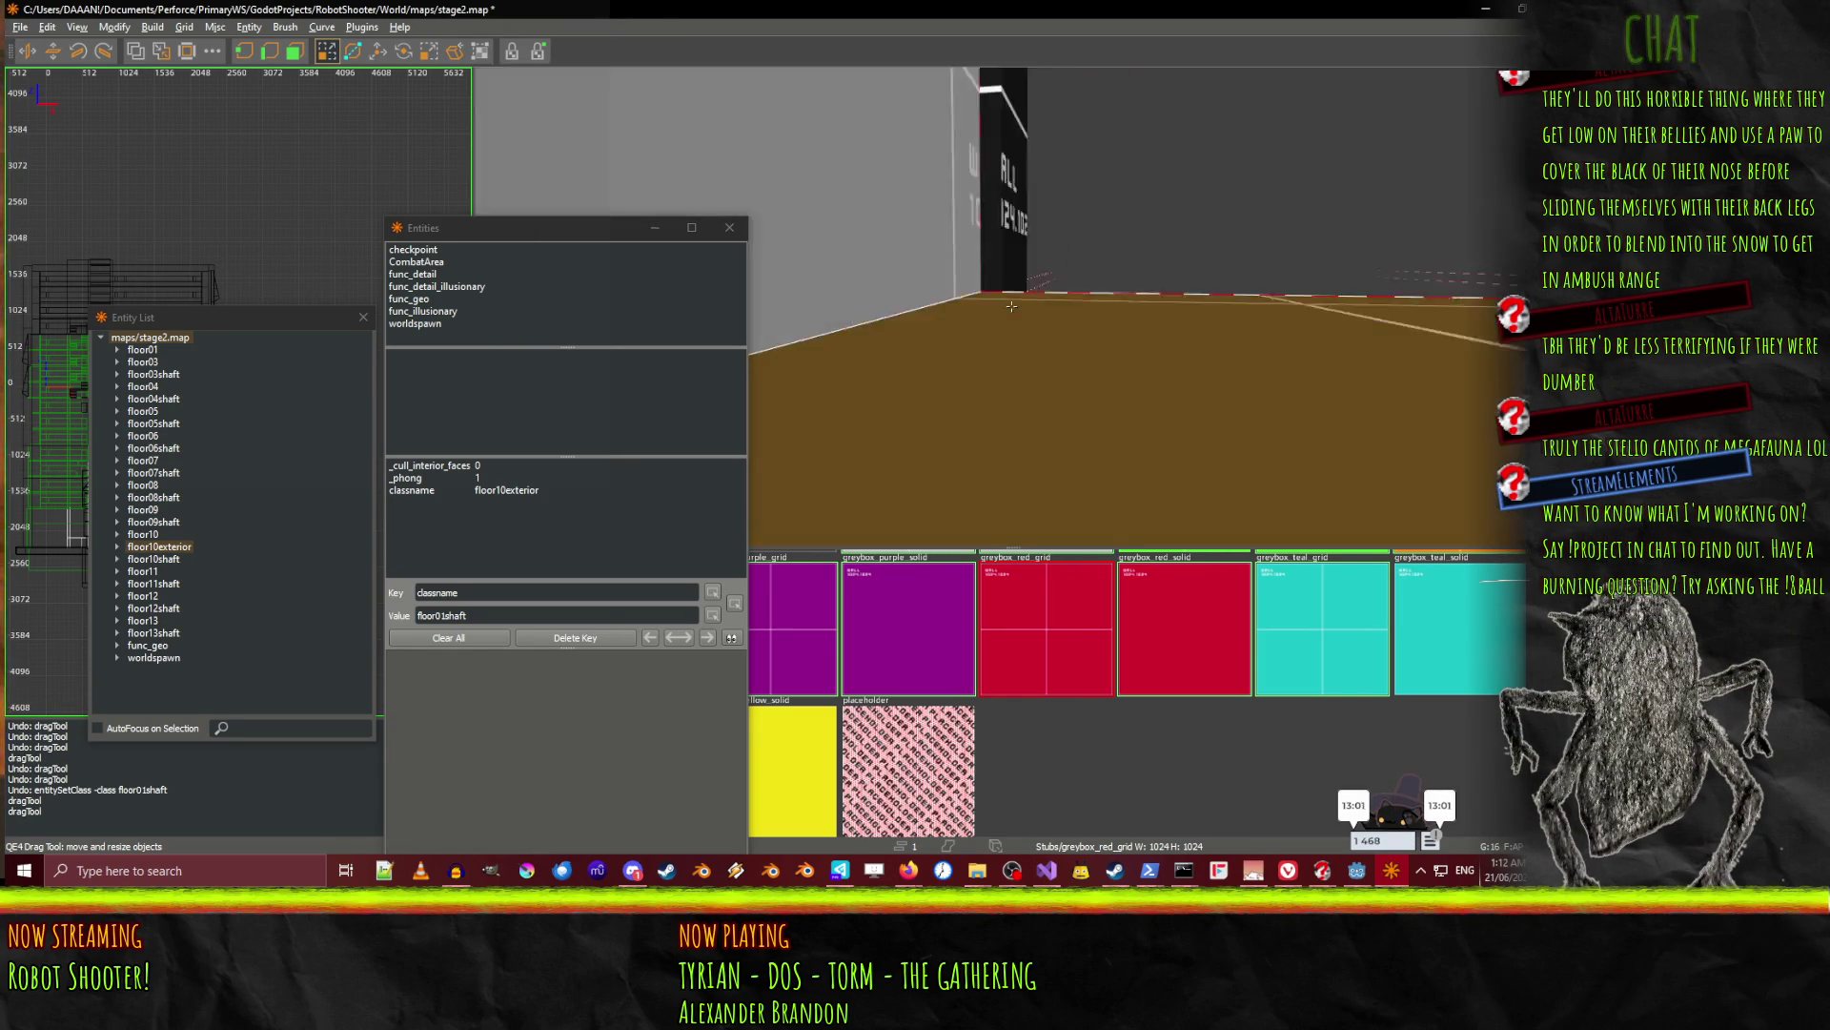
mouse_move(1012, 306)
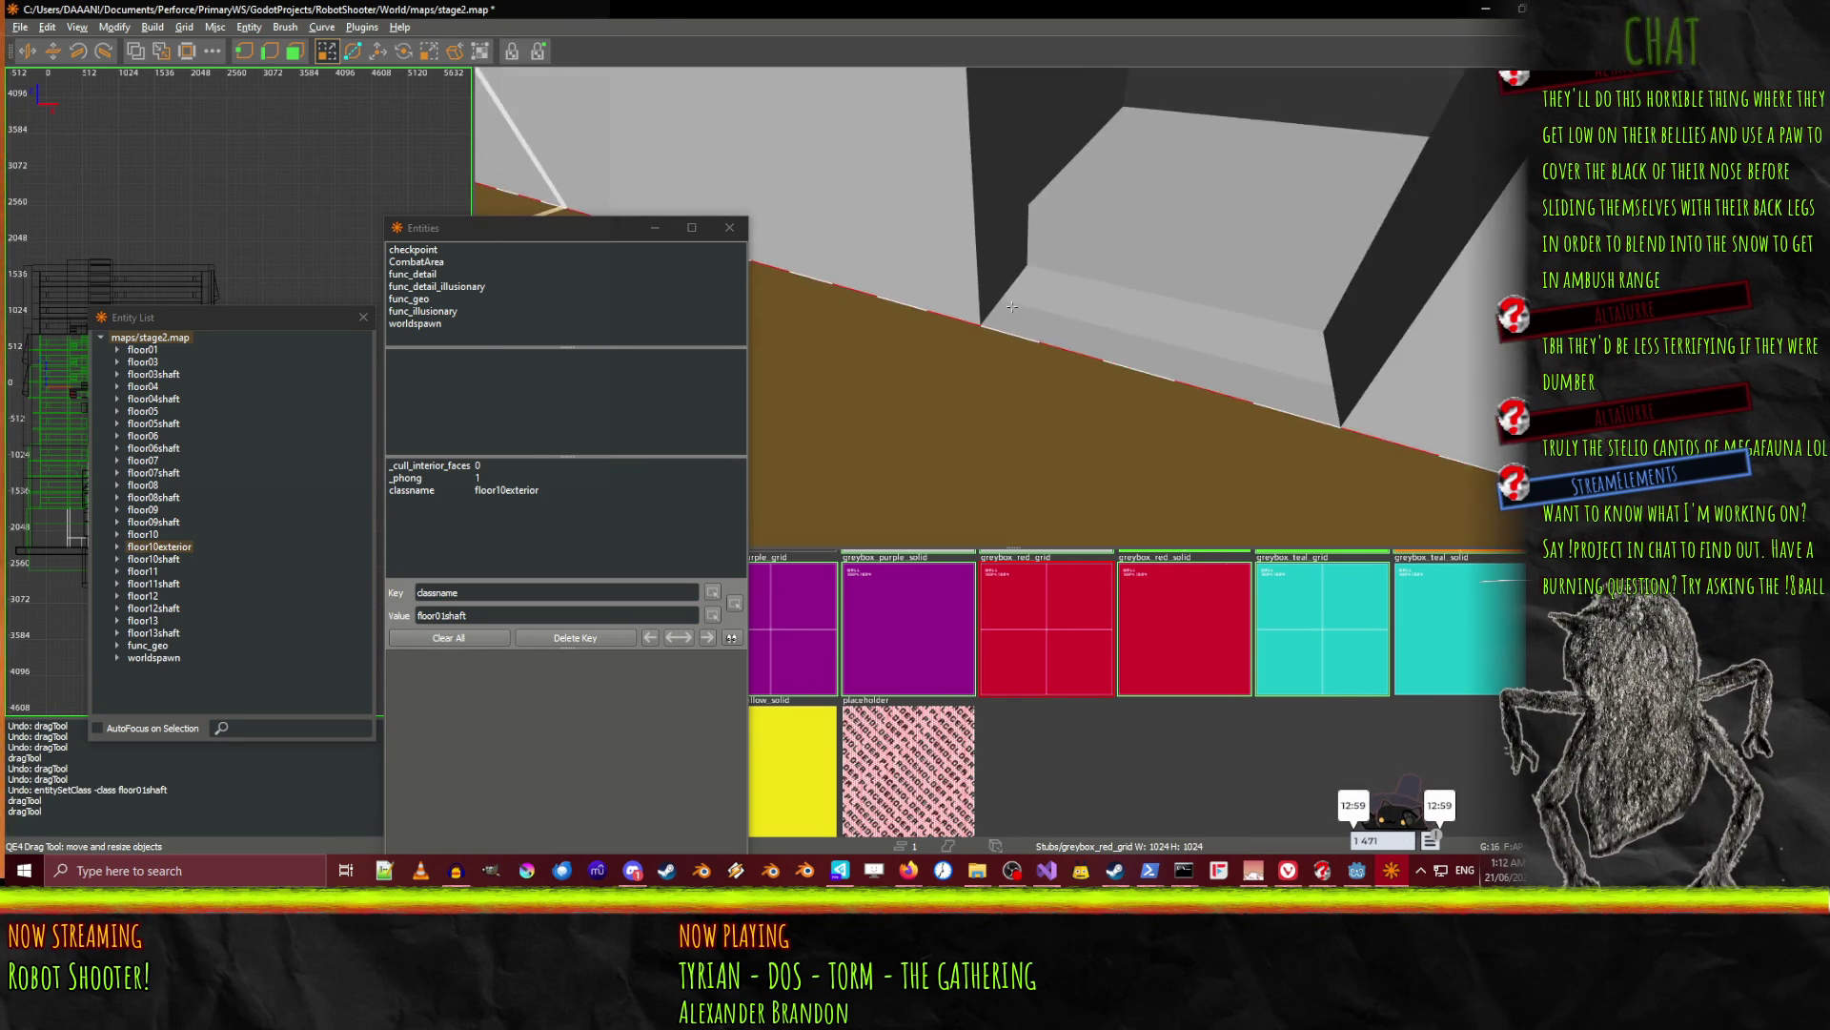
Stretch the tan floor10 brush outward over the dark area.
left_click(1011, 306)
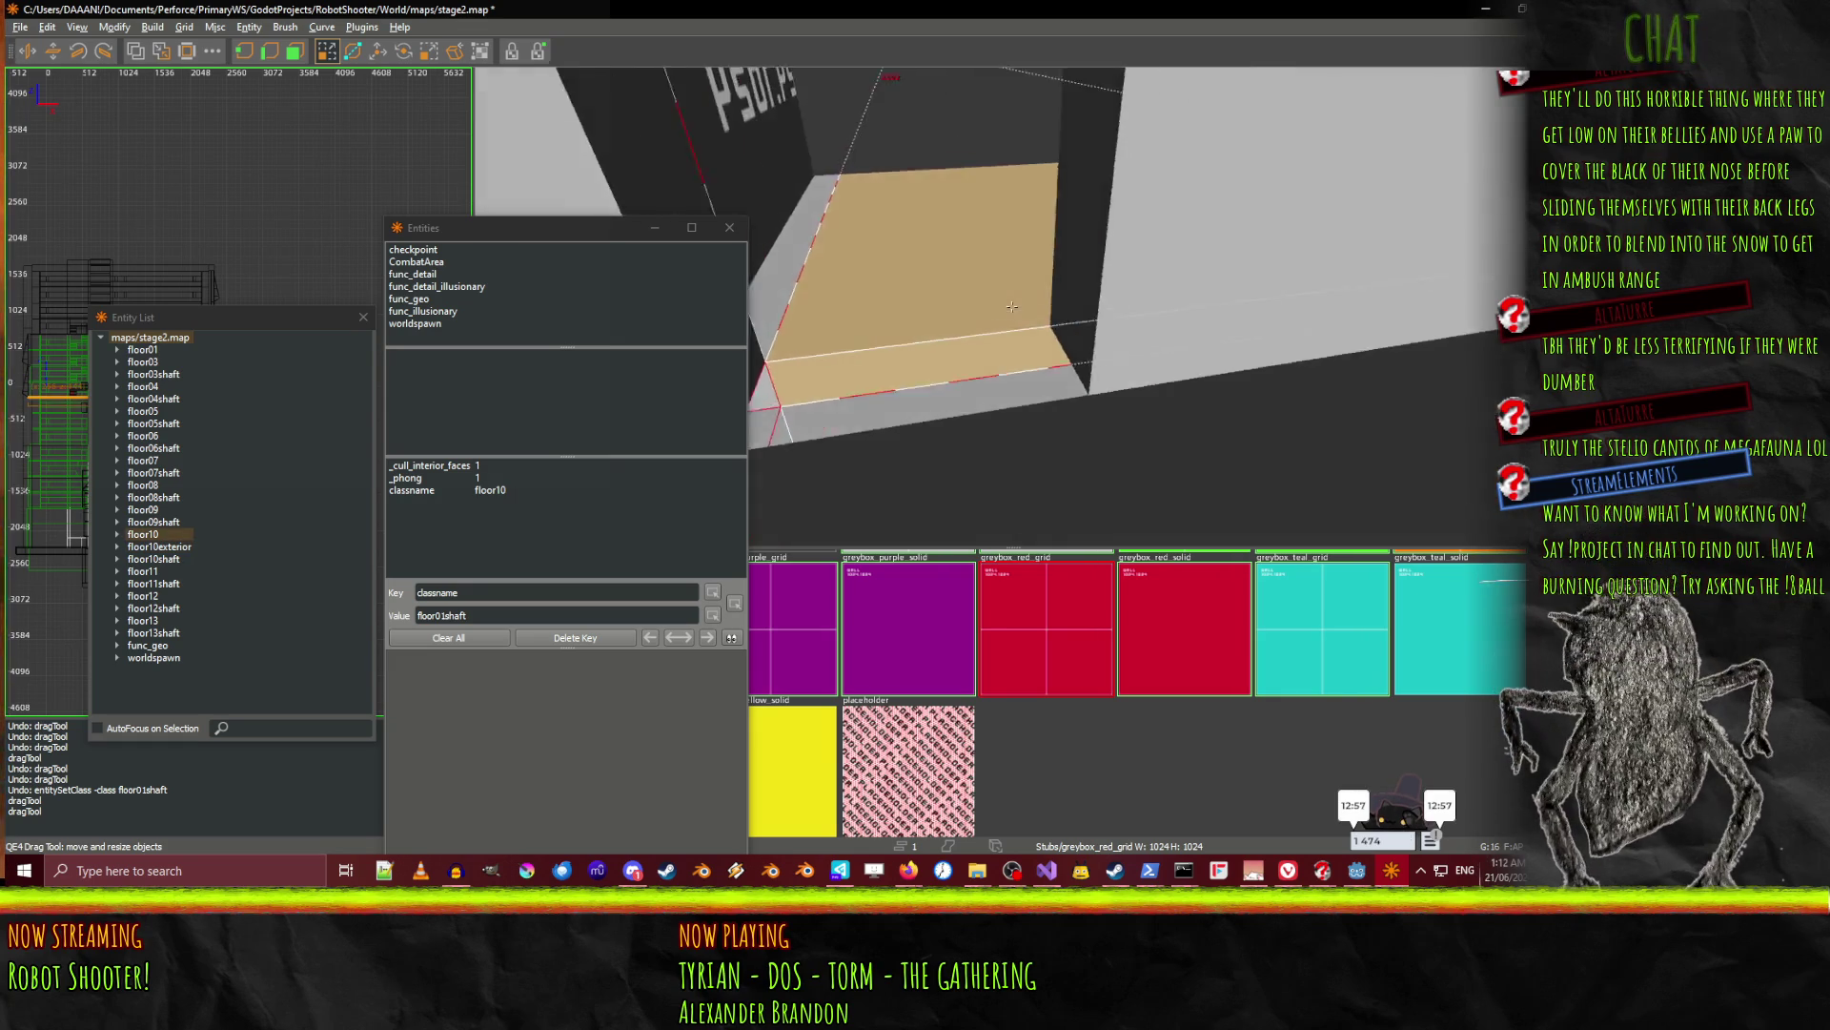
mouse_move(1012, 306)
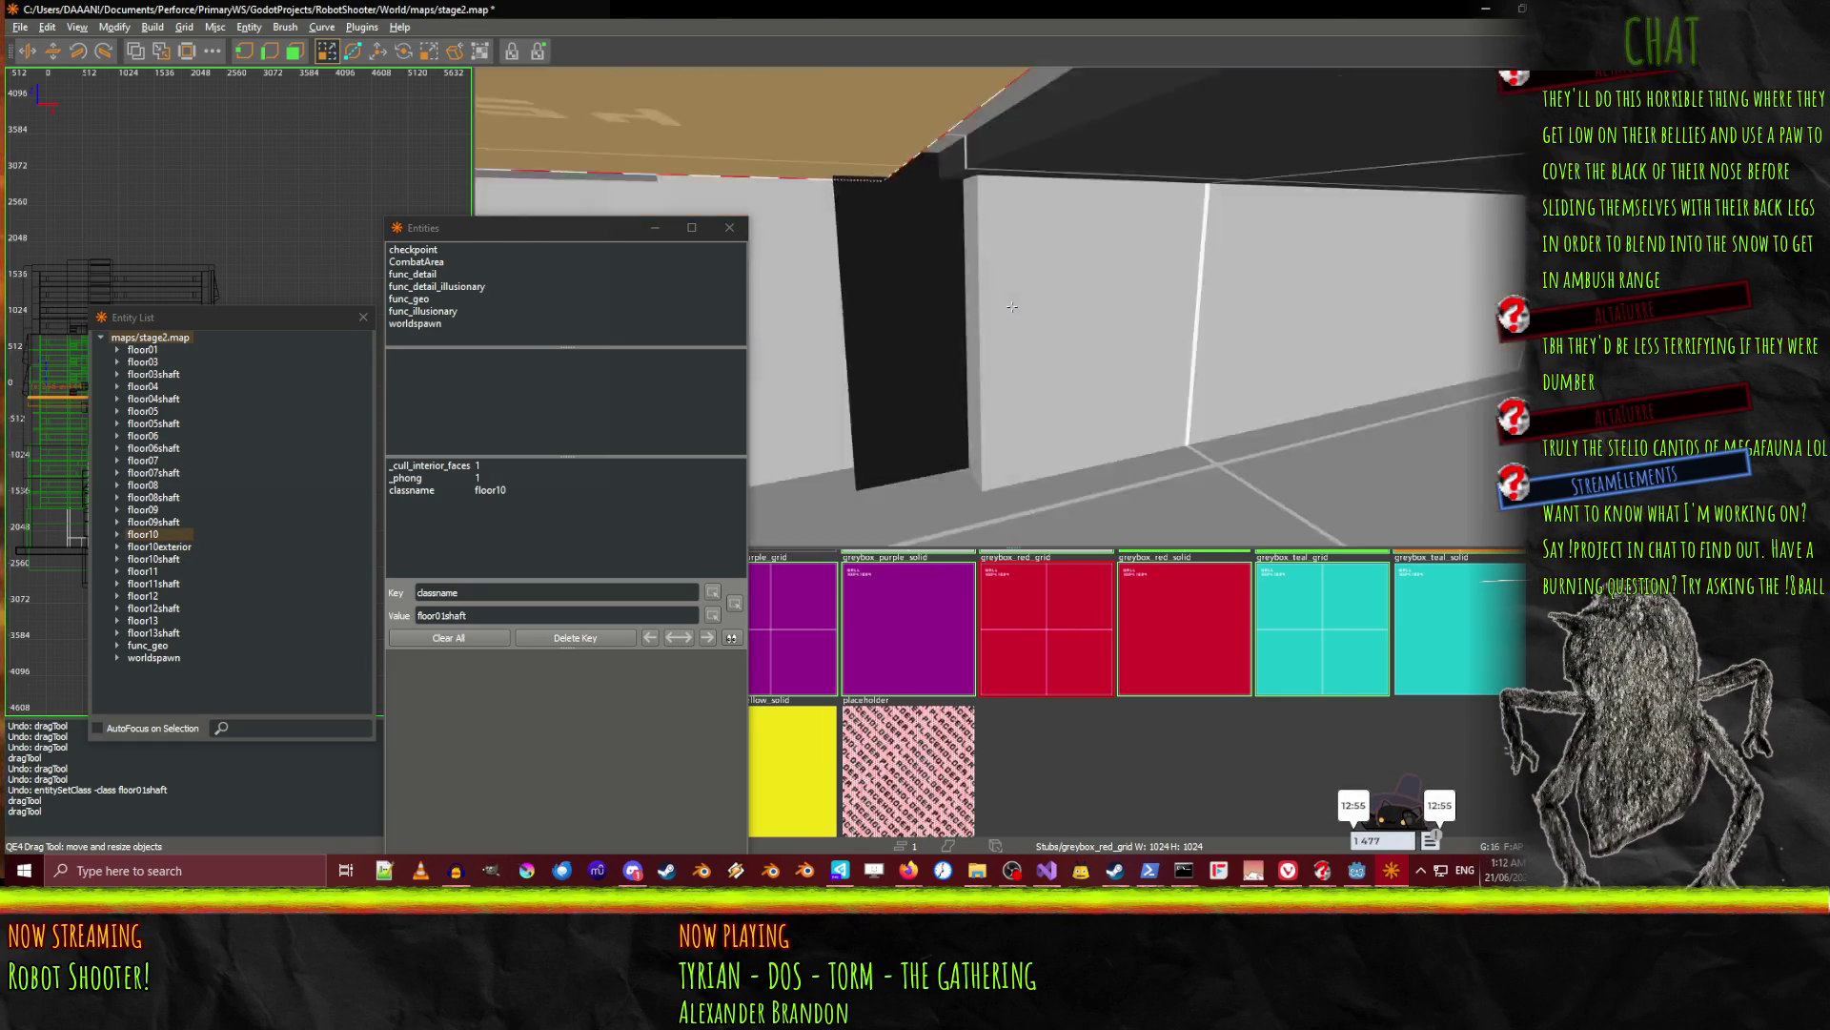
right_click(1035, 312)
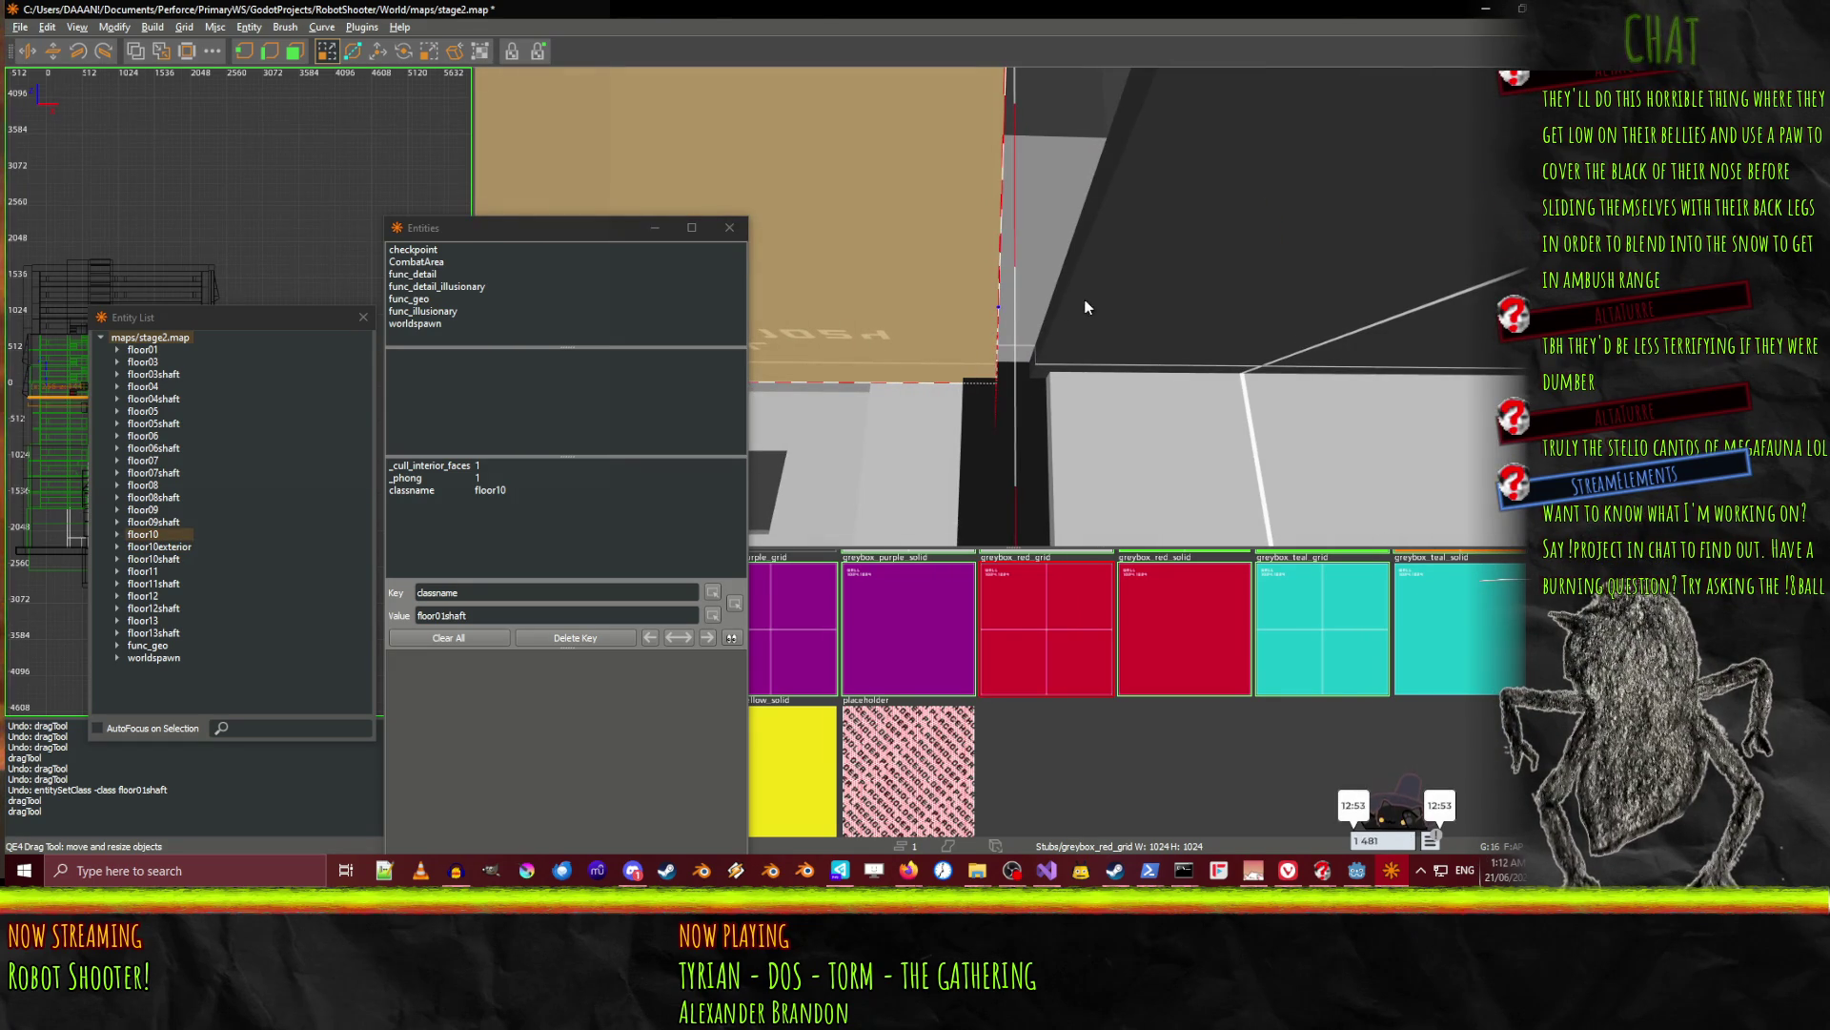
left_click_drag(1097, 307, 1135, 308)
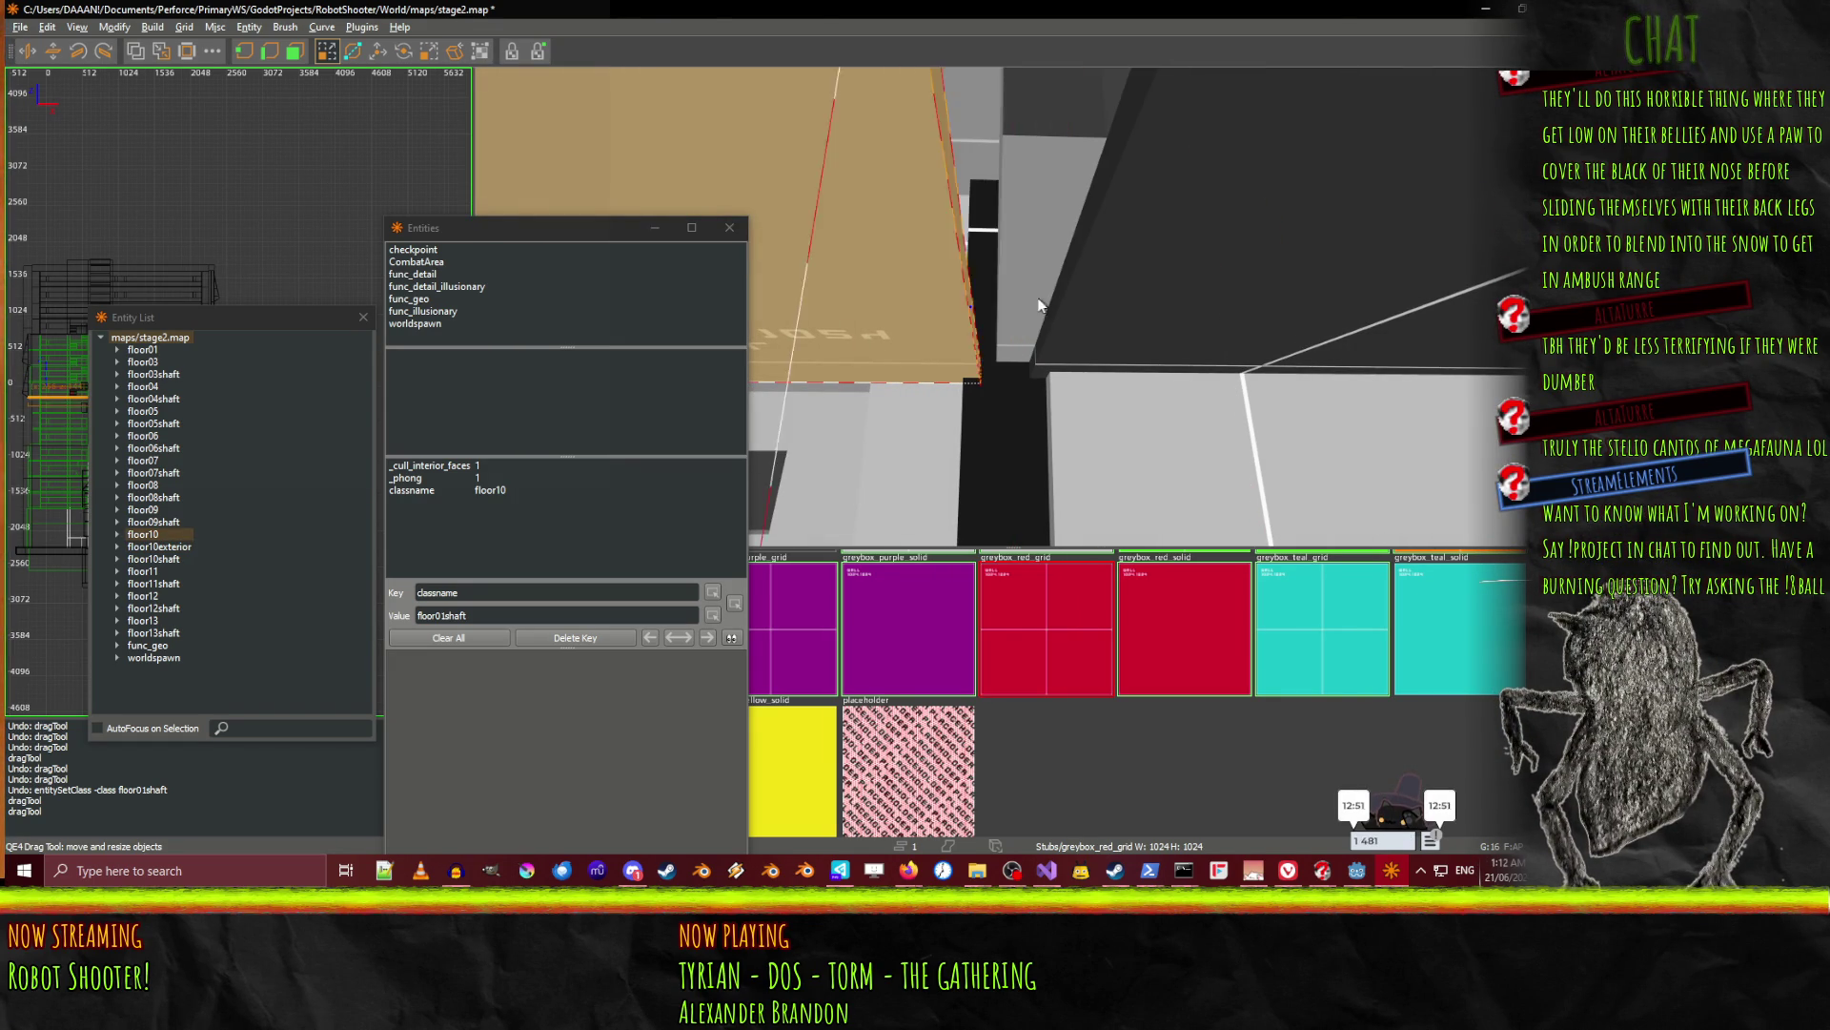
Fly into the tan-floored room and shrink the black wall brush into a small pillar.
right_click(1022, 308)
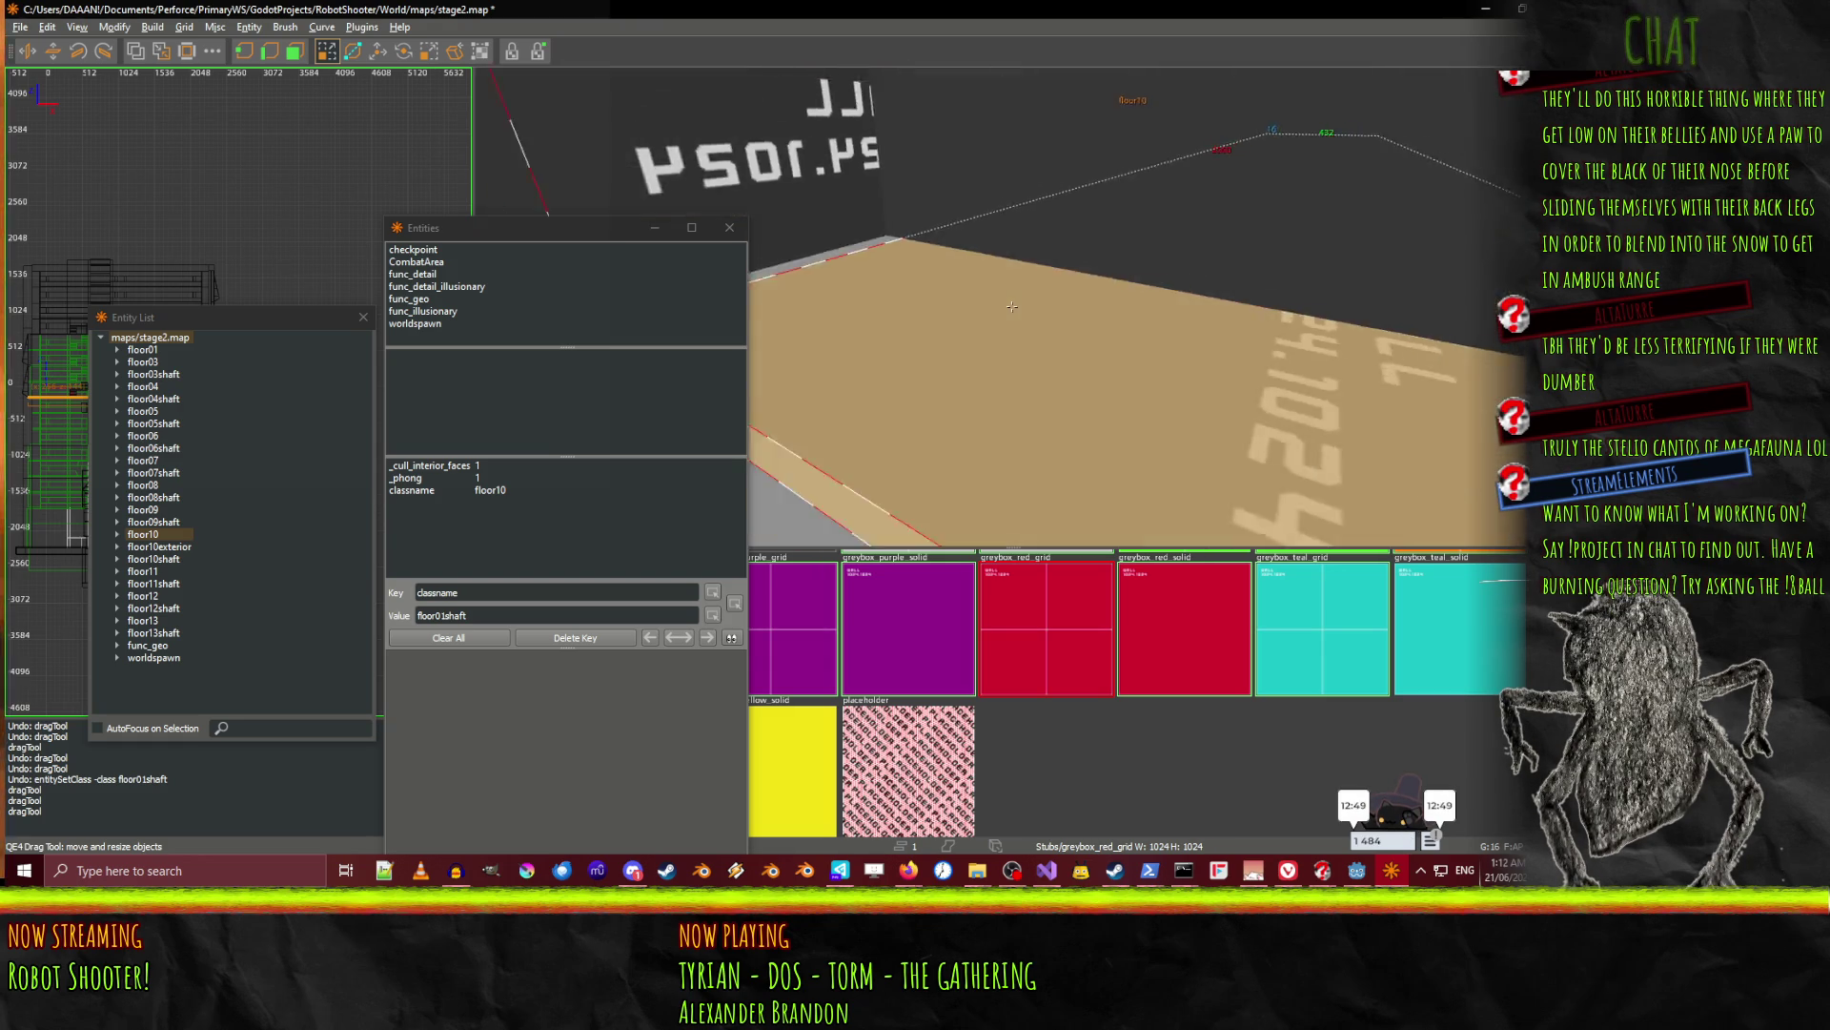
key("Up")
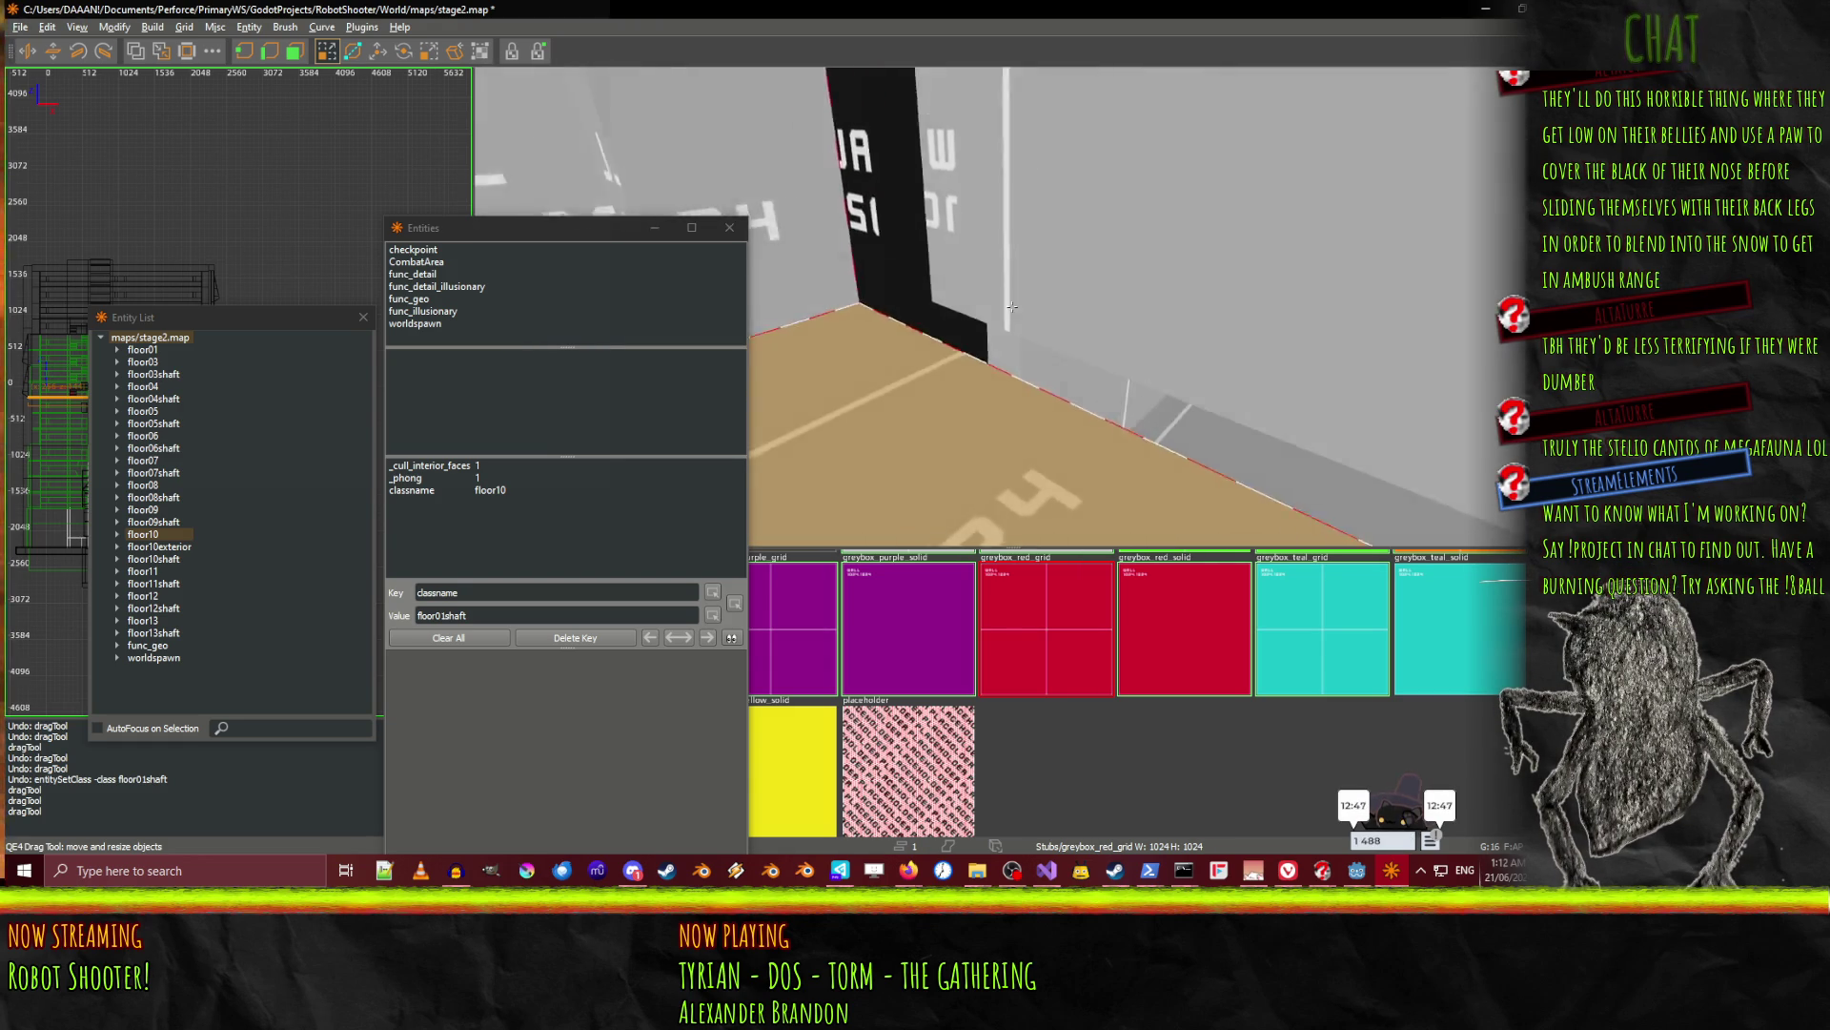
key("Down")
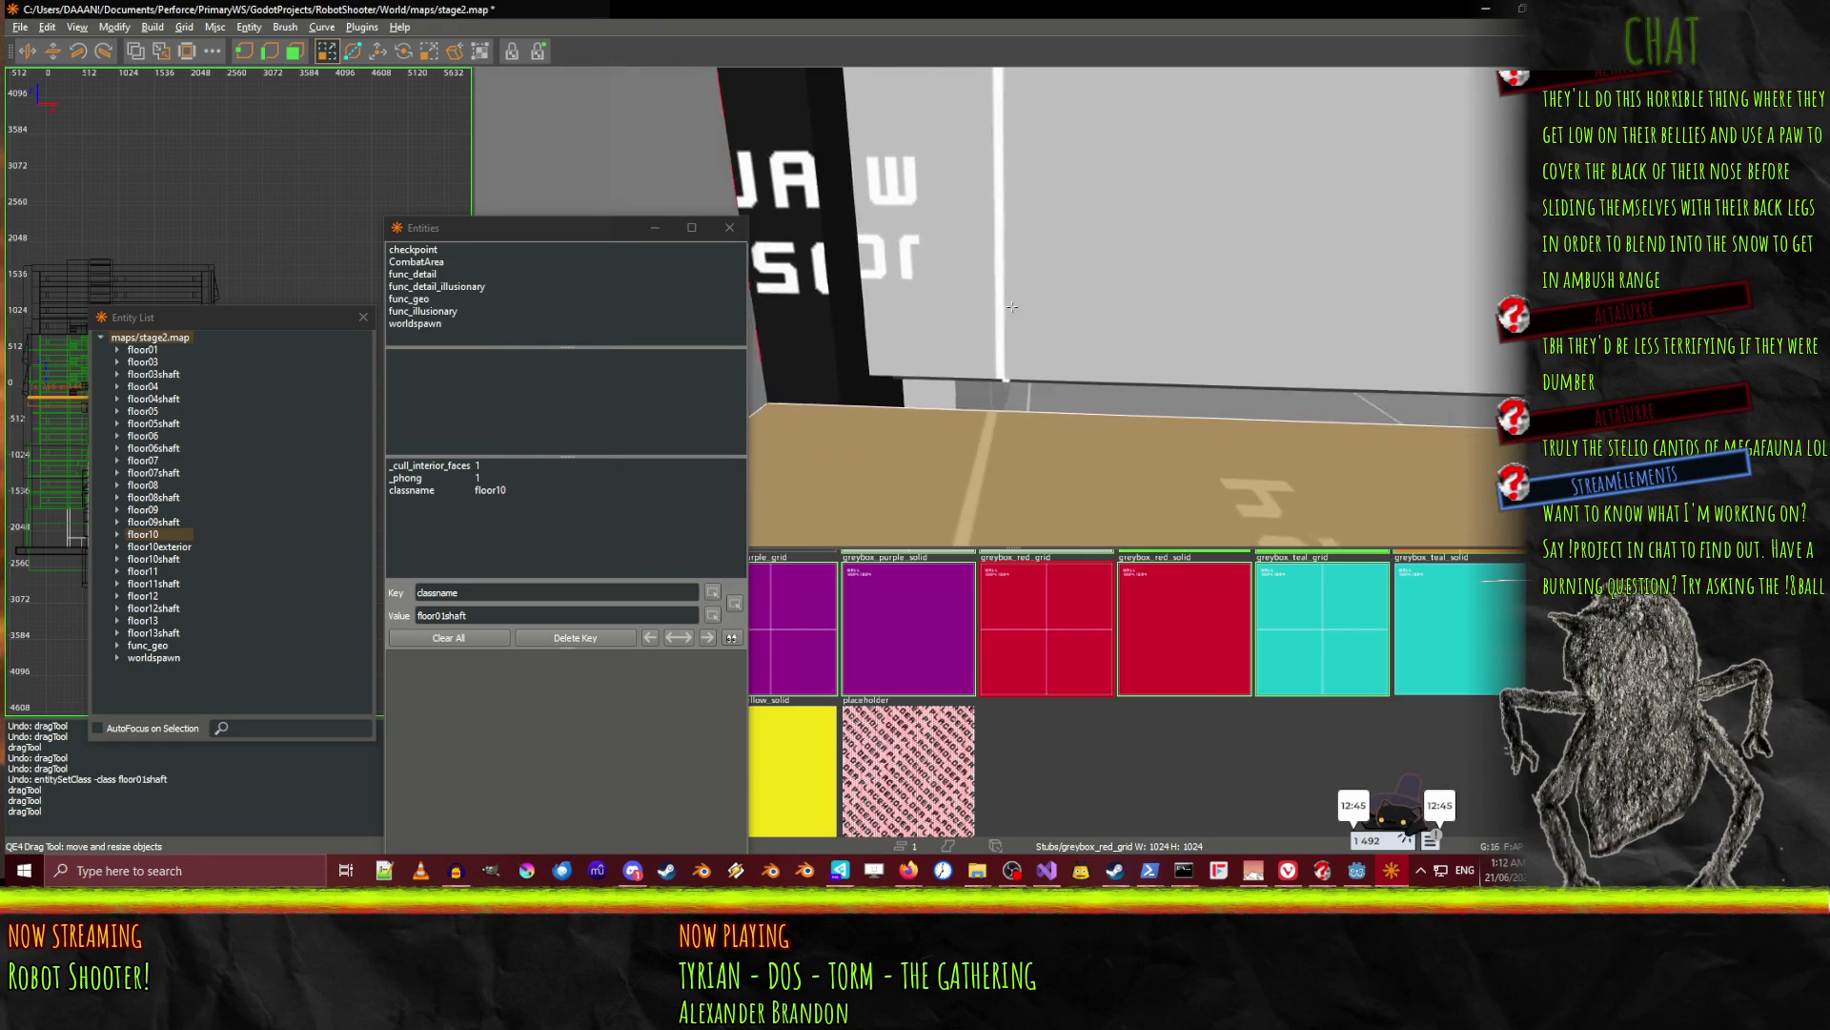
key("Left")
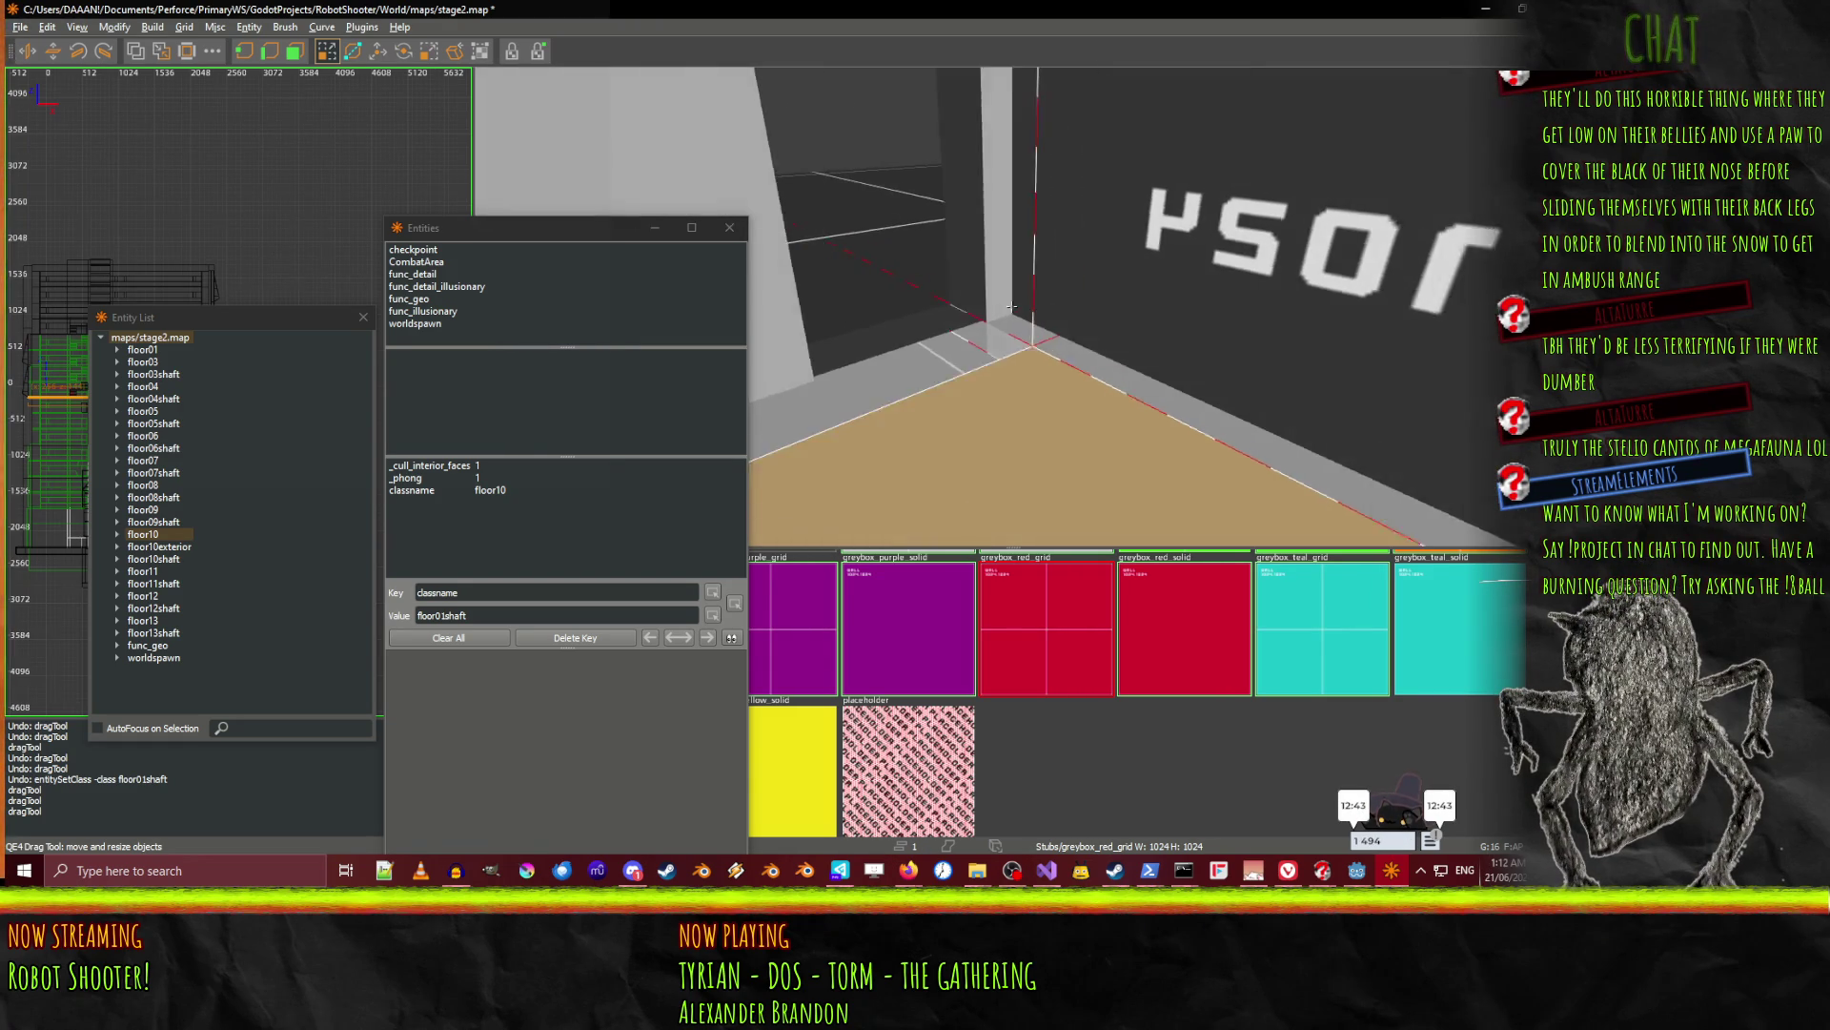
right_click(1012, 306)
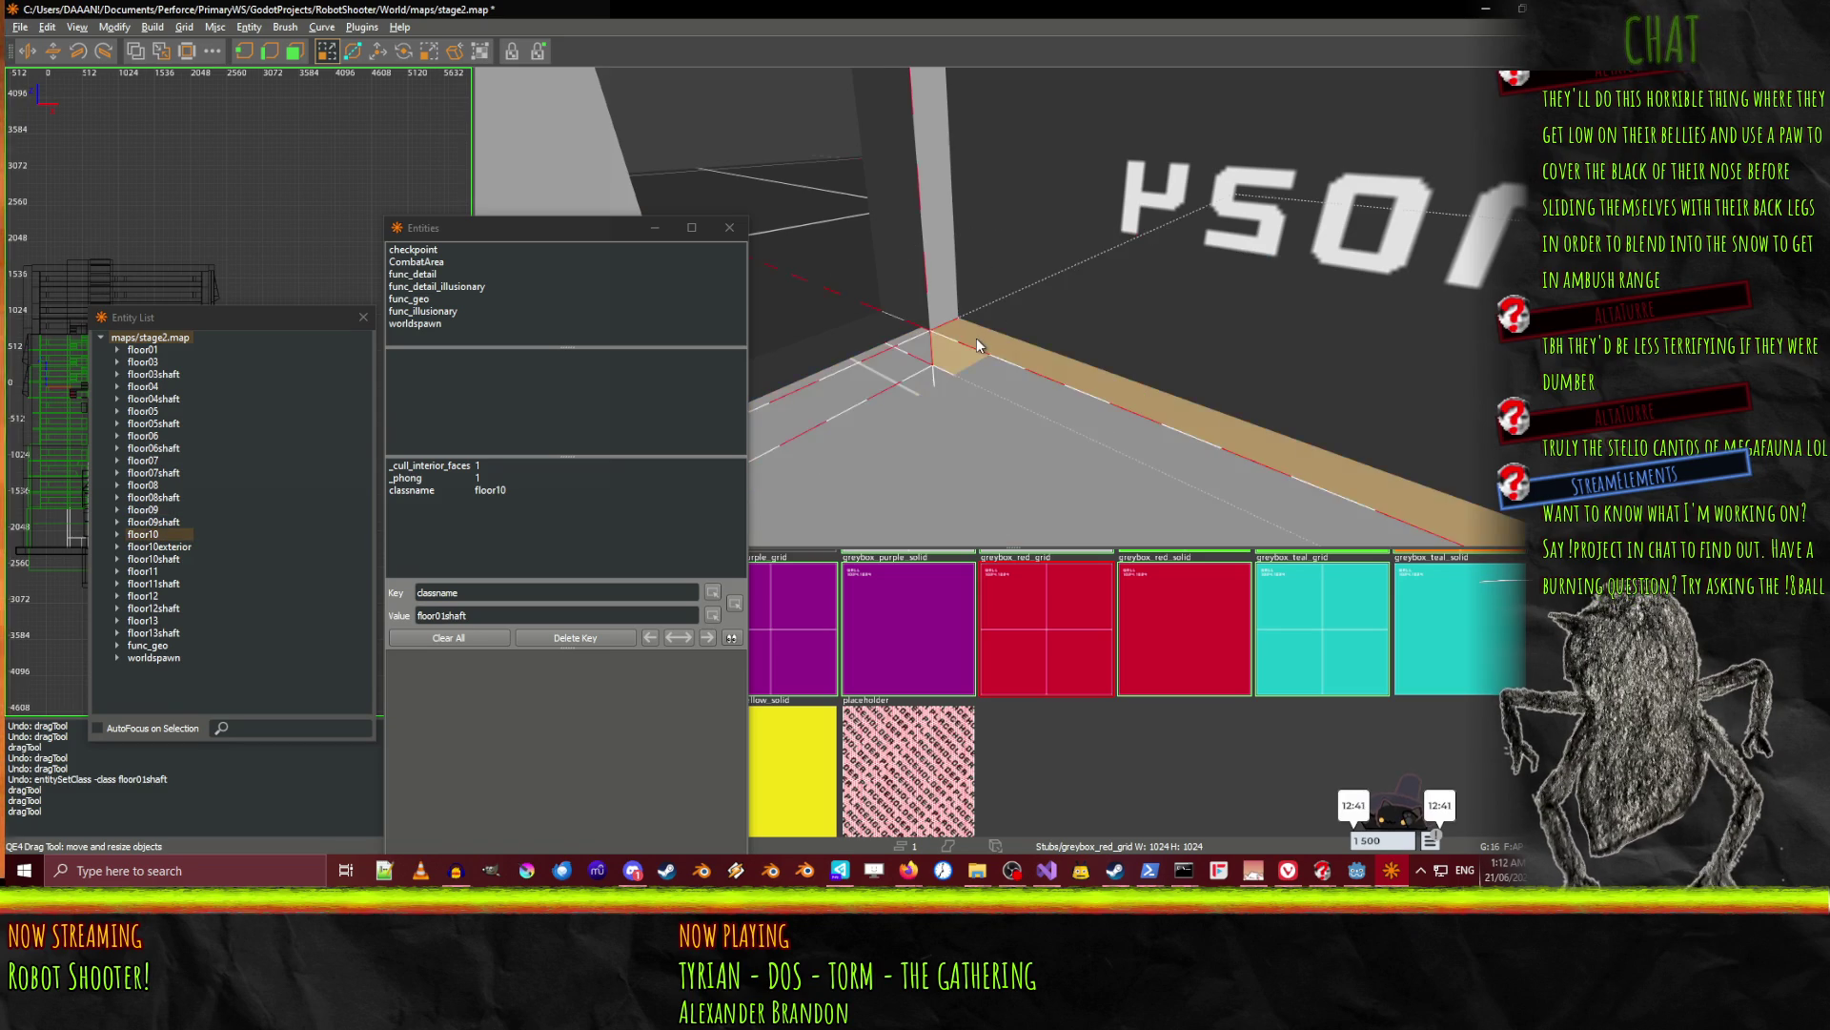
right_click(1073, 363)
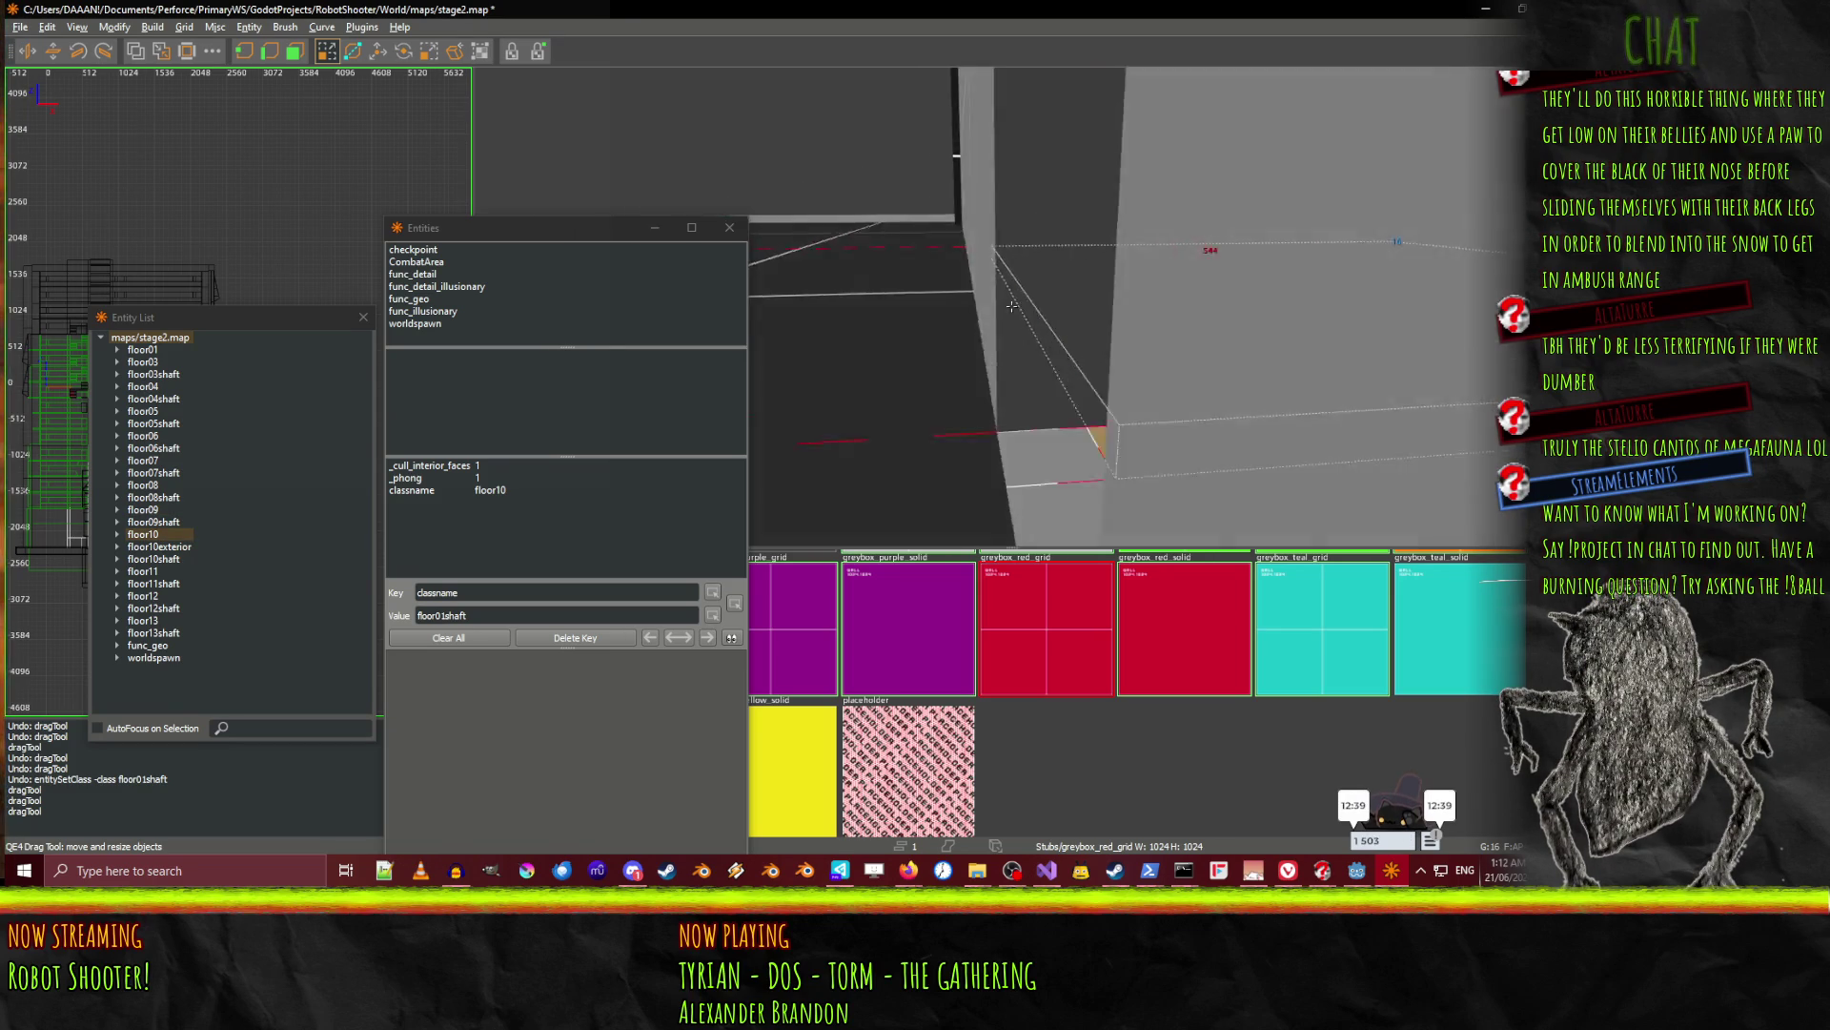
key("Right")
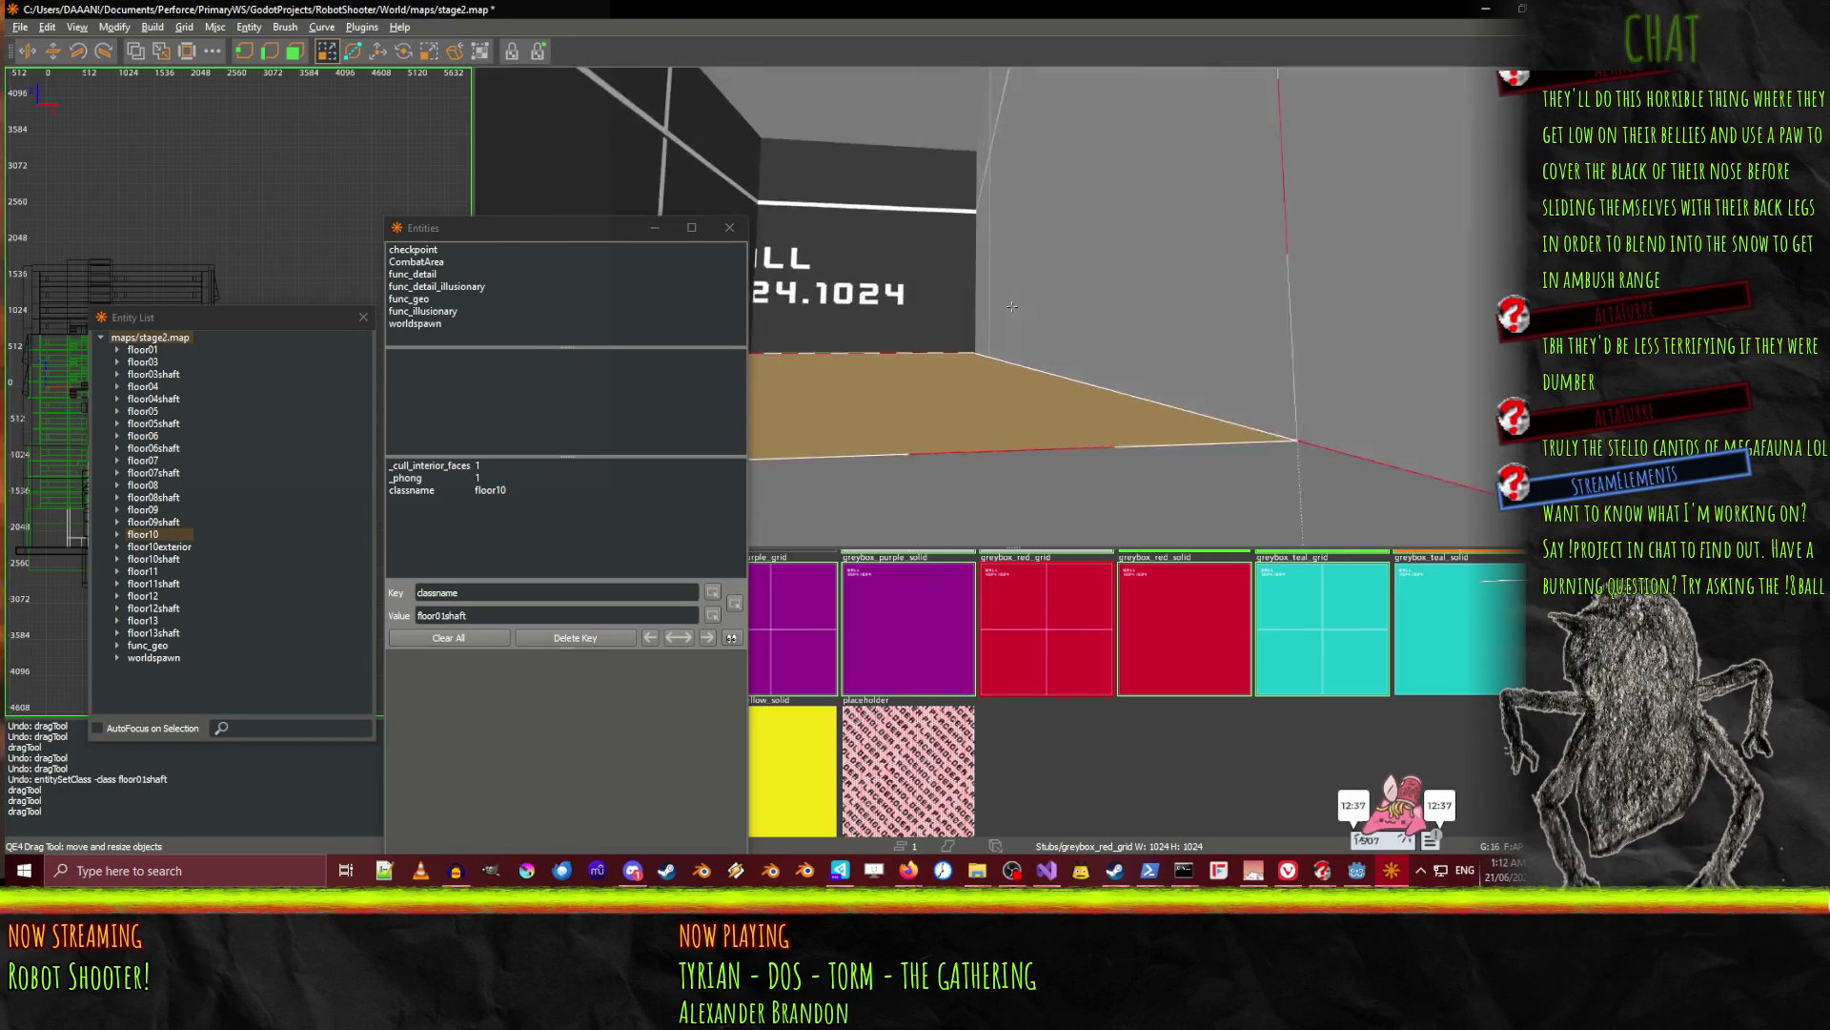
key("Left")
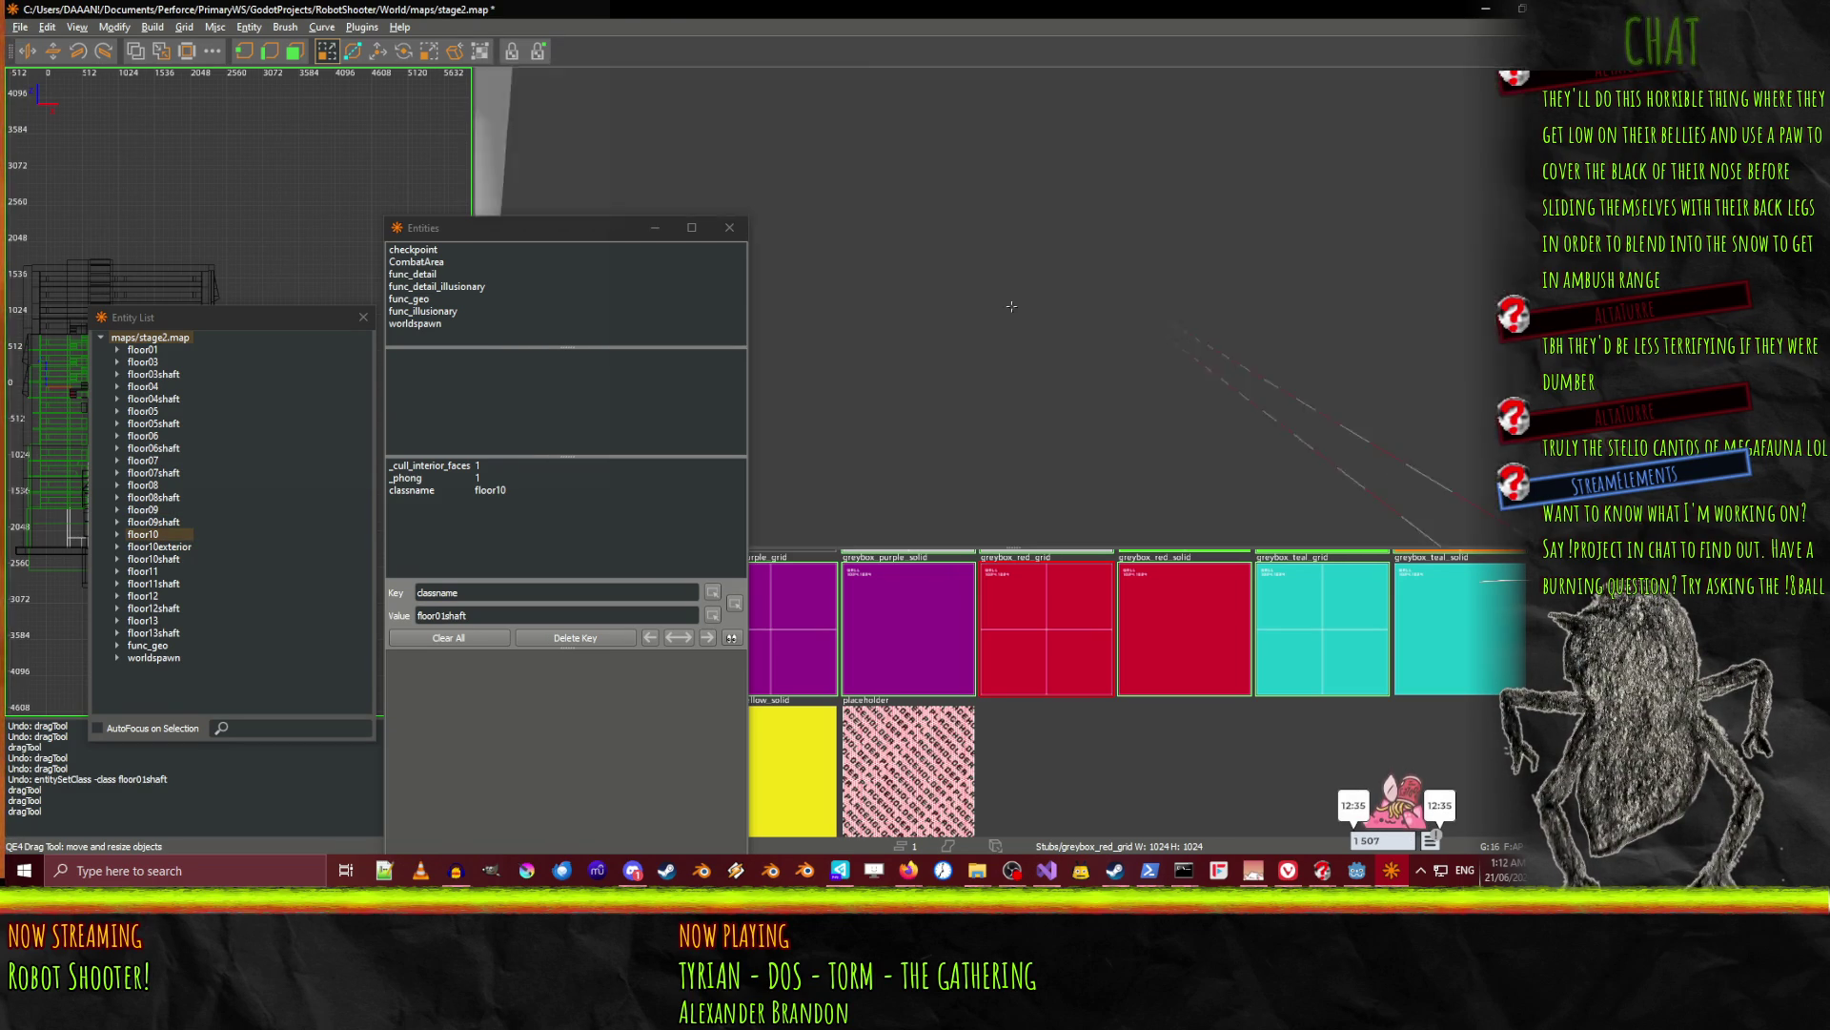
right_click(1012, 306)
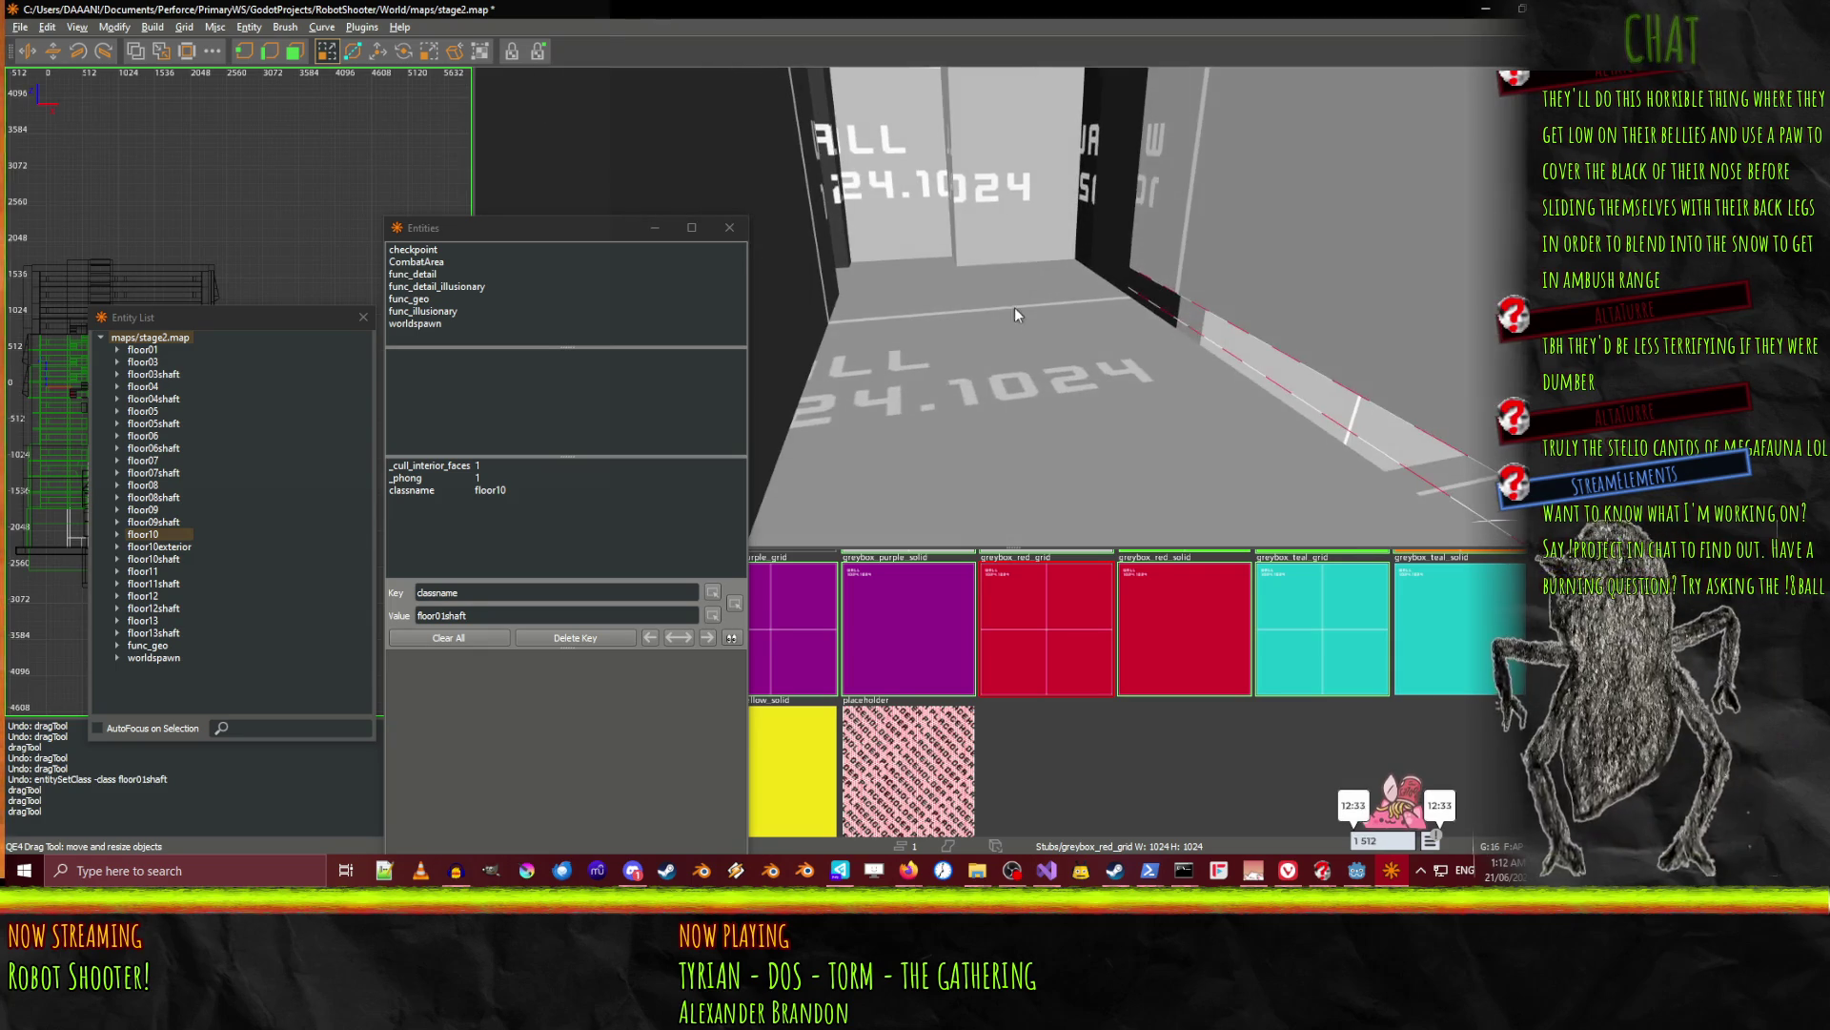
key("Right")
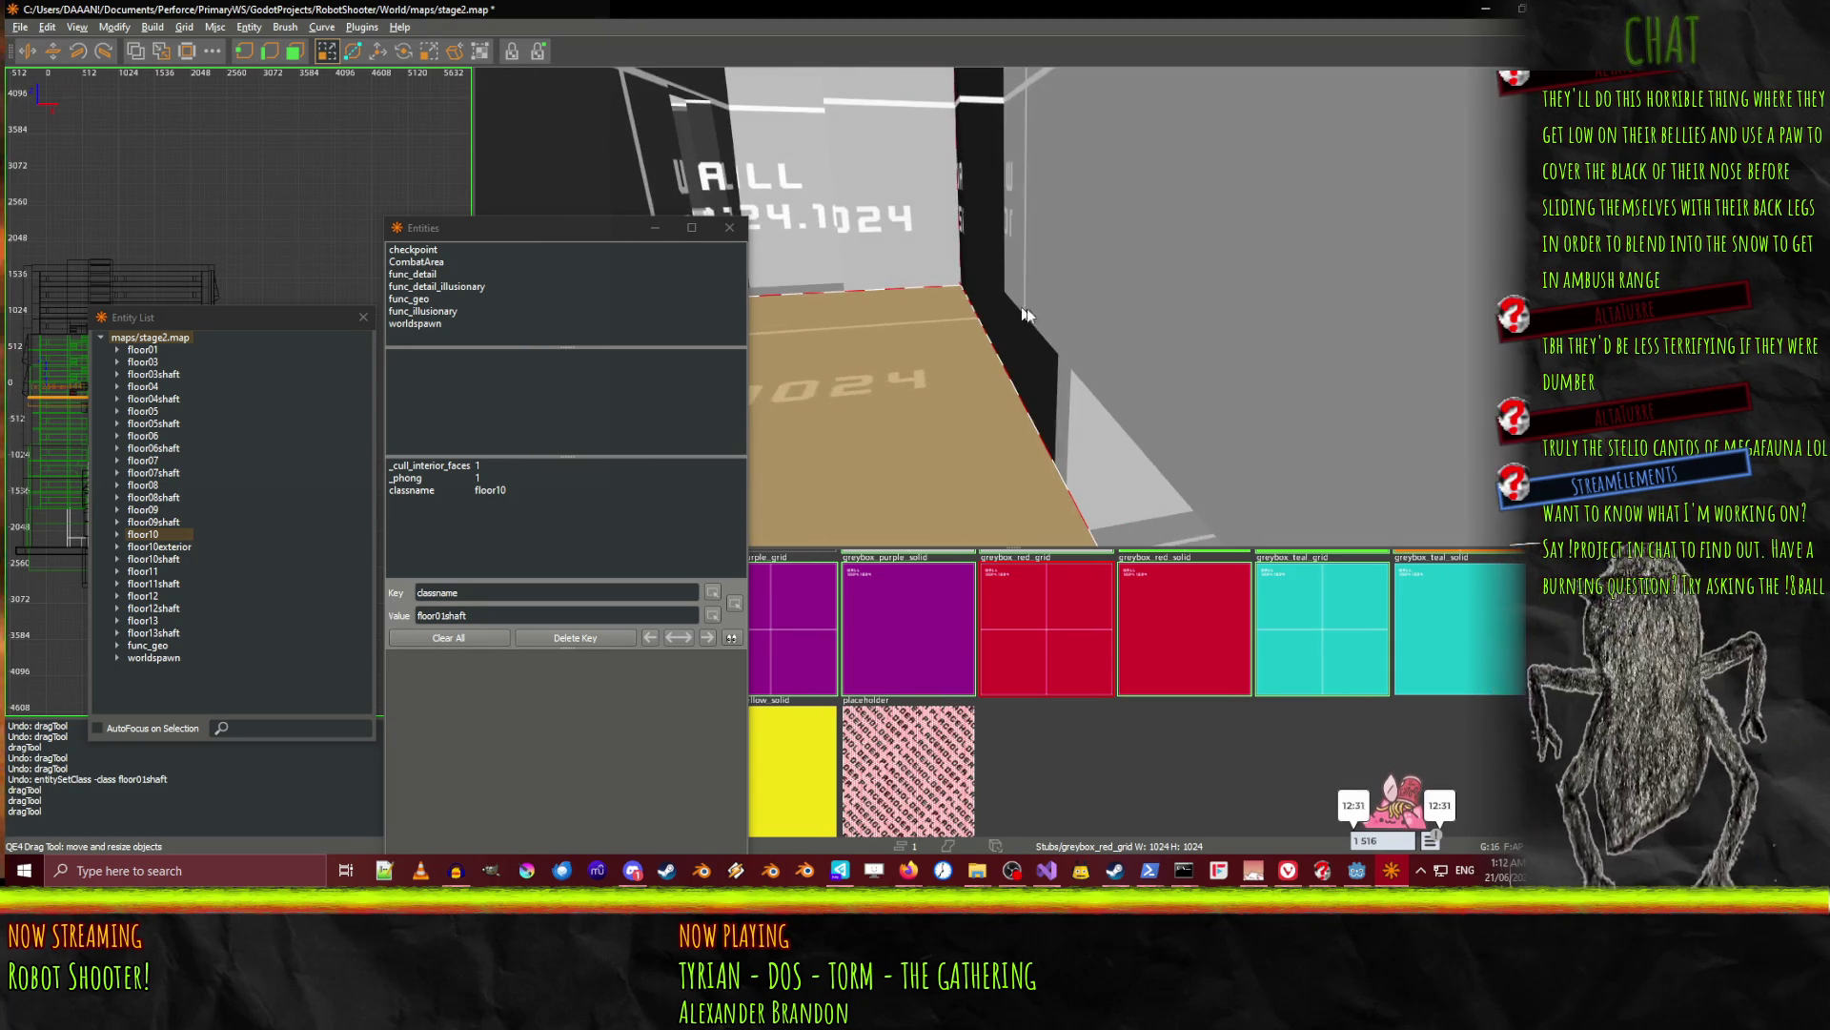
left_click_drag(1058, 357, 1110, 346)
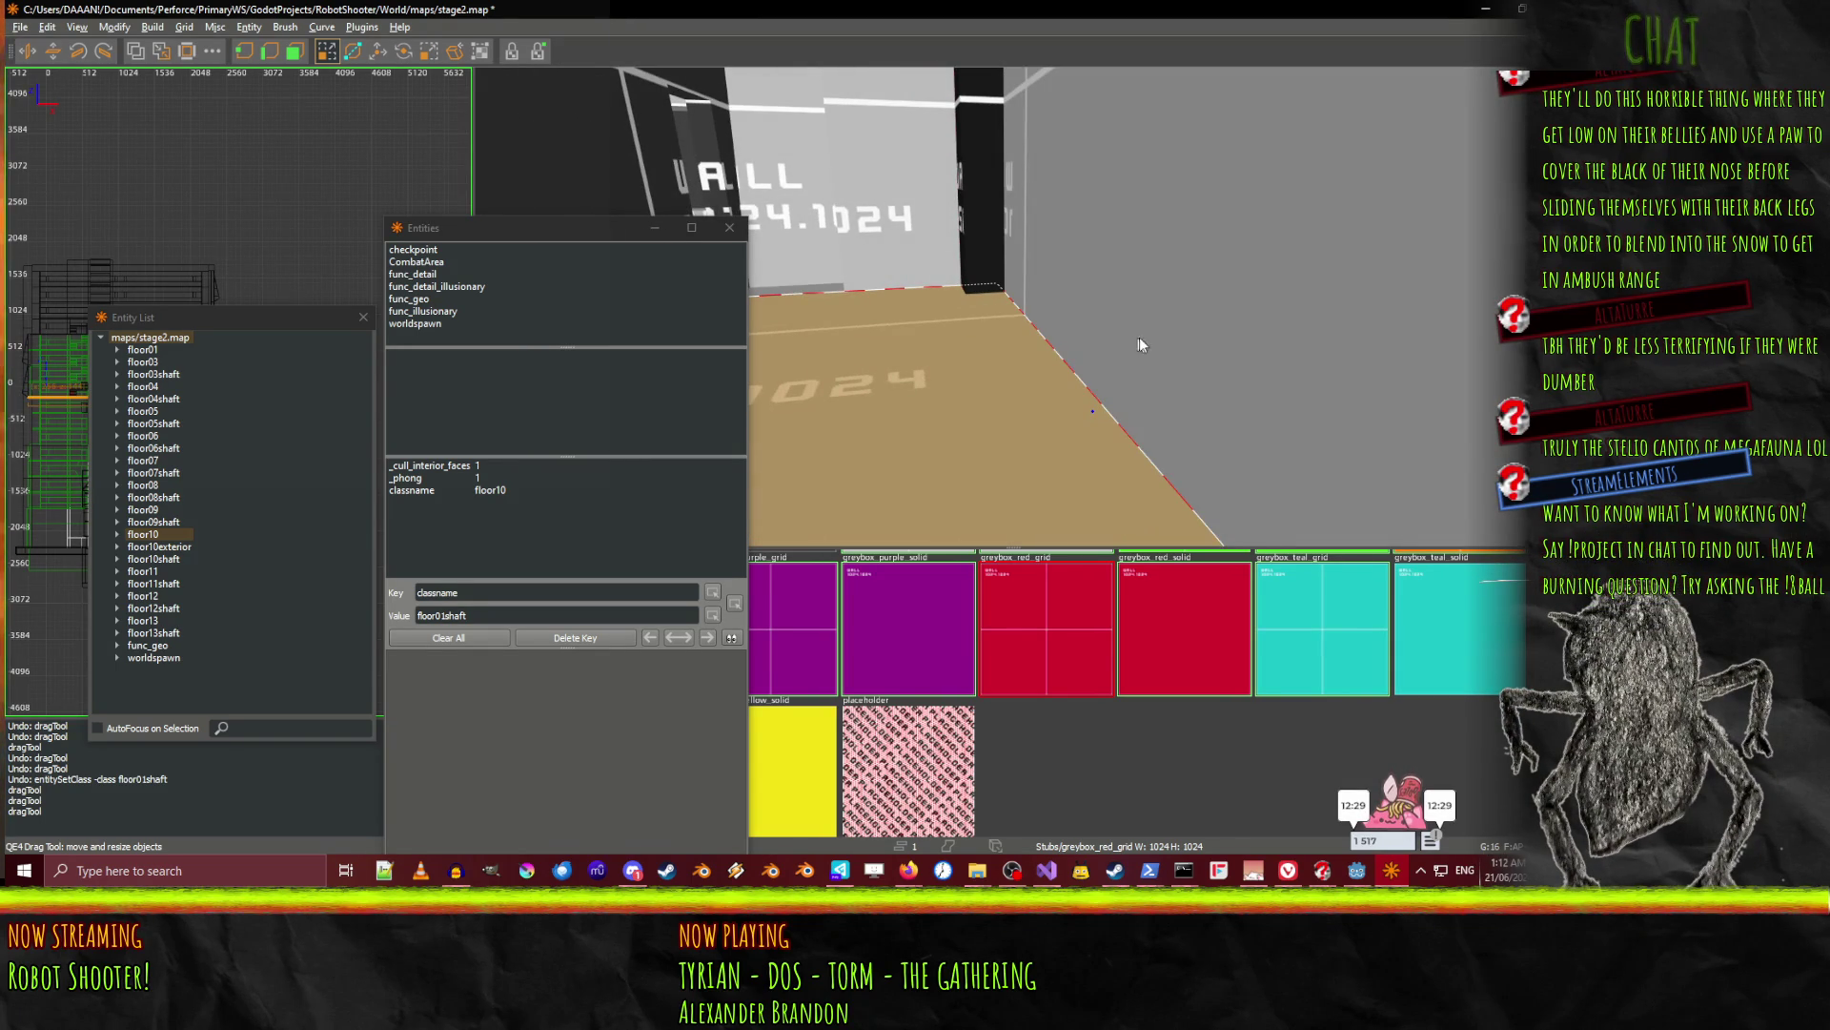
Inspect the new pillar up close and save stage2.map.
key("Up")
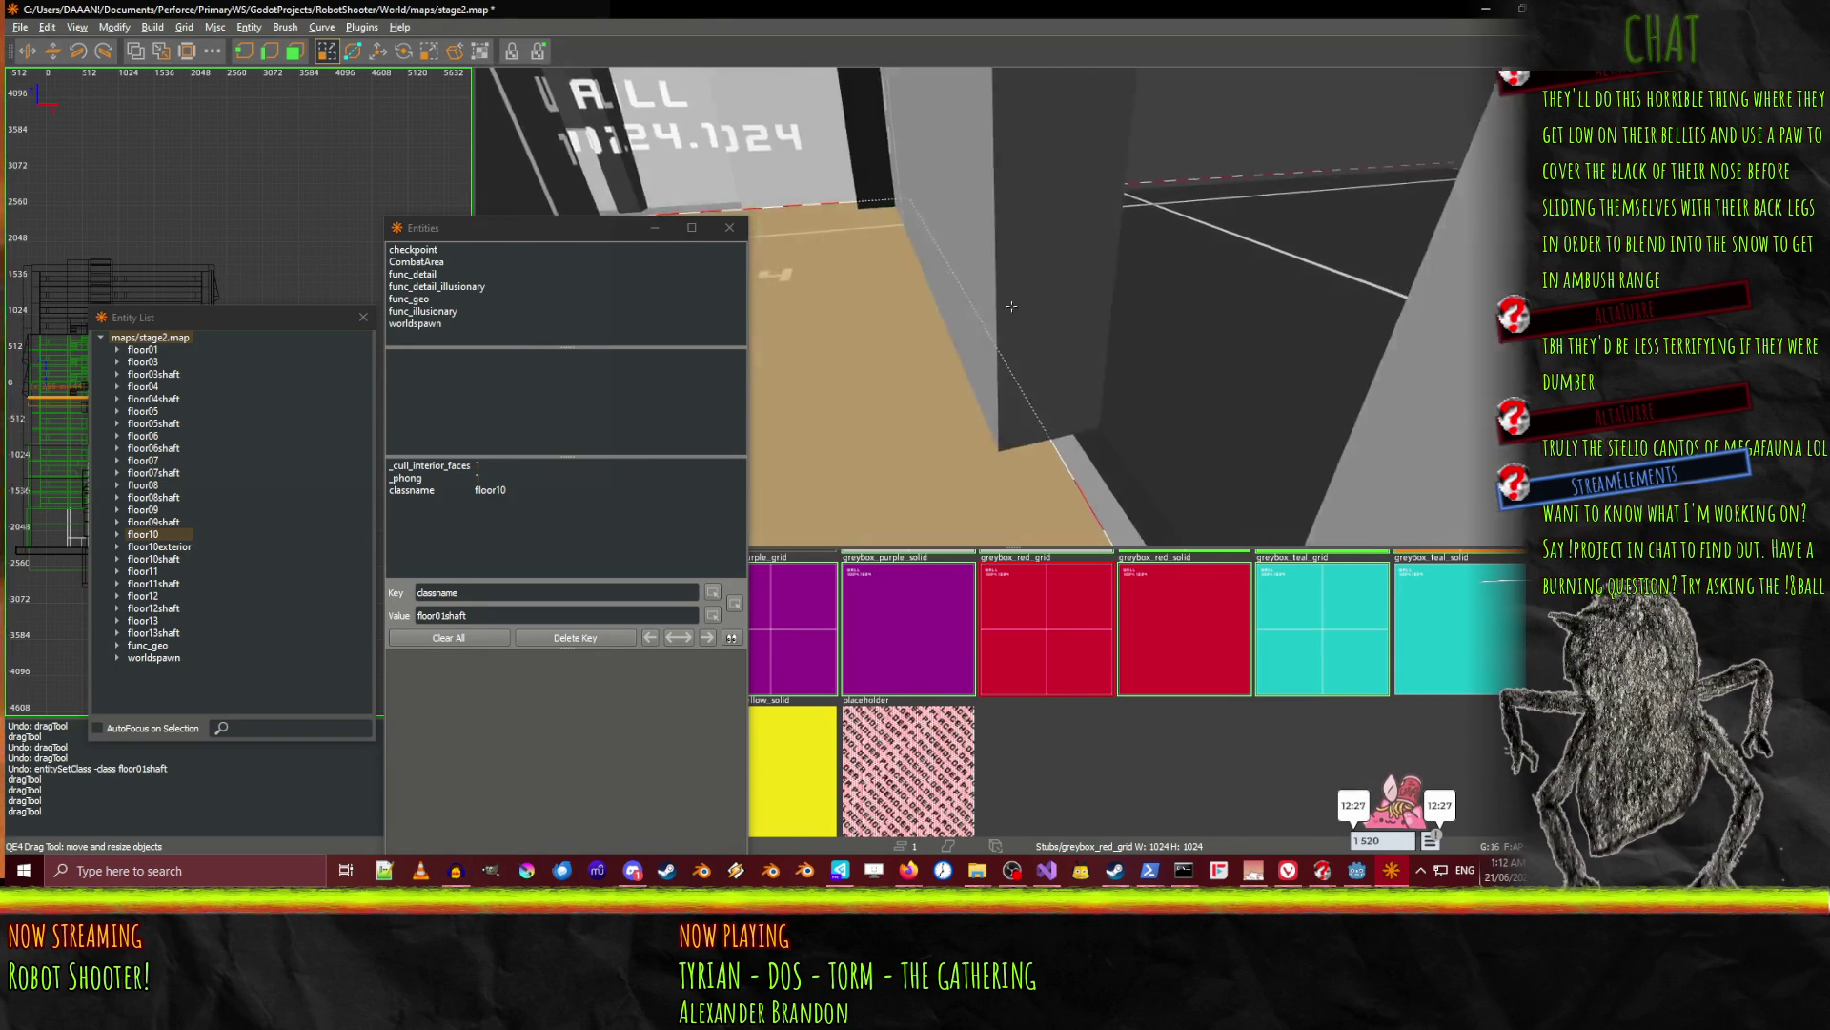
key("Down")
right_click(1011, 306)
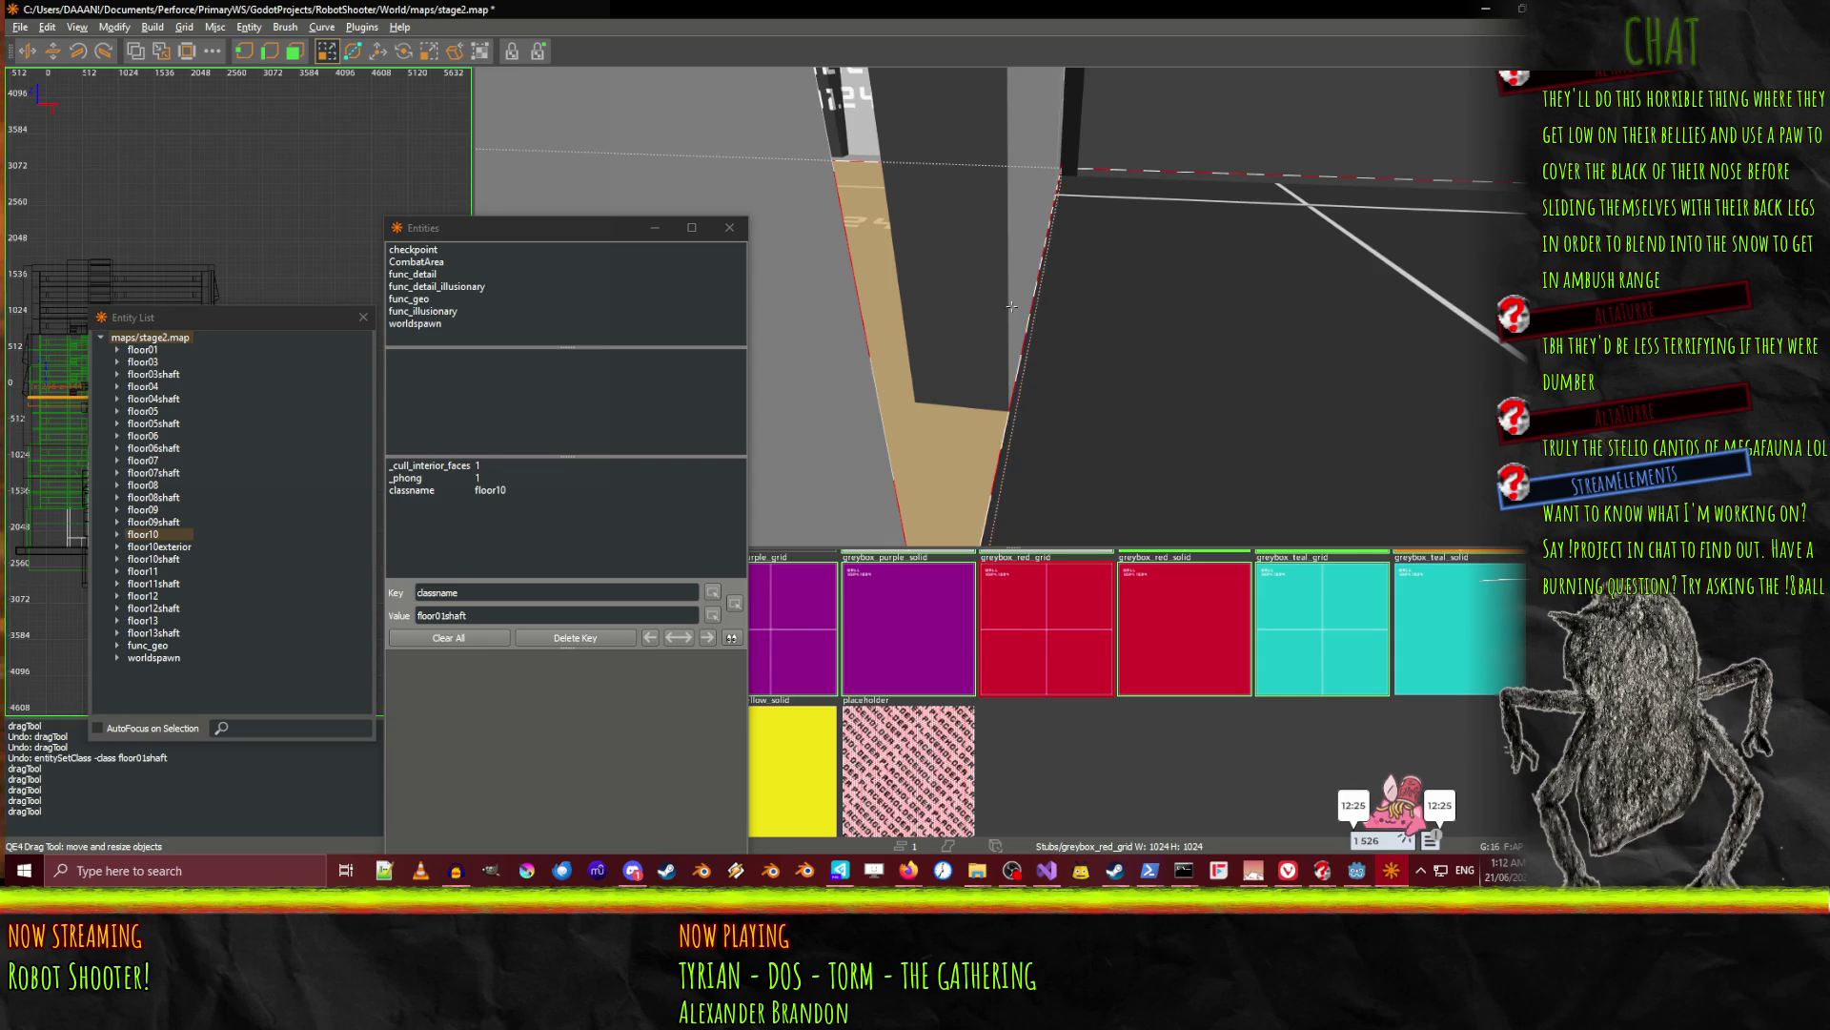
mouse_move(1011, 306)
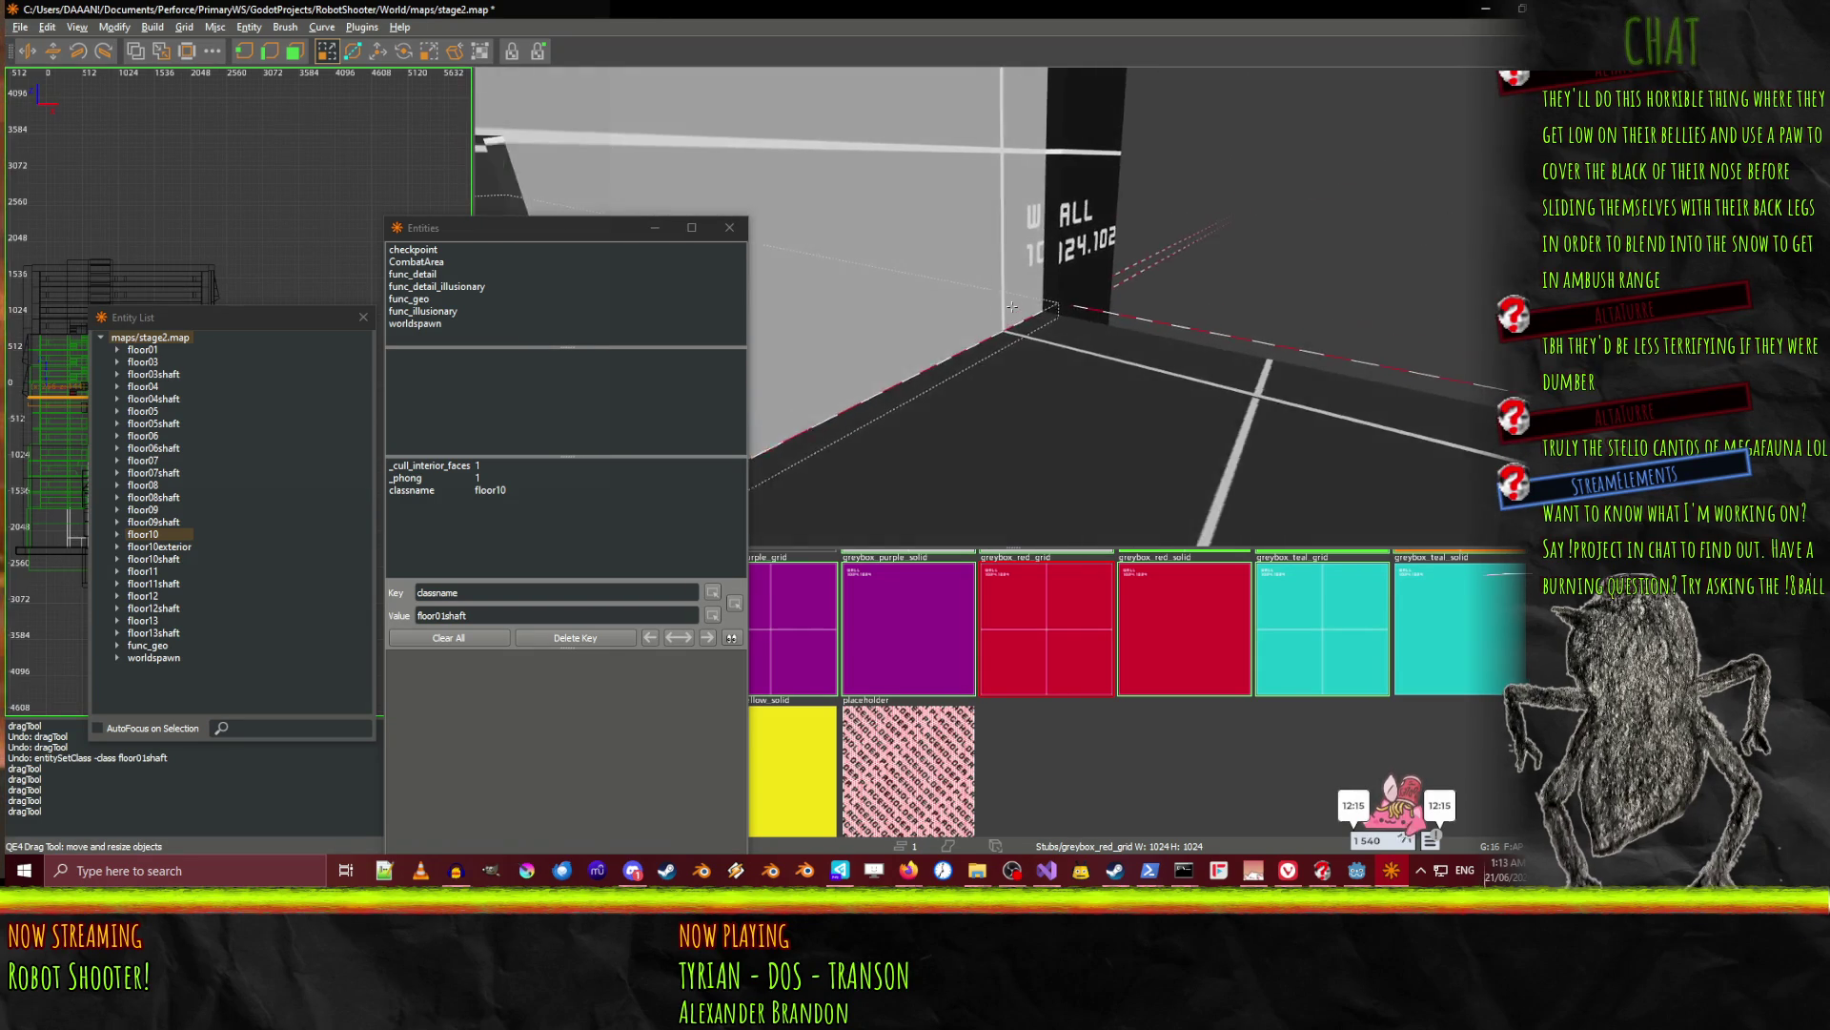
right_click(1011, 306)
key("ctrl+s")
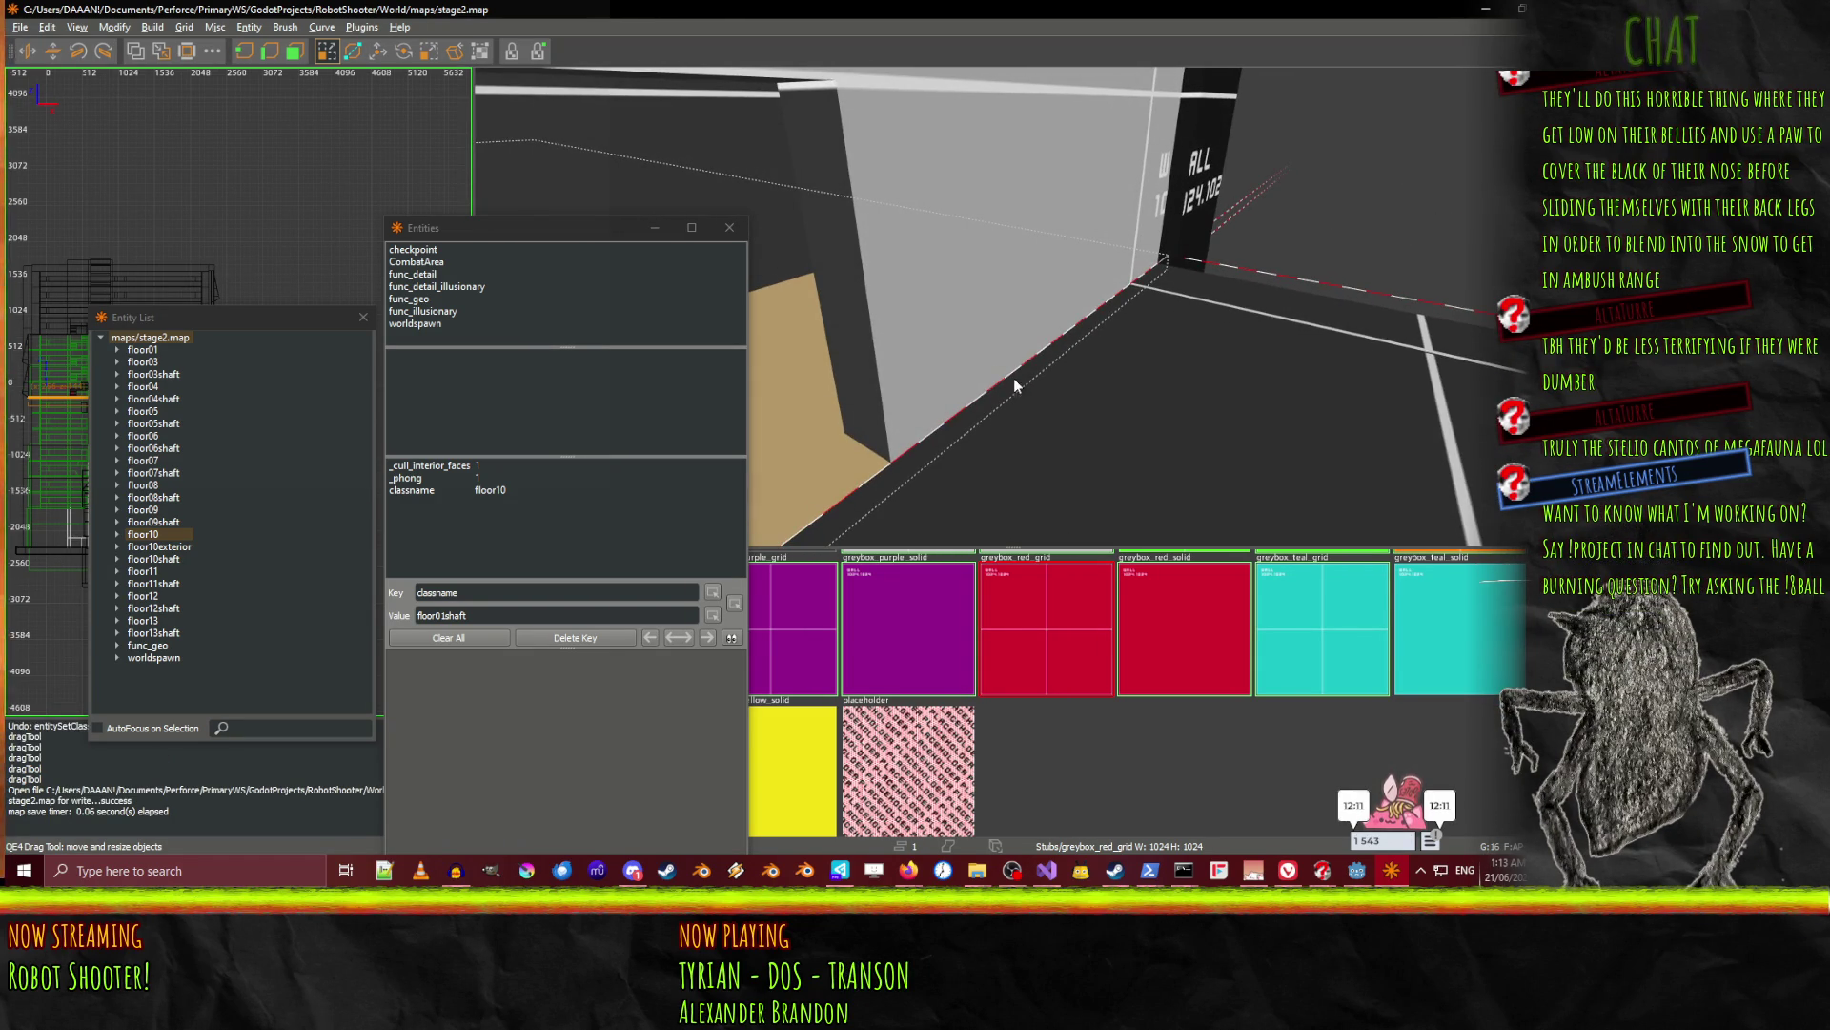
right_click(925, 357)
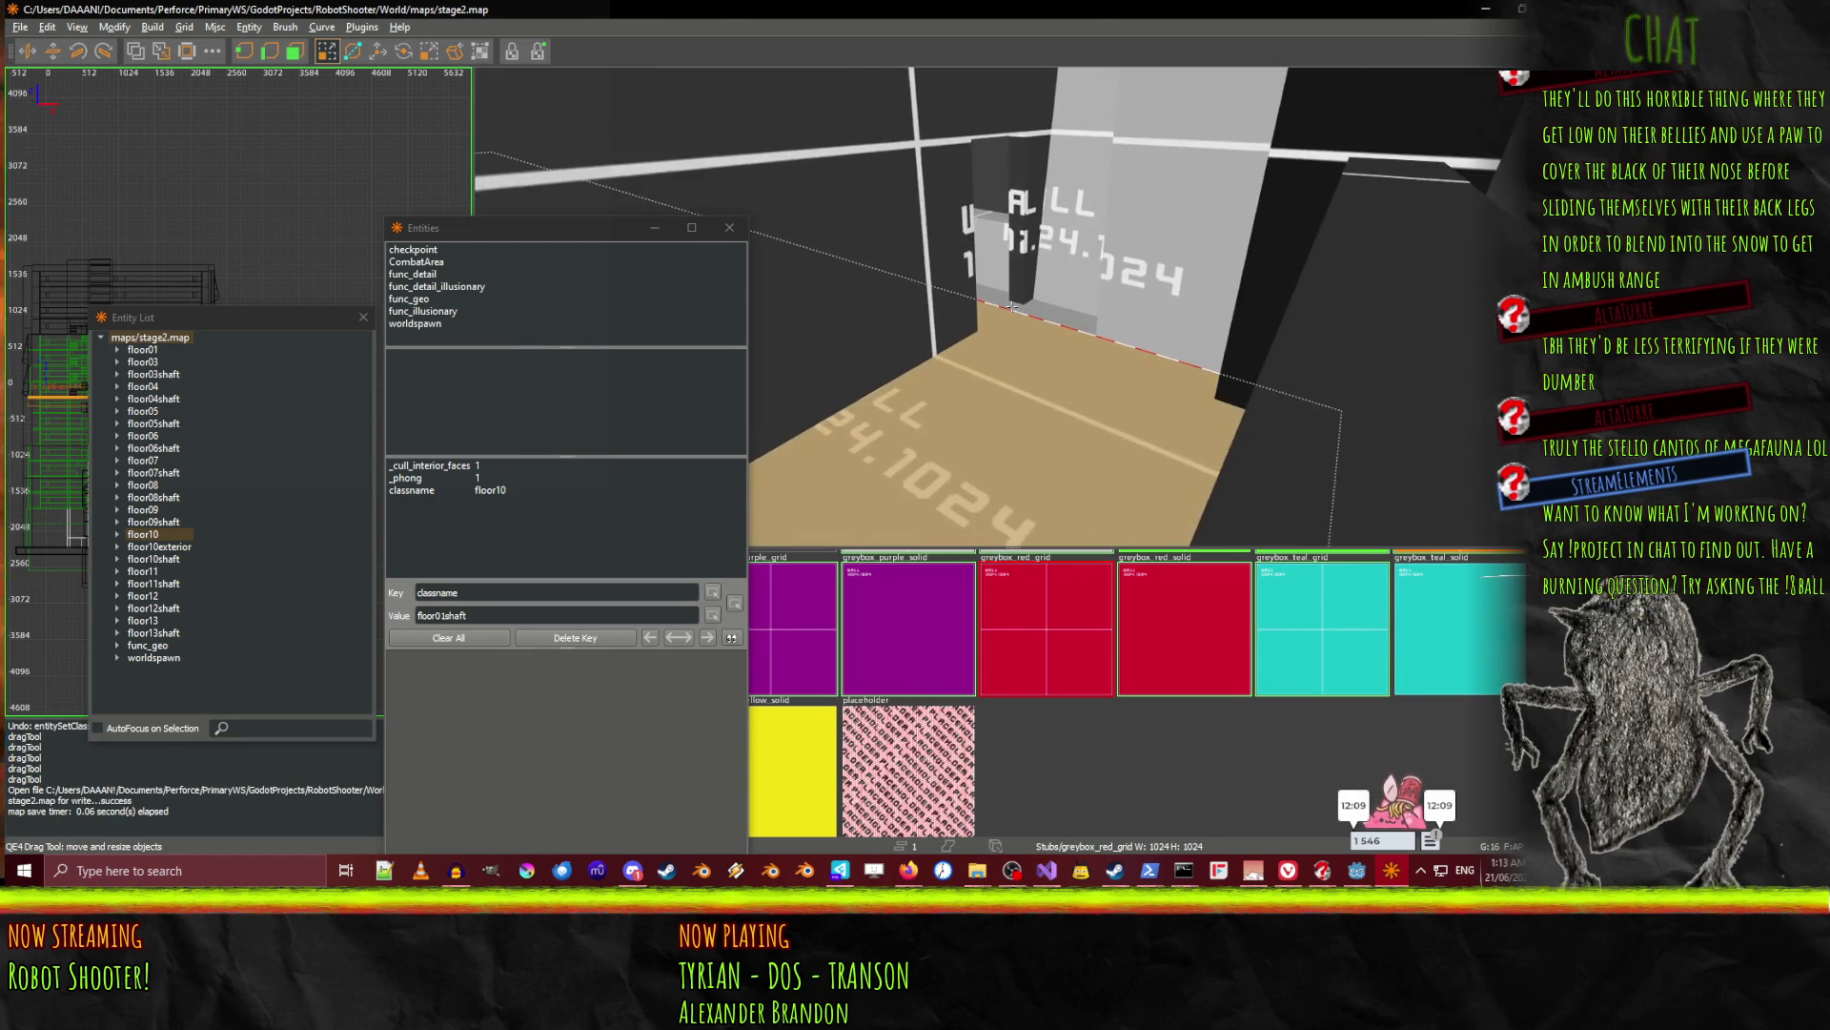
key("Up")
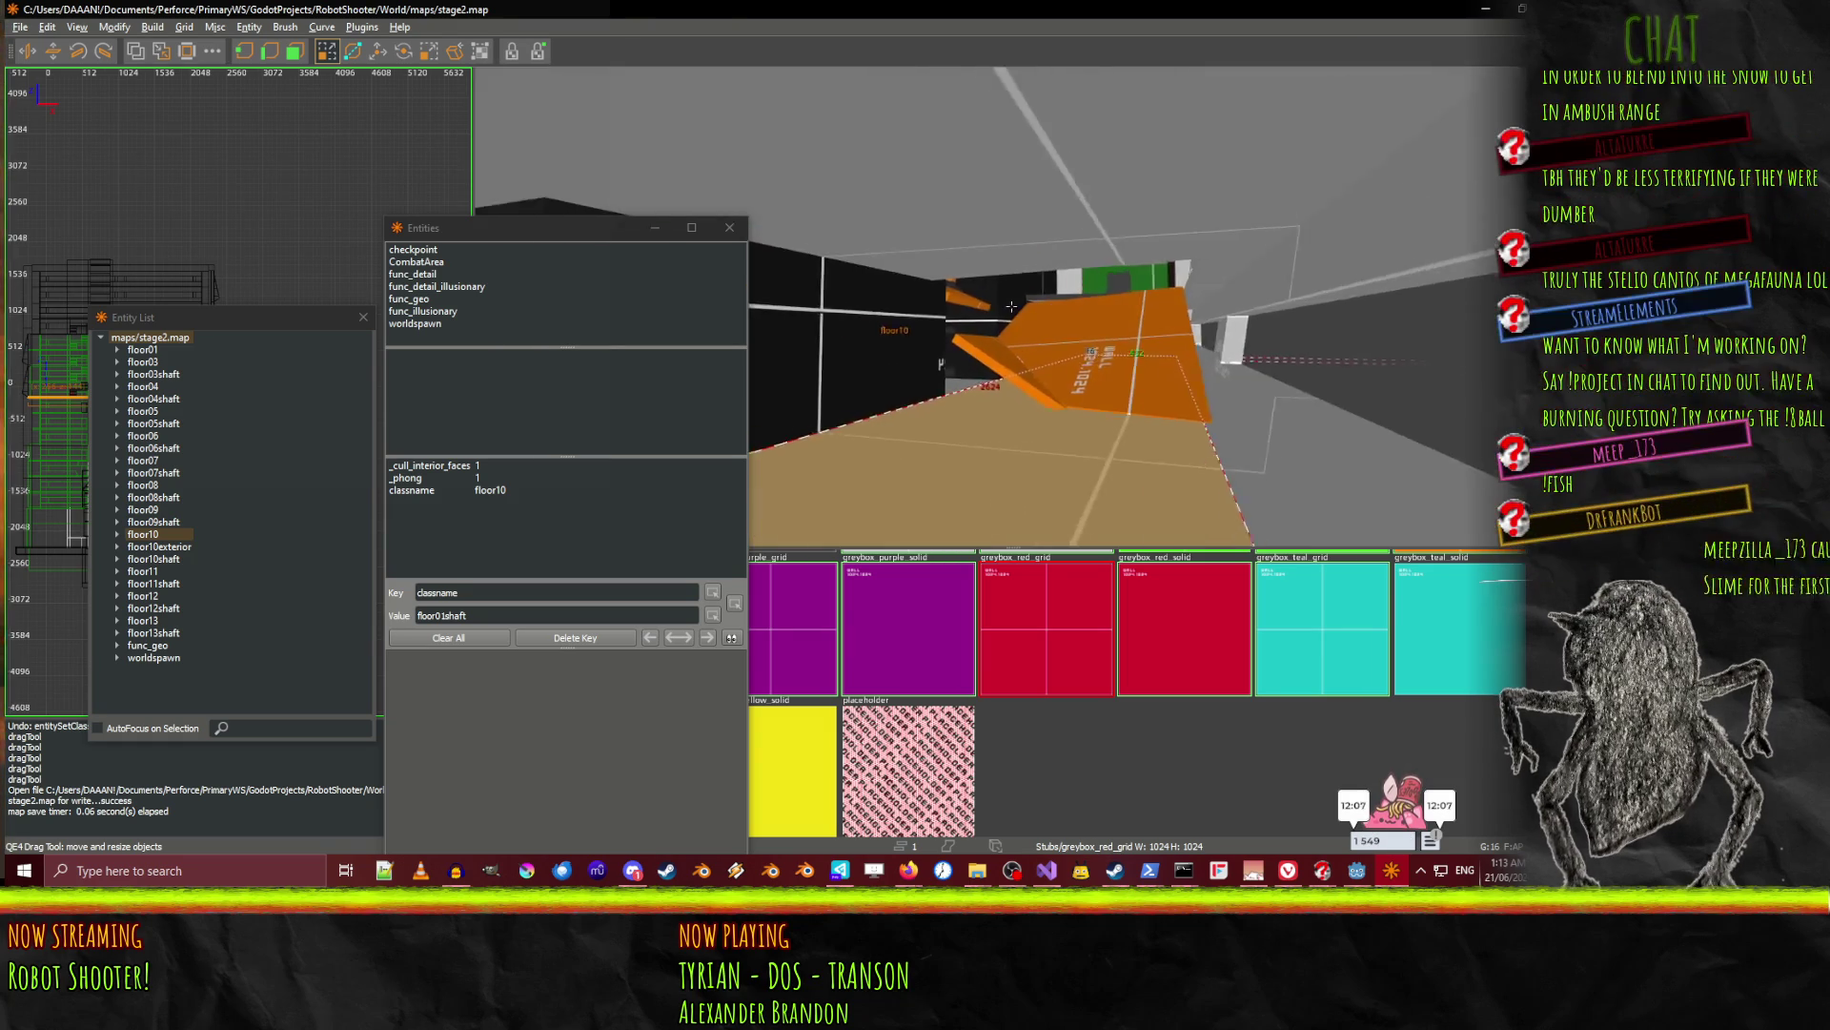
key("Down")
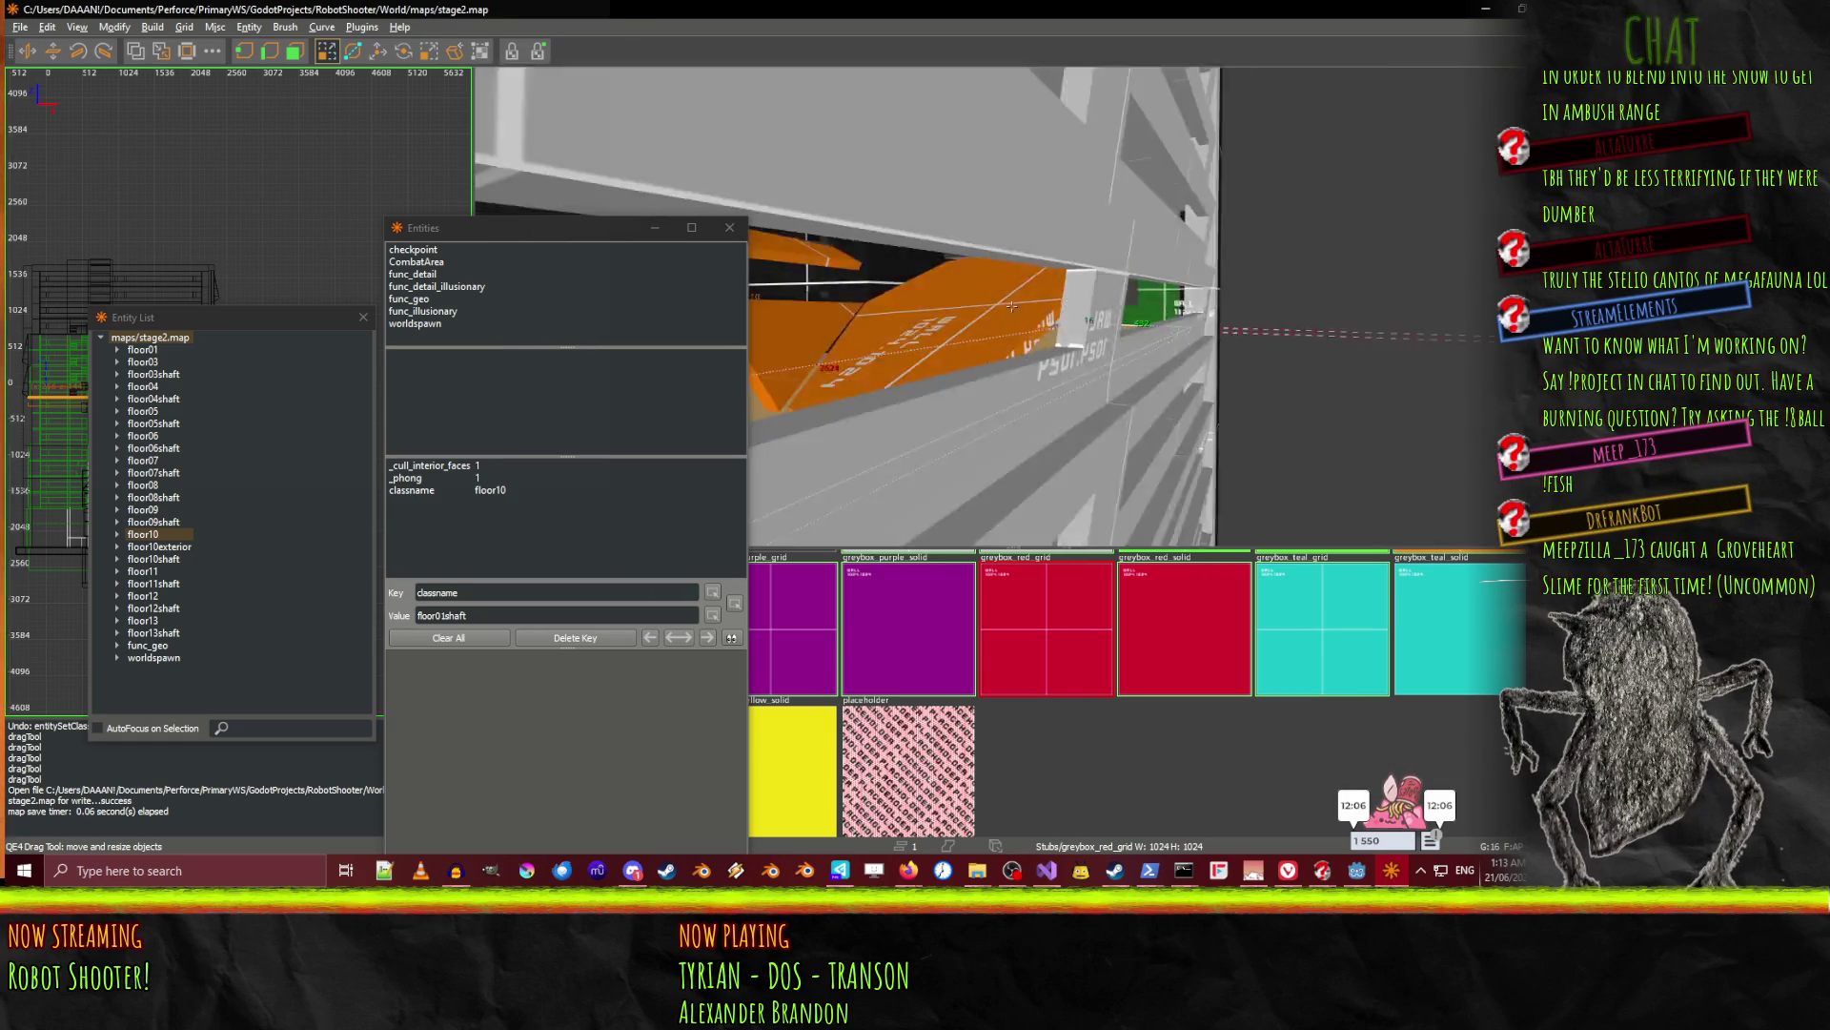
key("Up")
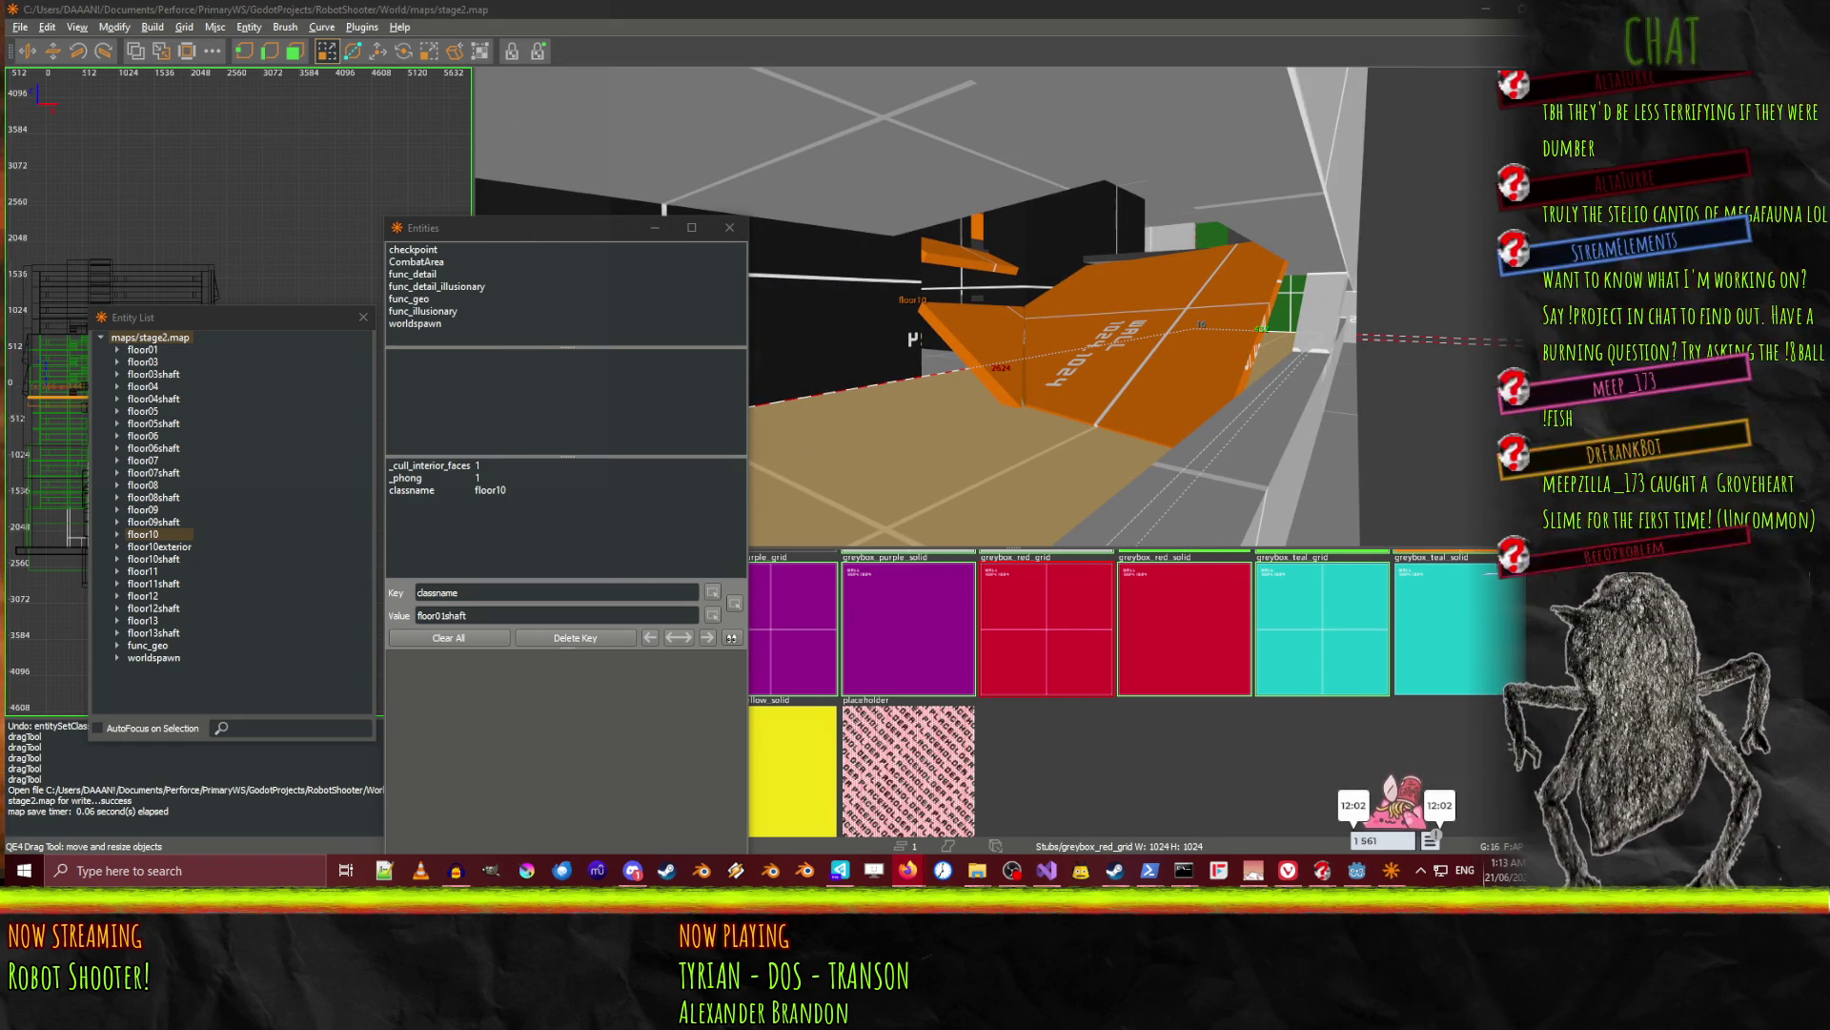
right_click(1452, 363)
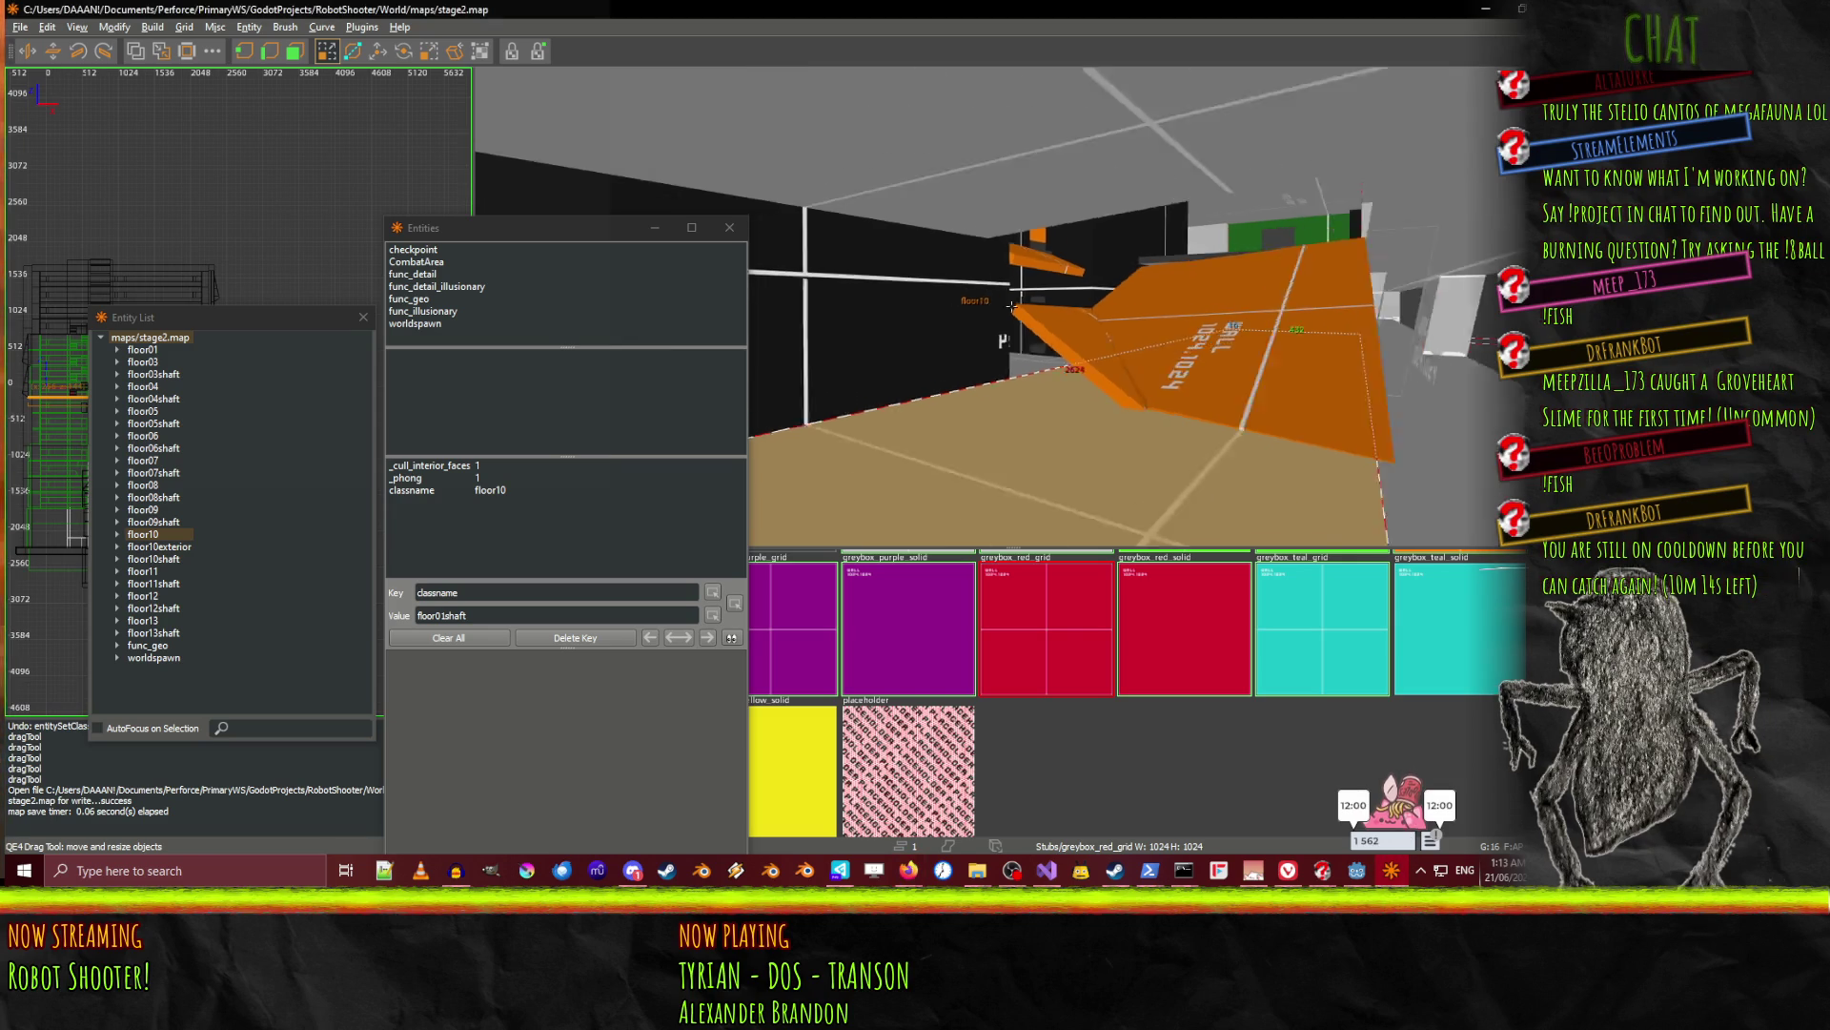
key("Down")
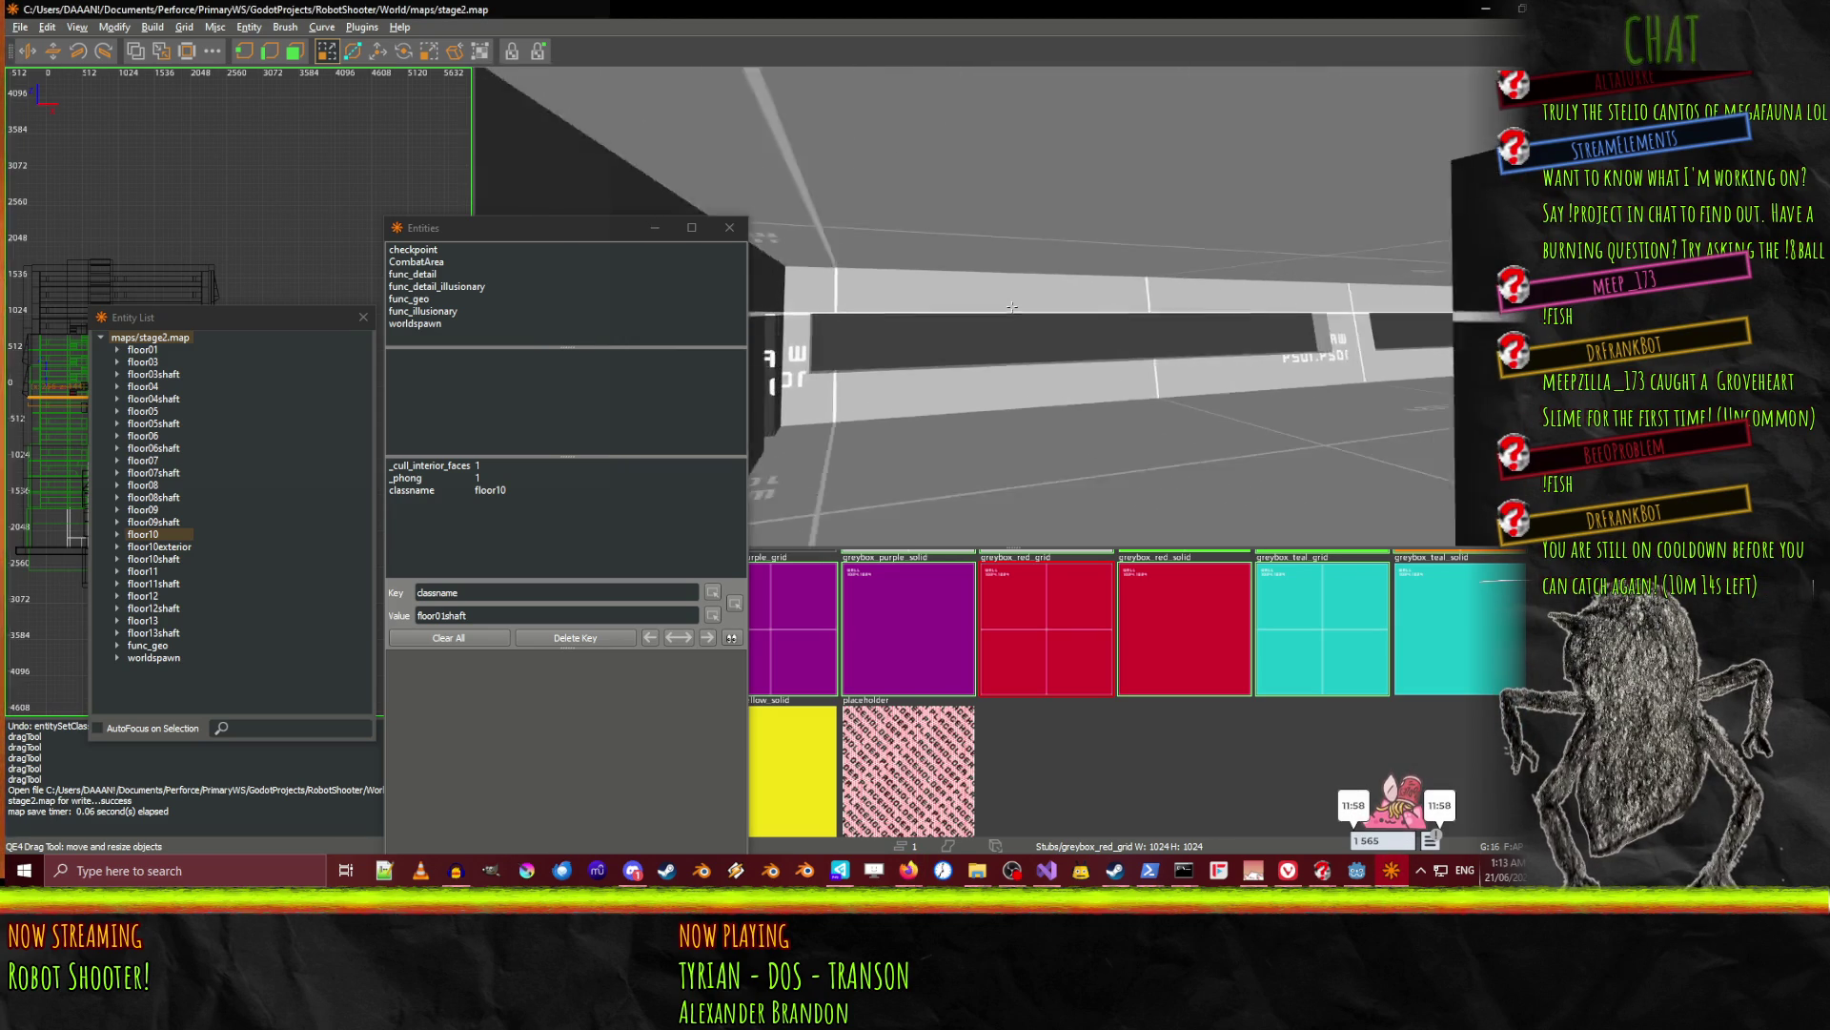
key("Up")
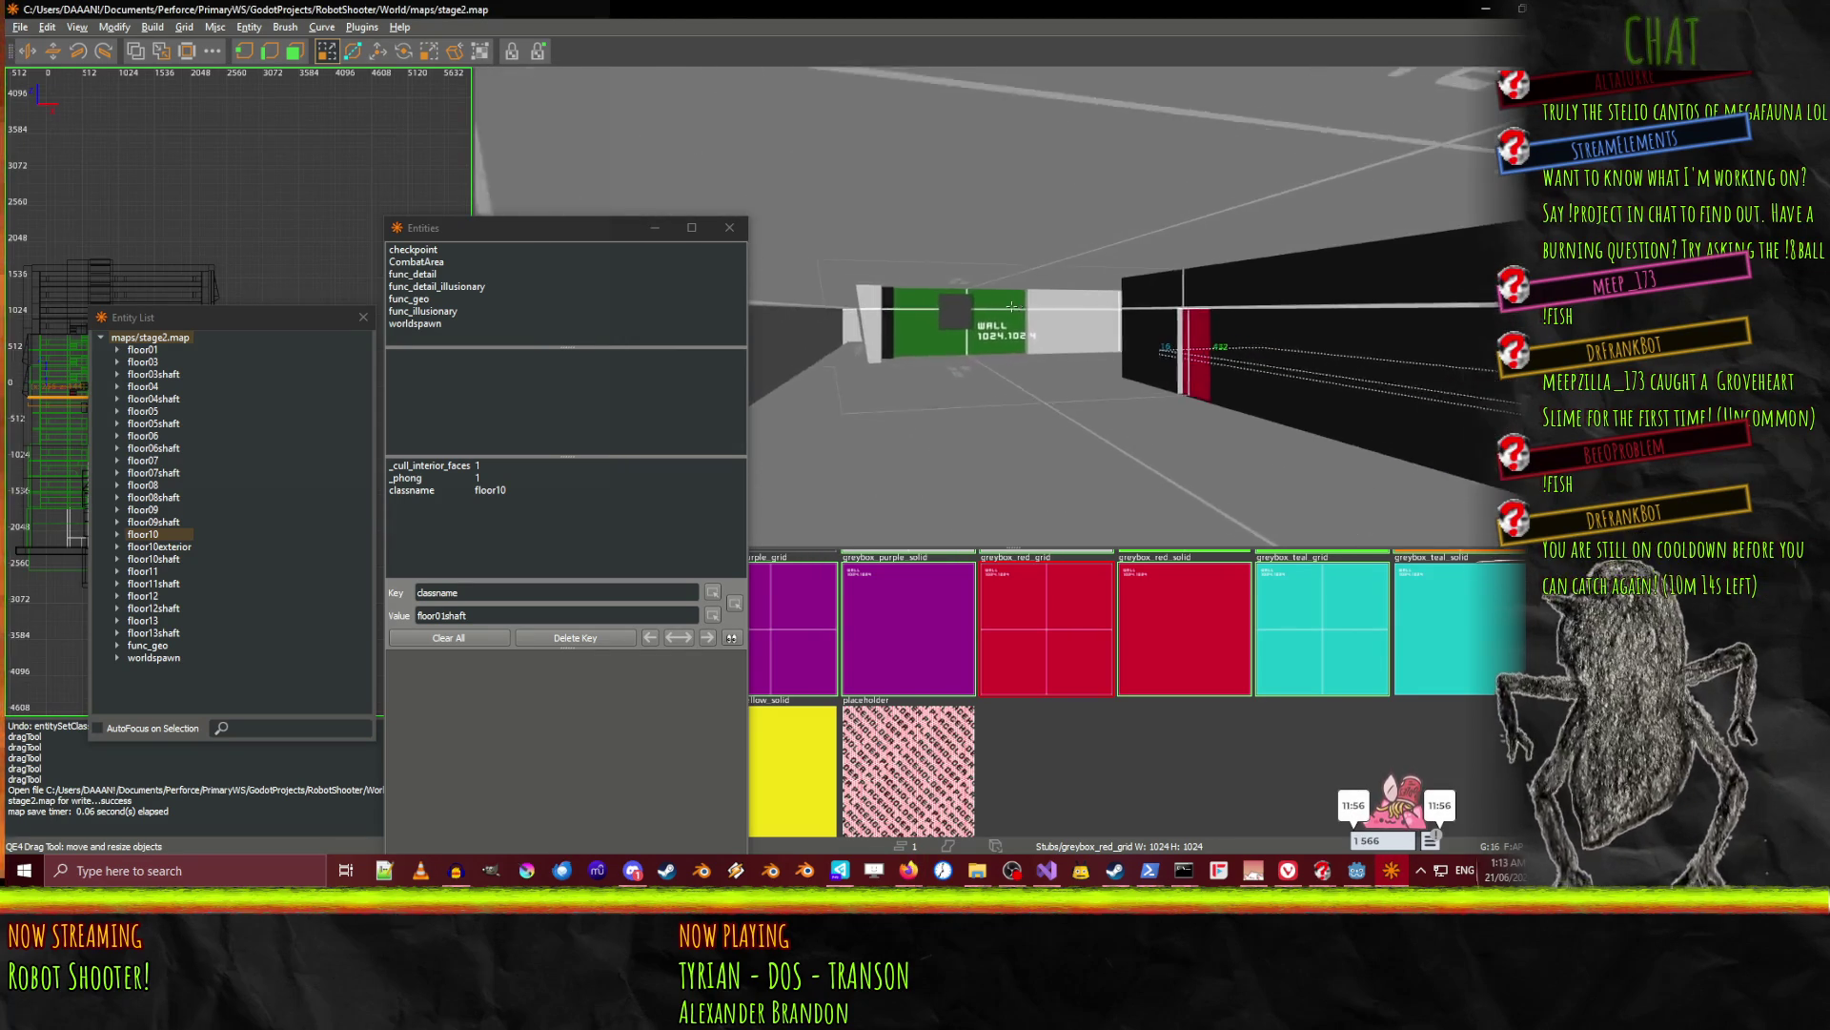
right_click(991, 320)
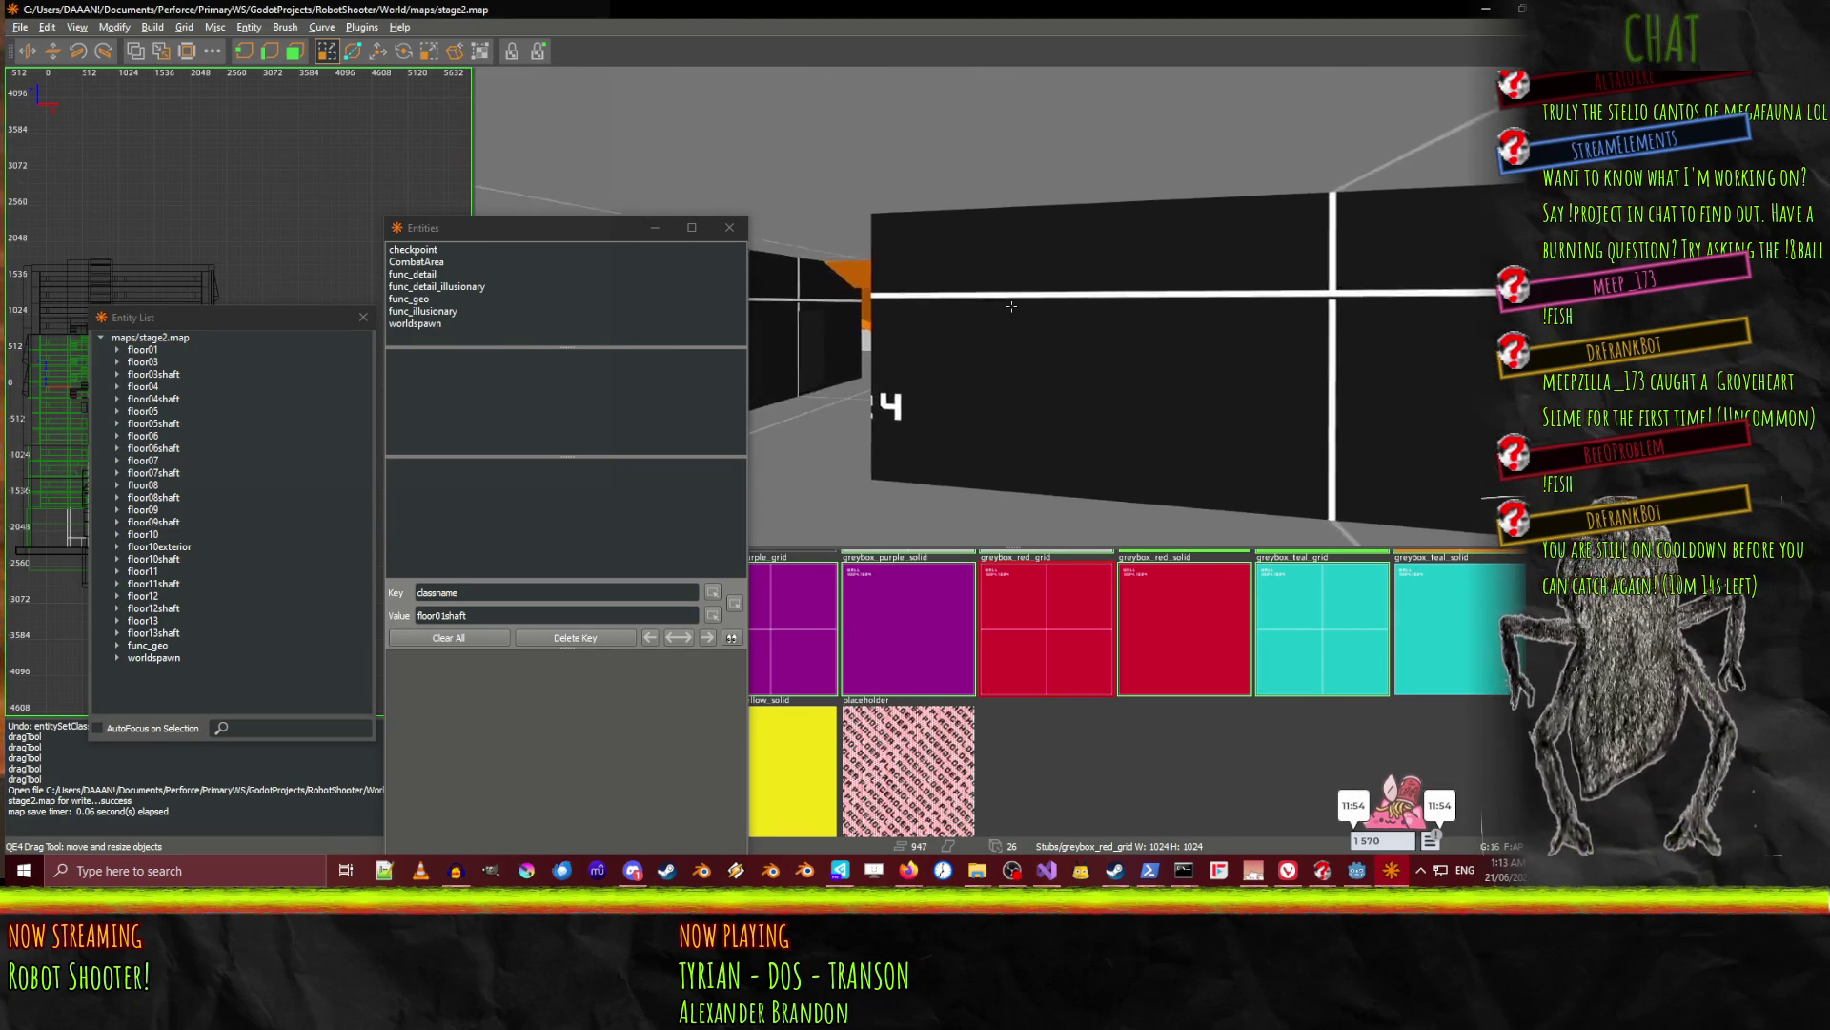
key("Up")
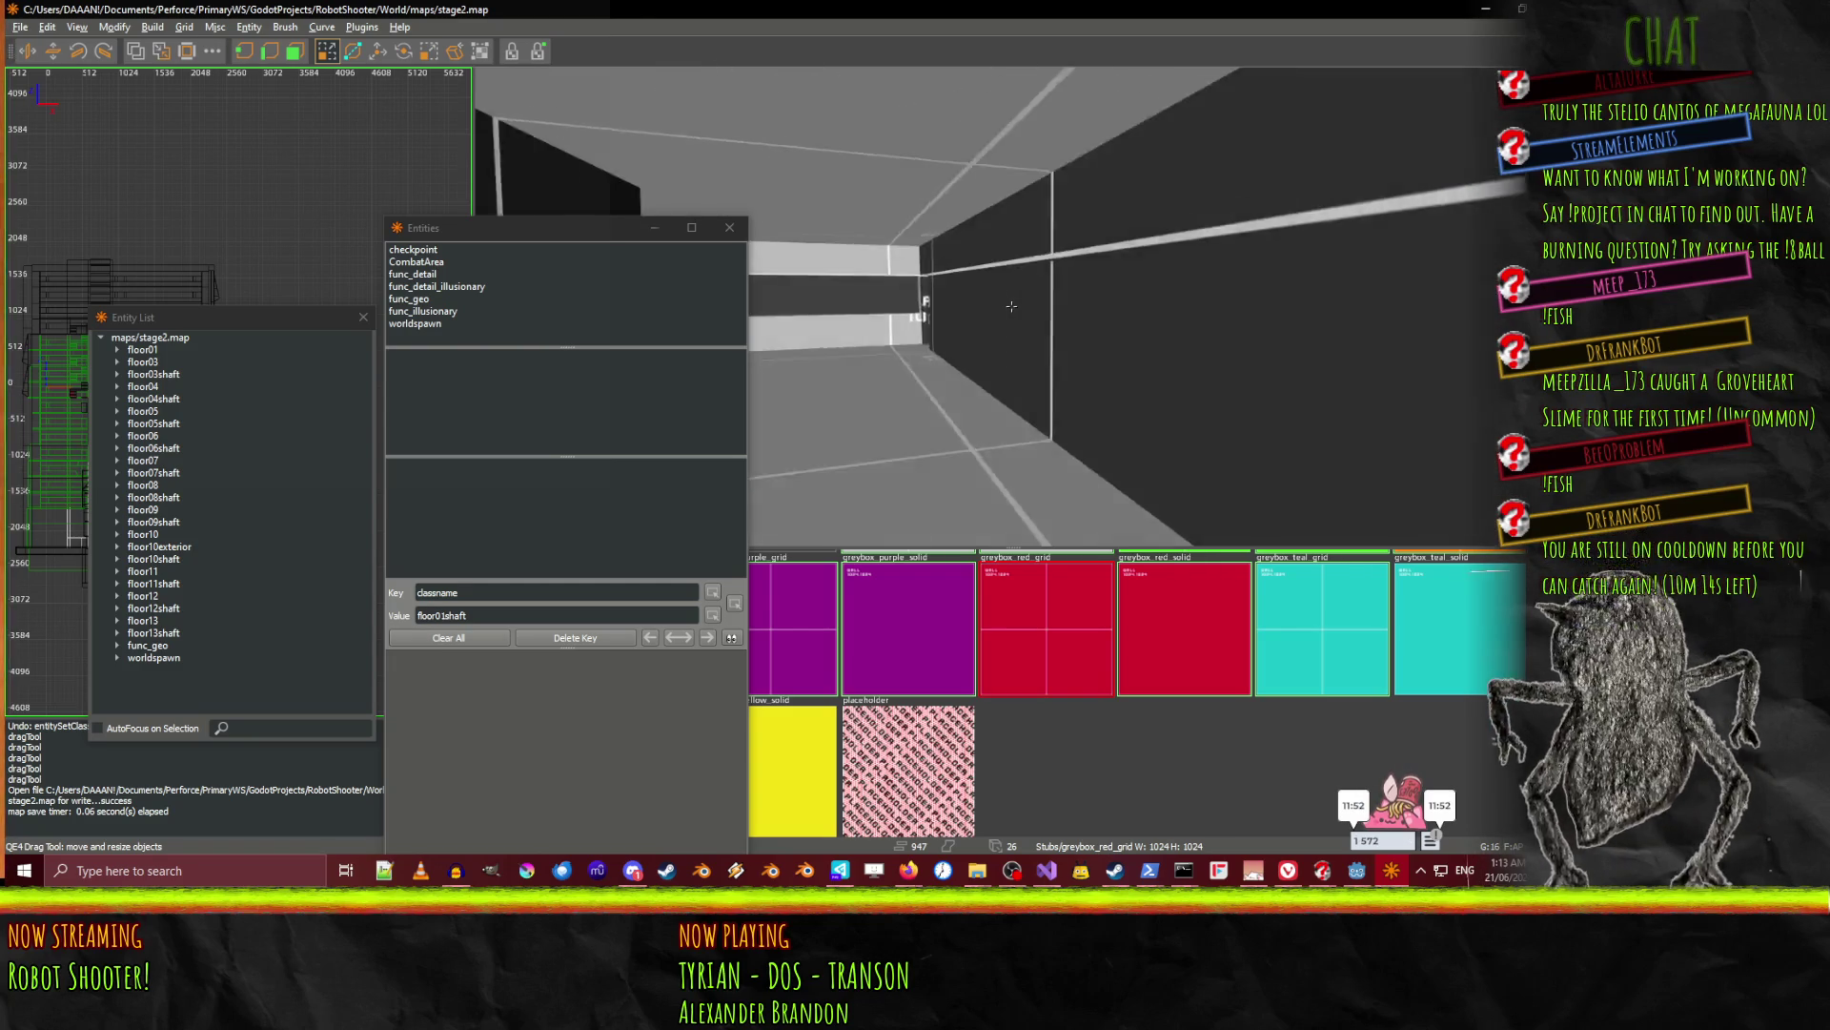
key("Up")
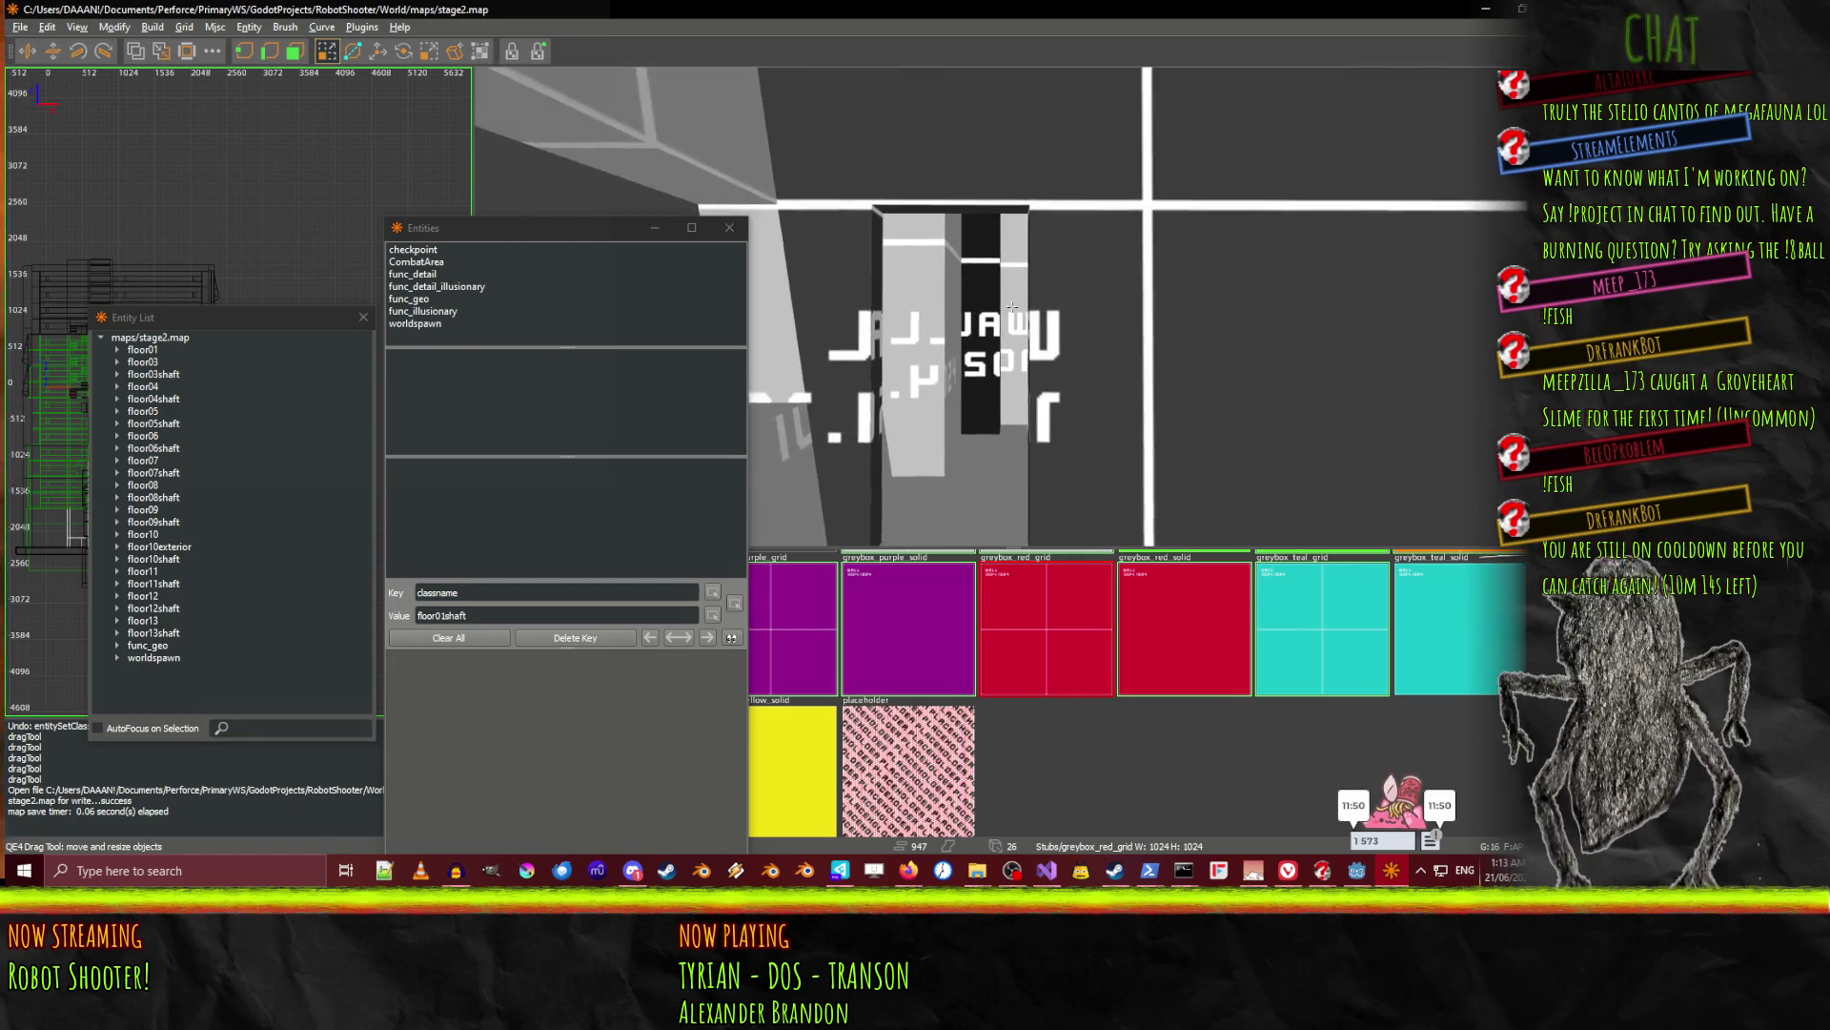
key("Up")
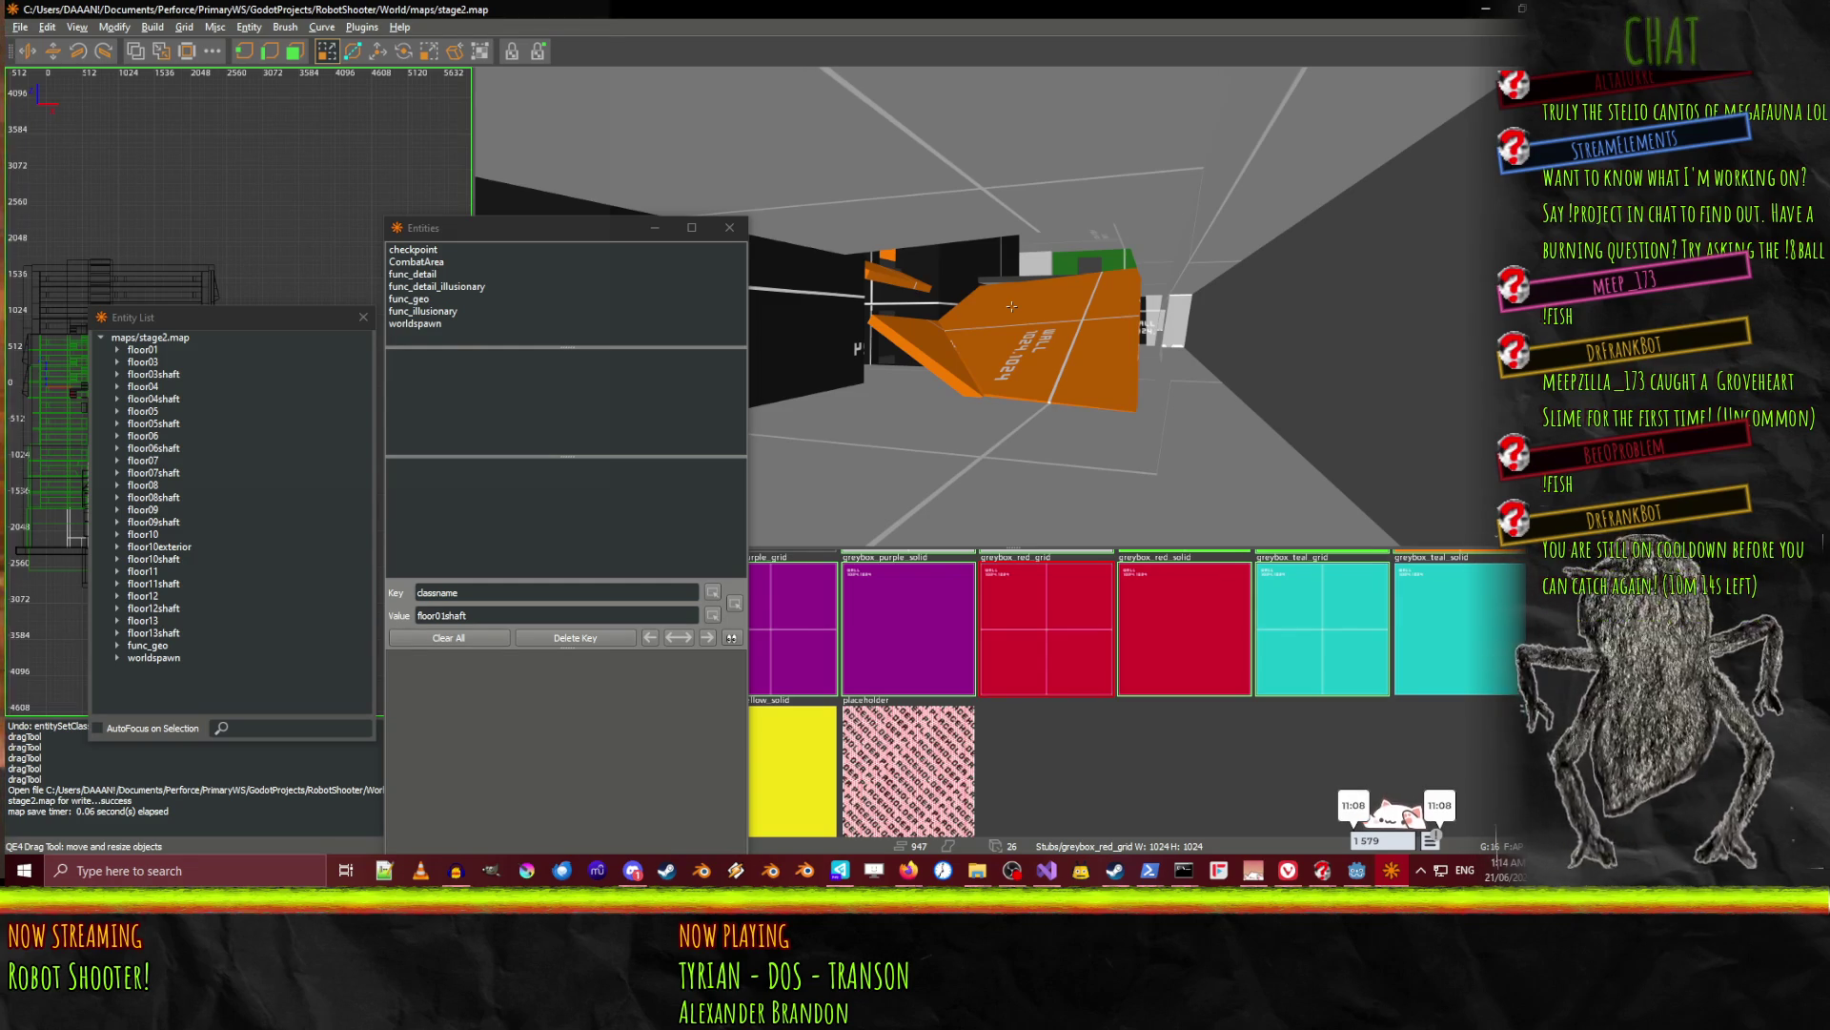
key("w")
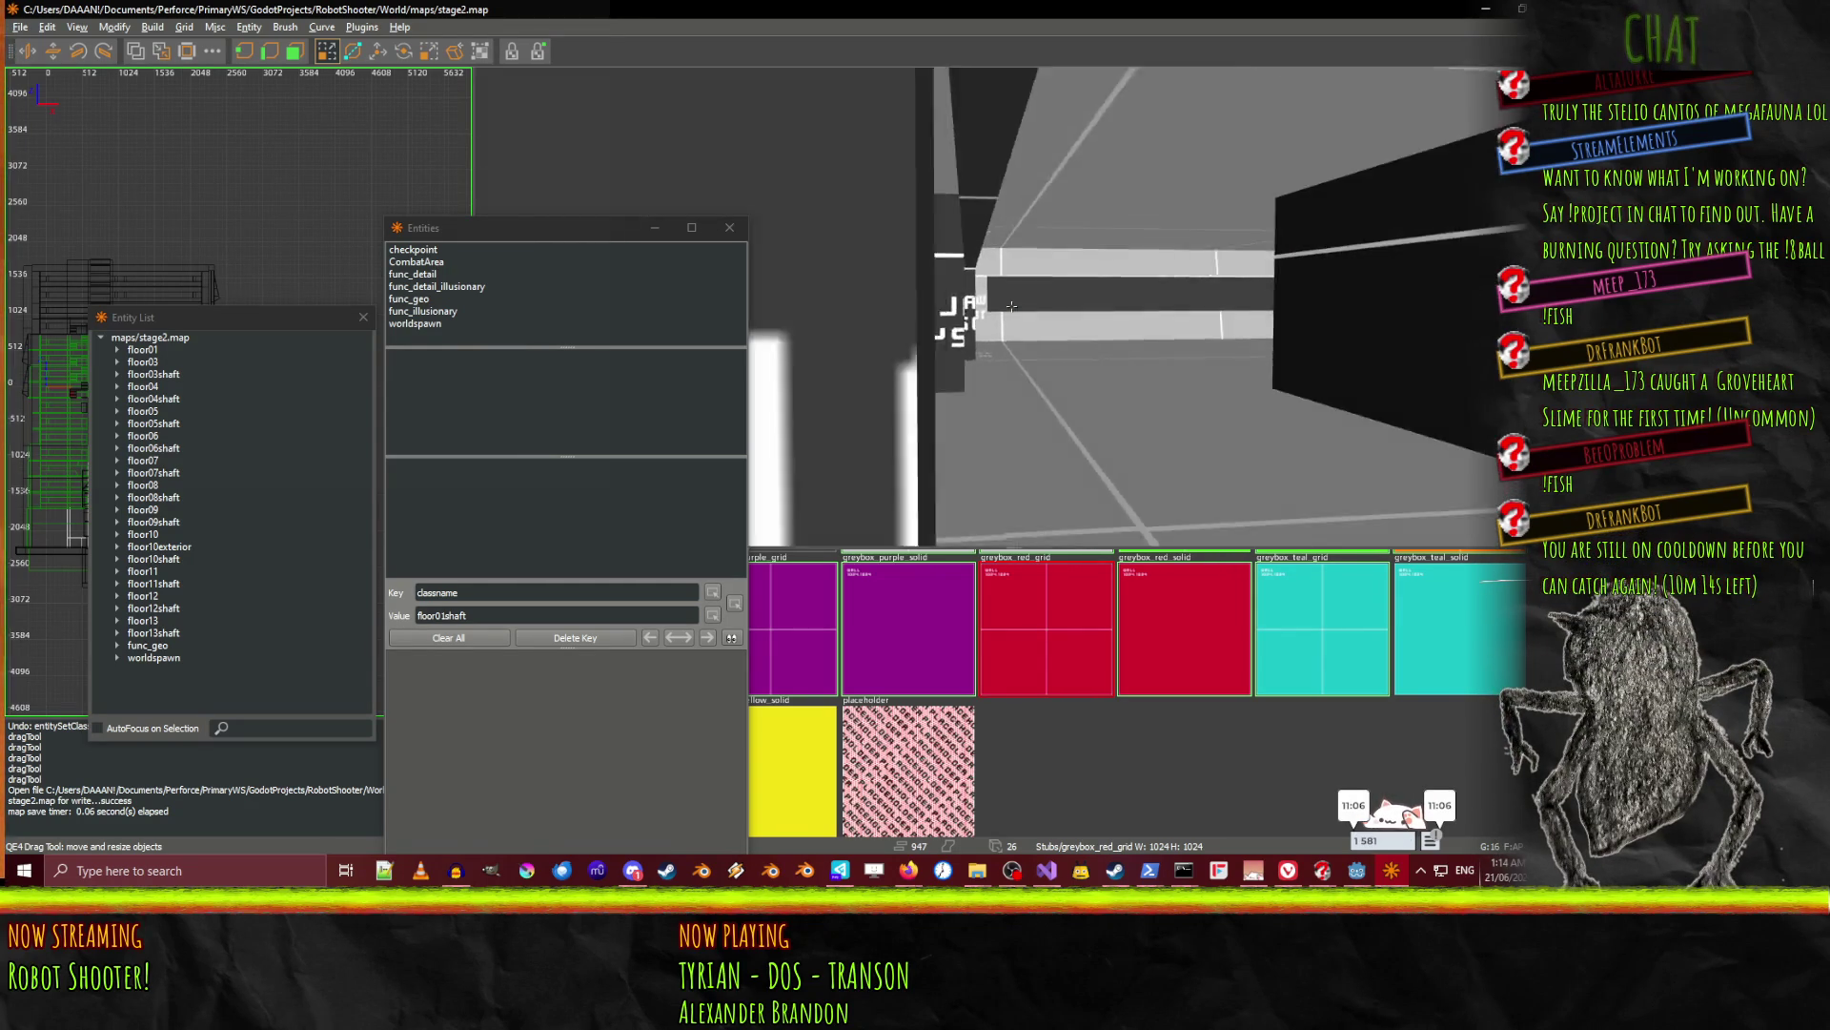
key("w")
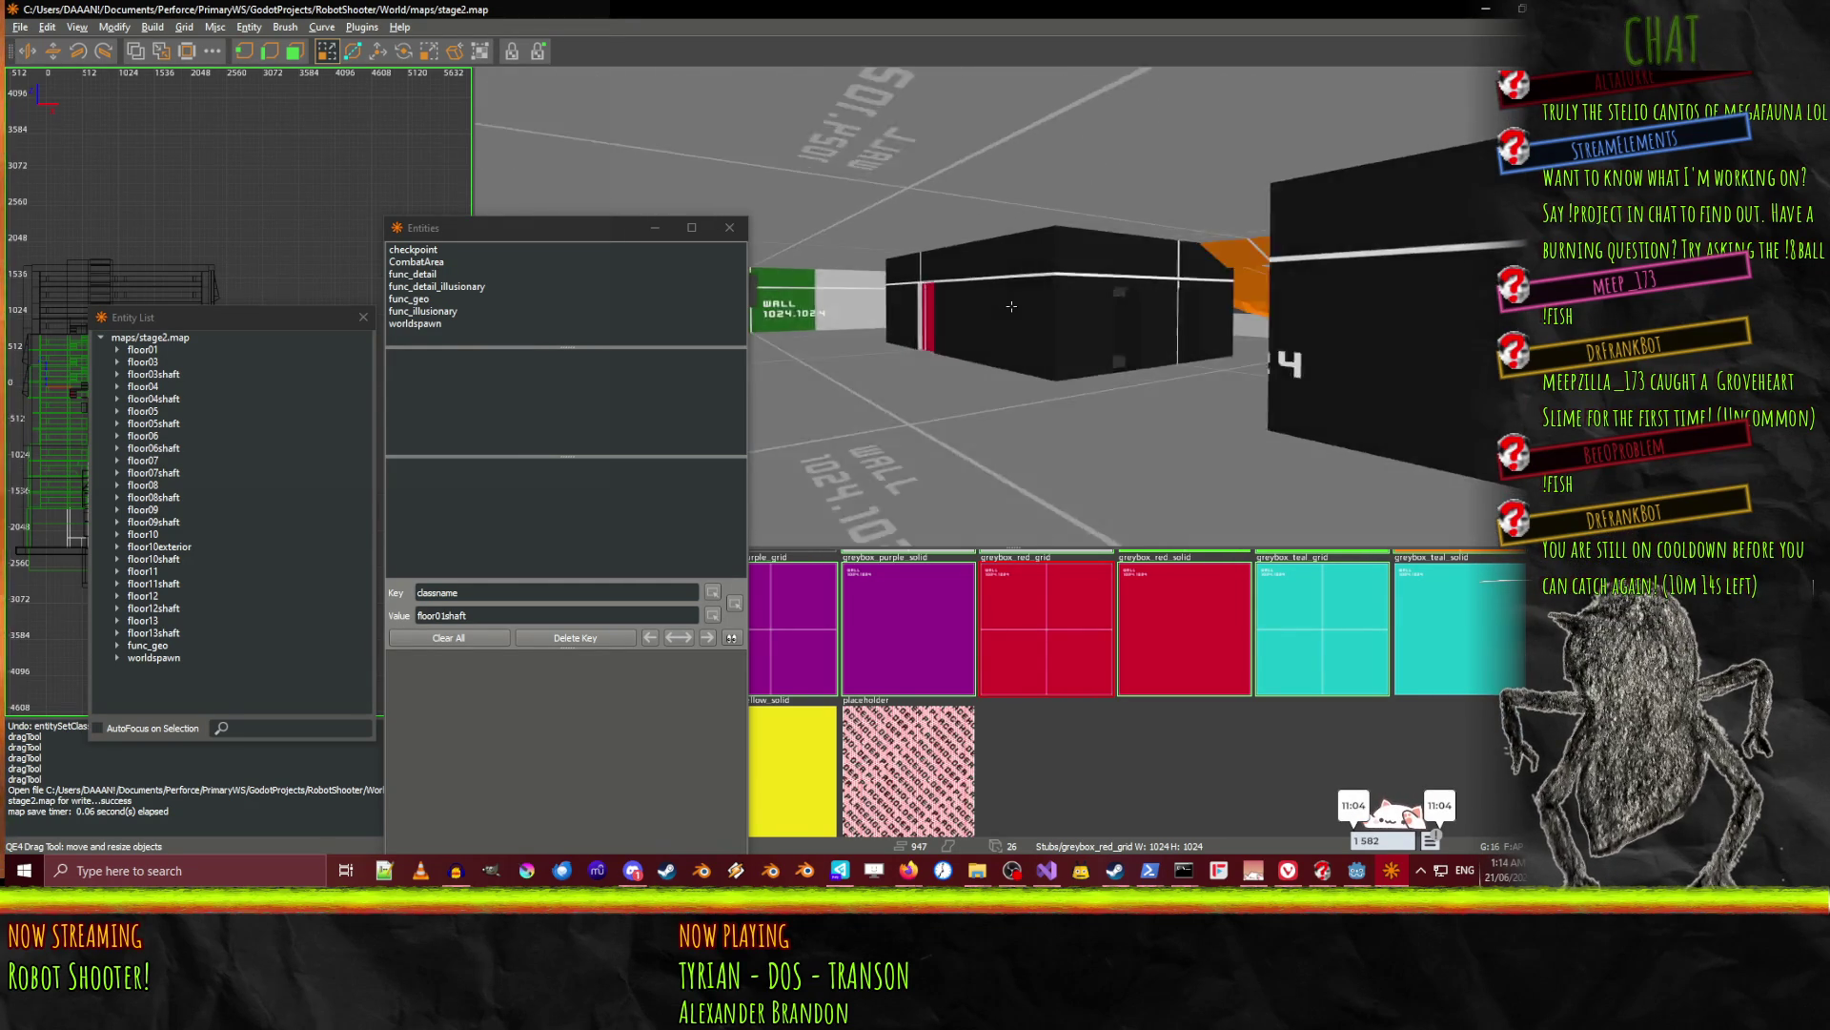
key("w")
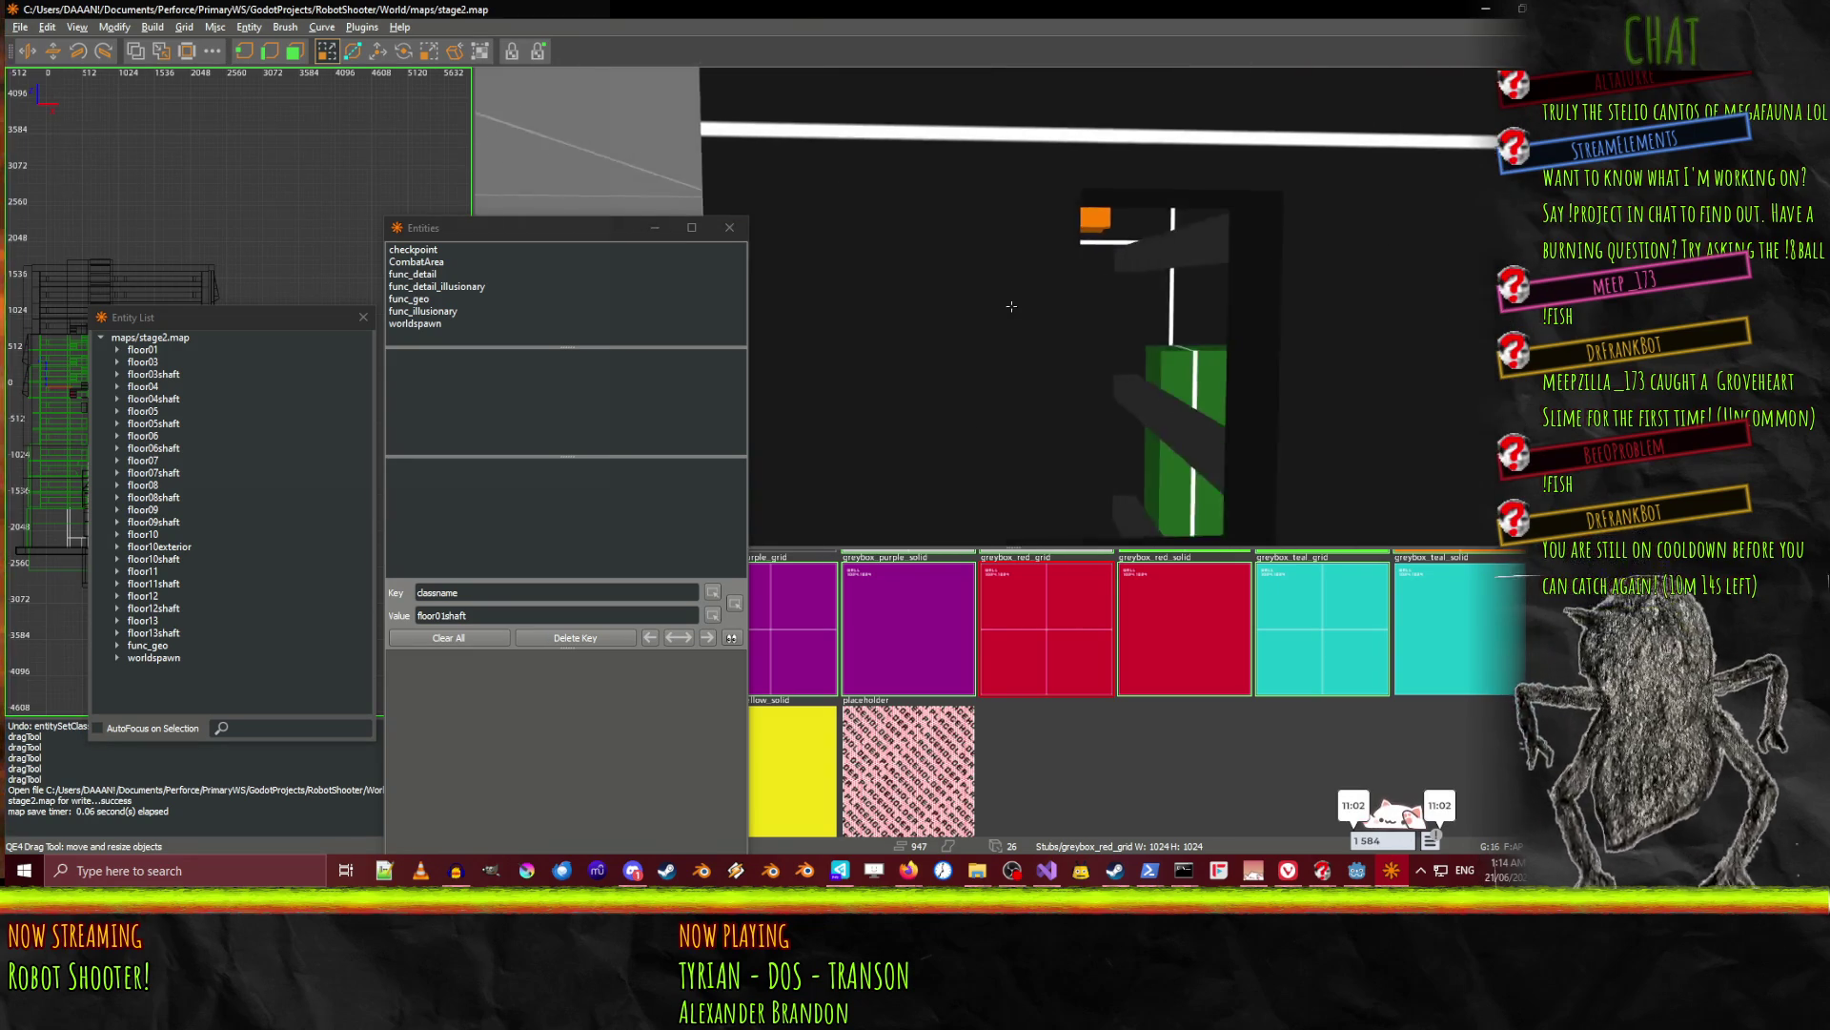
key("w")
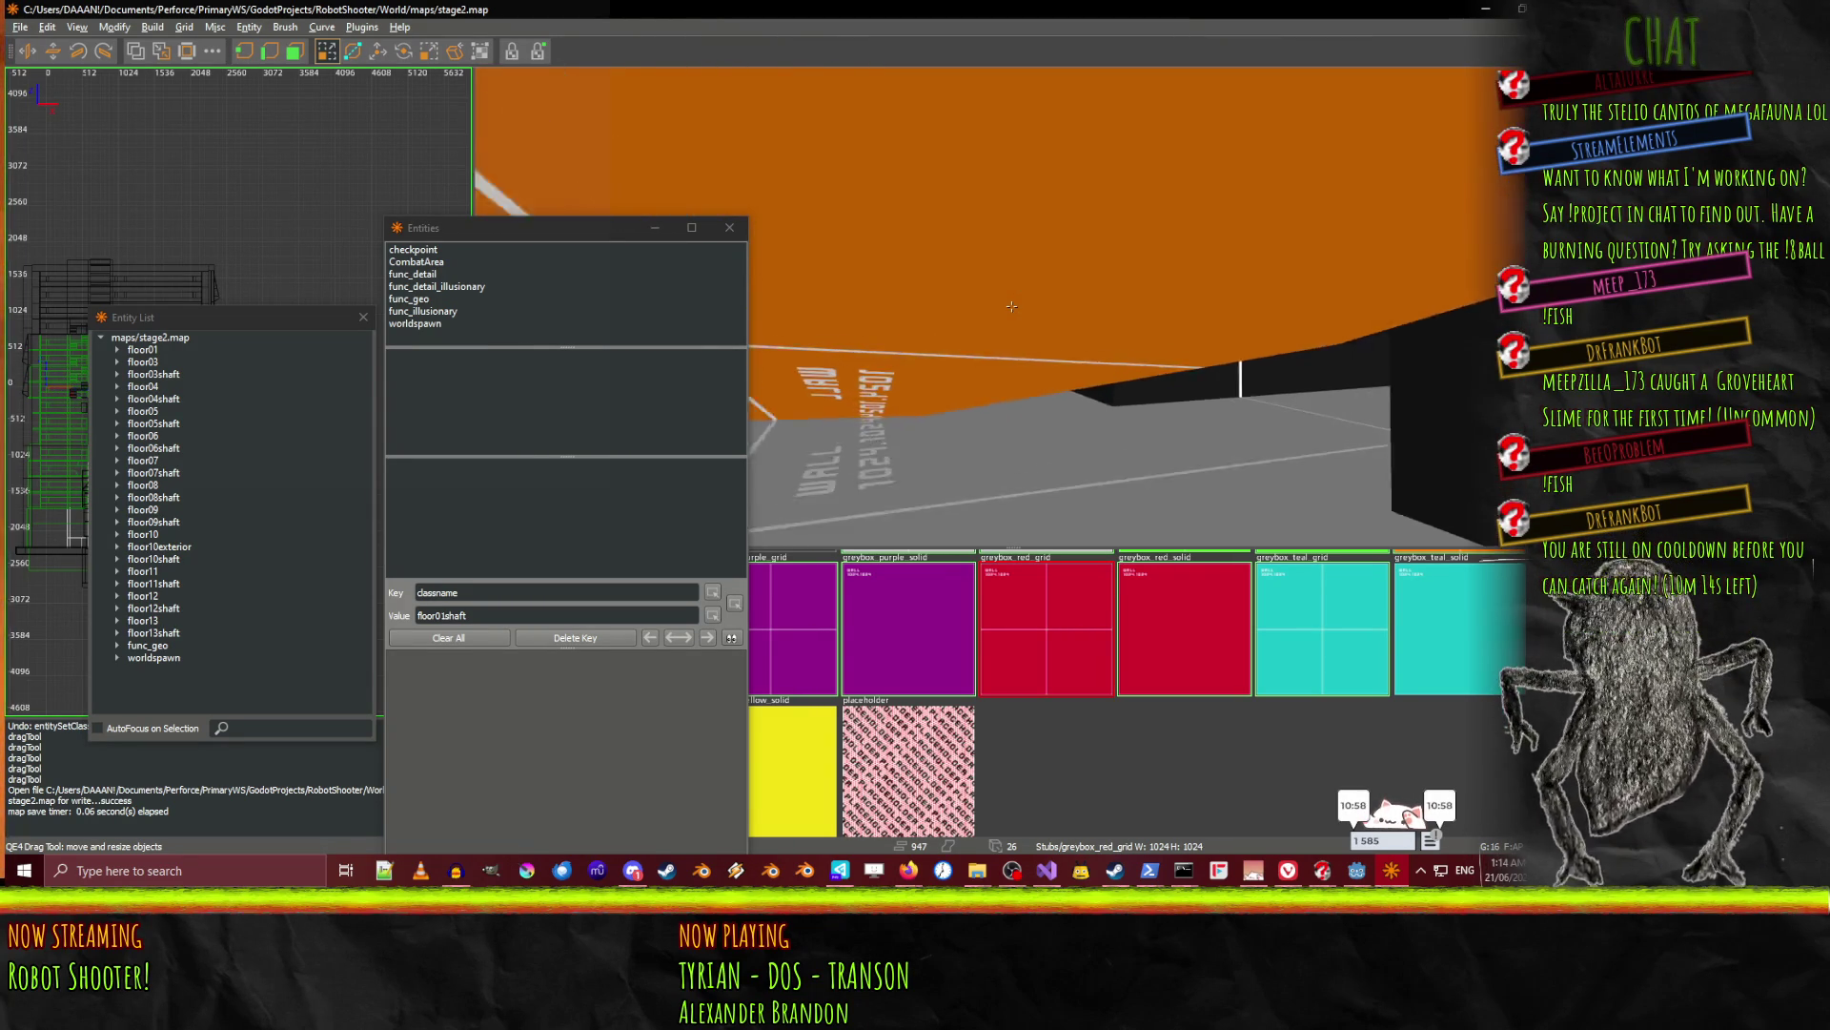
key("w")
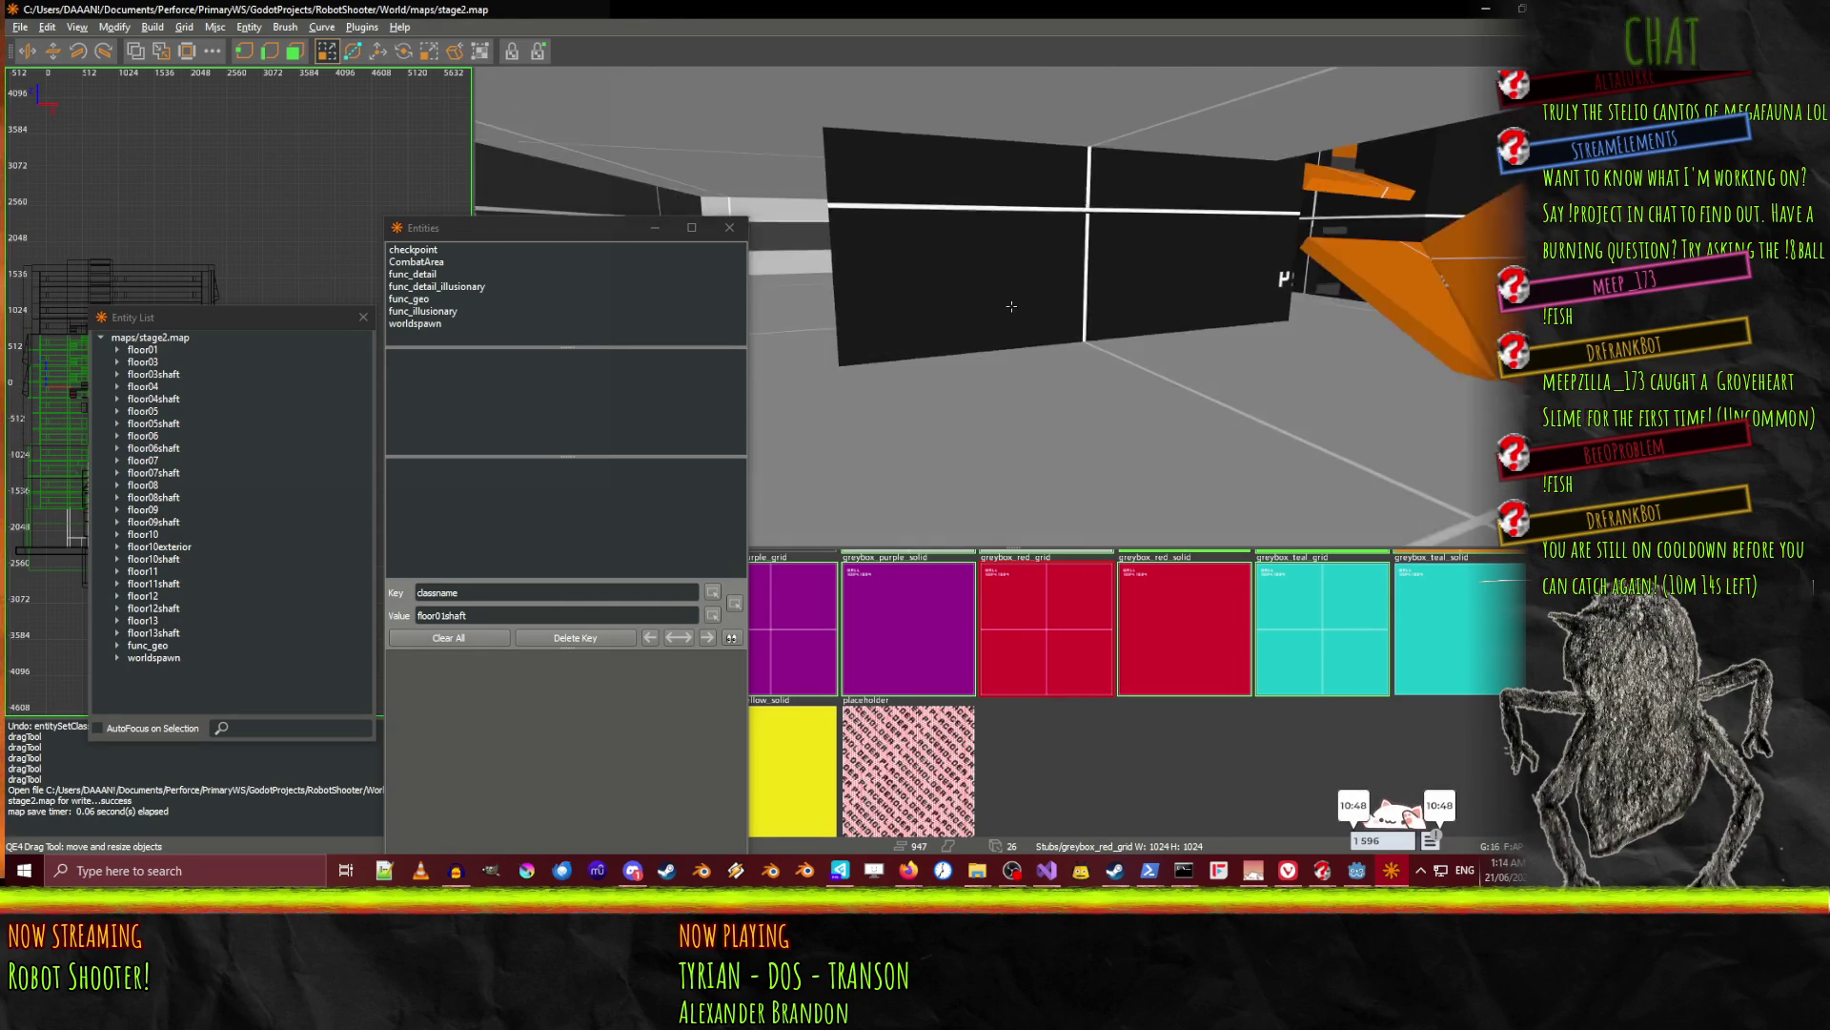
right_click(1012, 306)
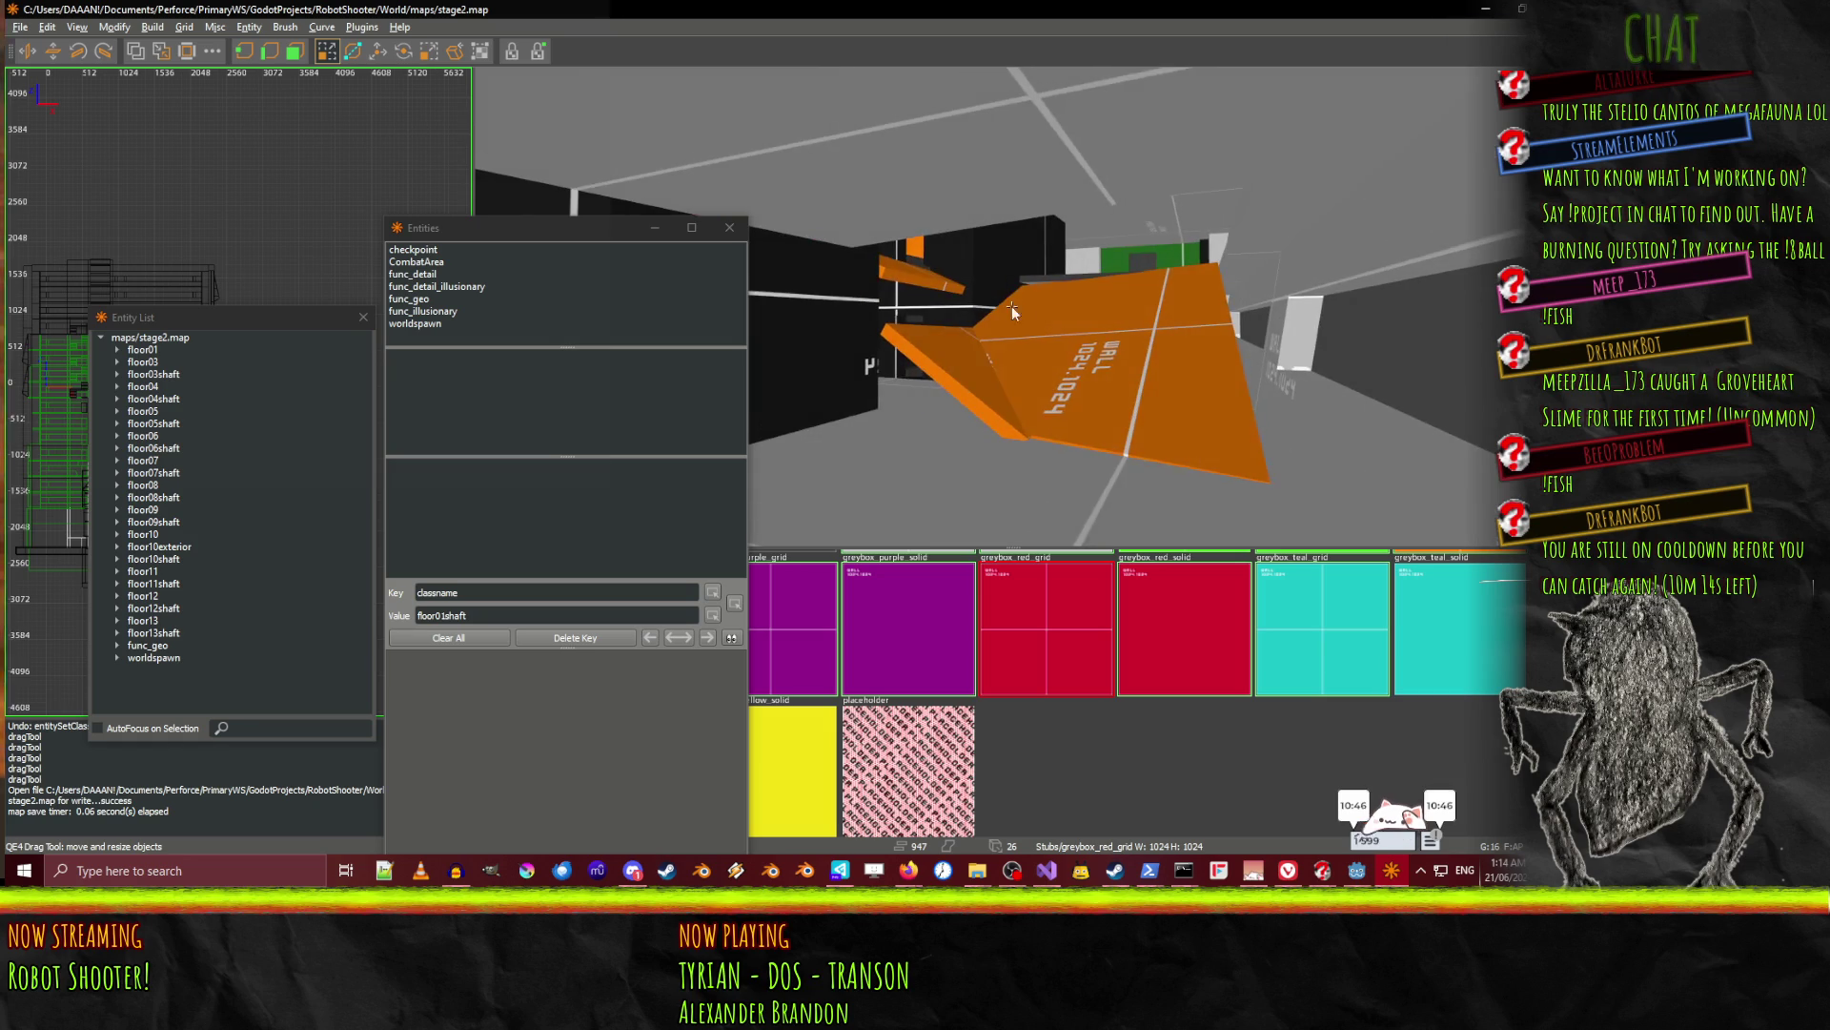
key("Up")
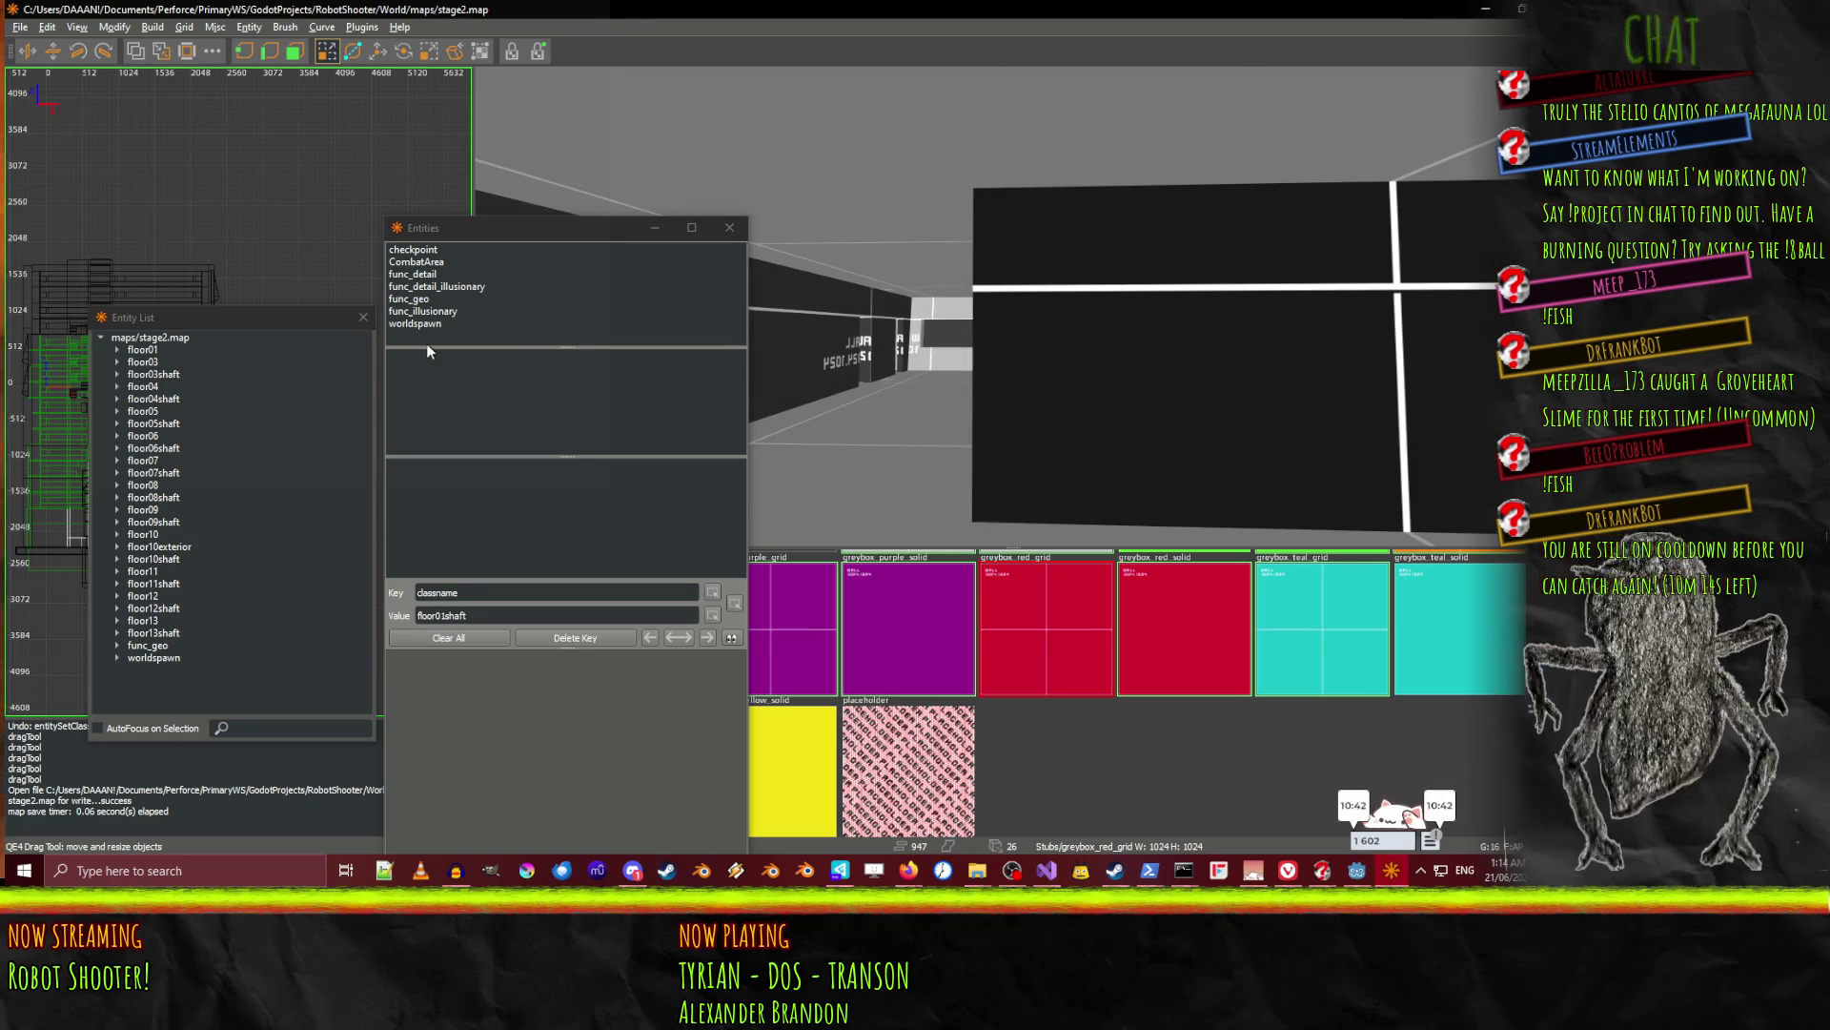
Inspect the floor01, floor03 and floor04shaft entities, ending back on floor01.
left_click(145, 349)
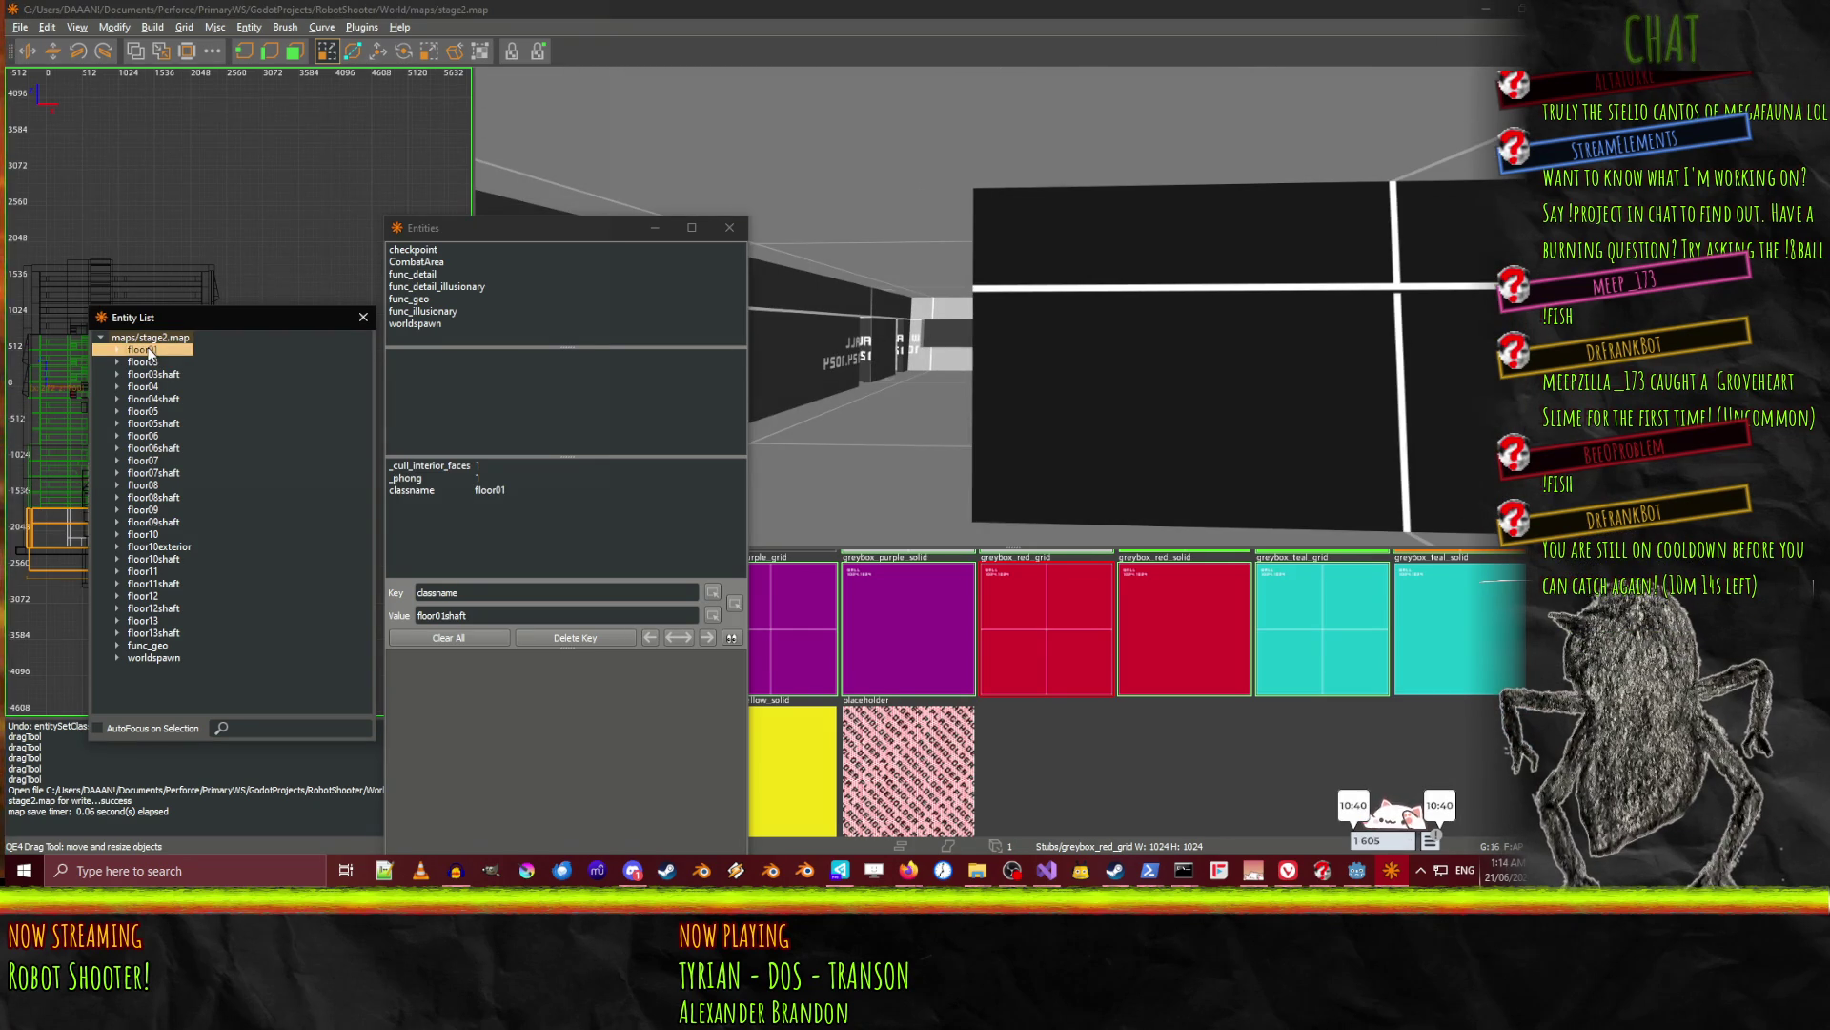
left_click(154, 363)
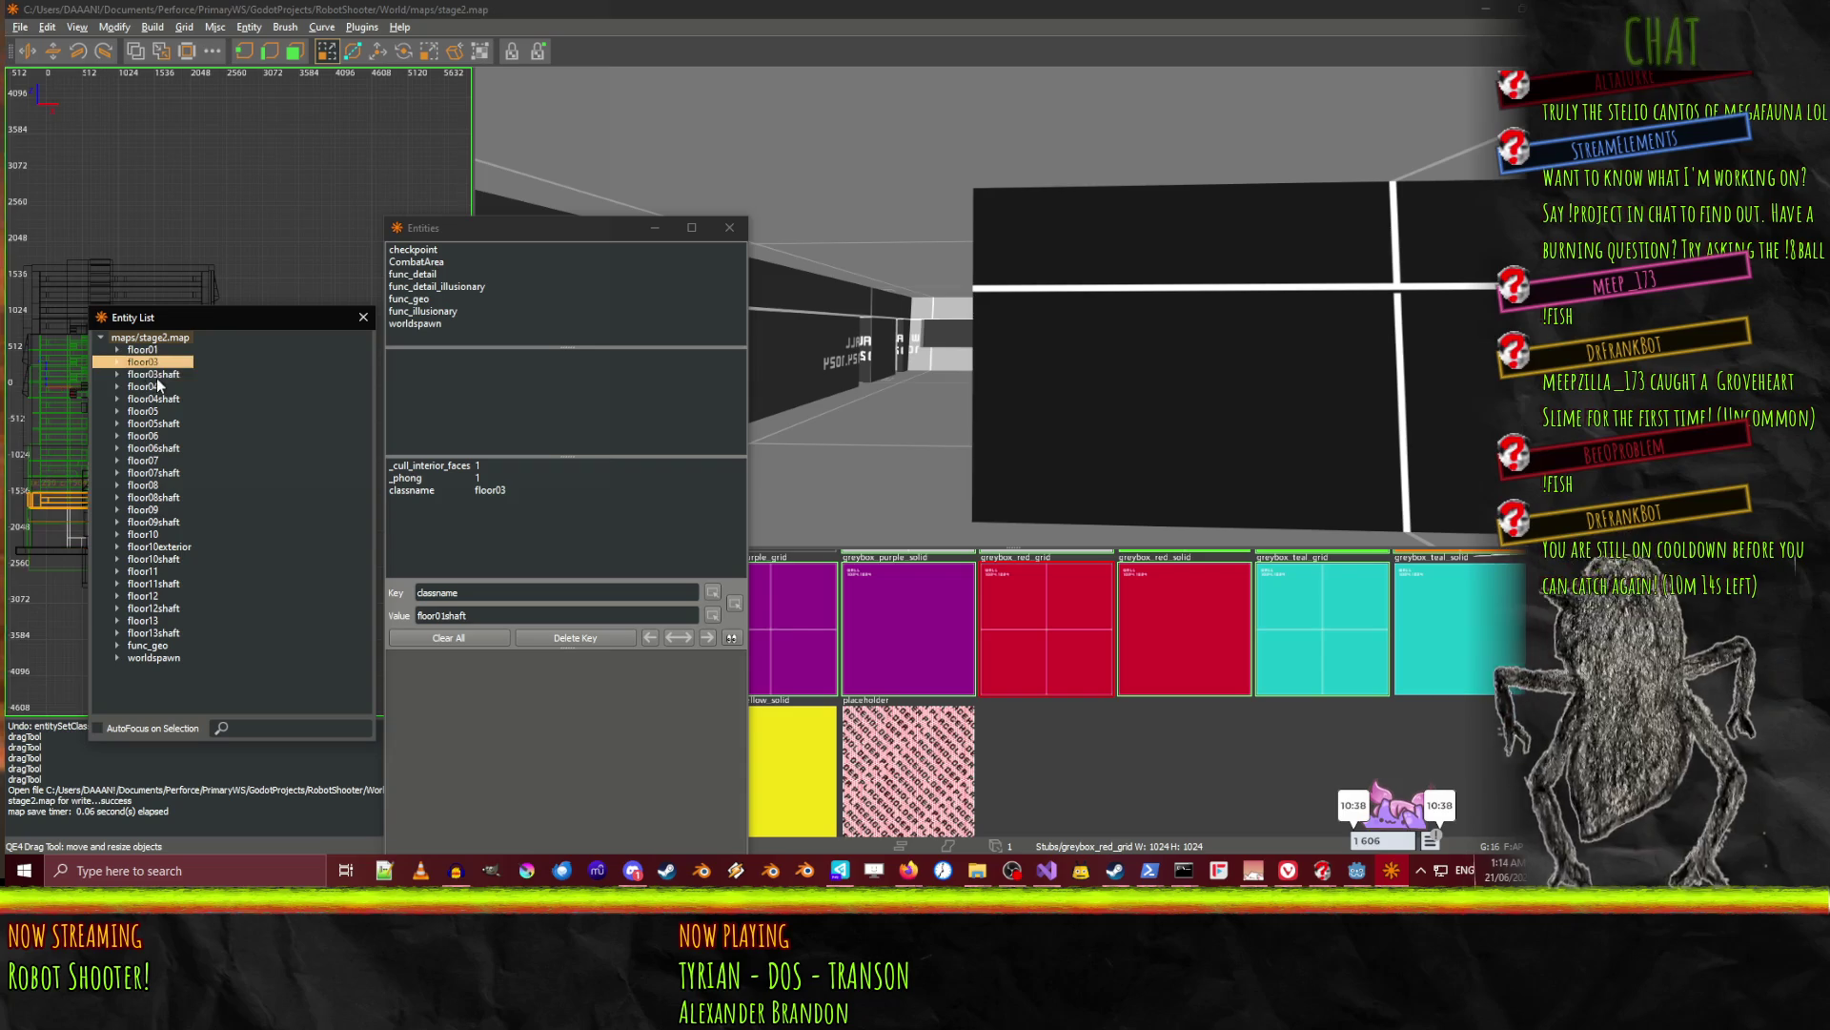
key("Down")
key("Down")
key("Down")
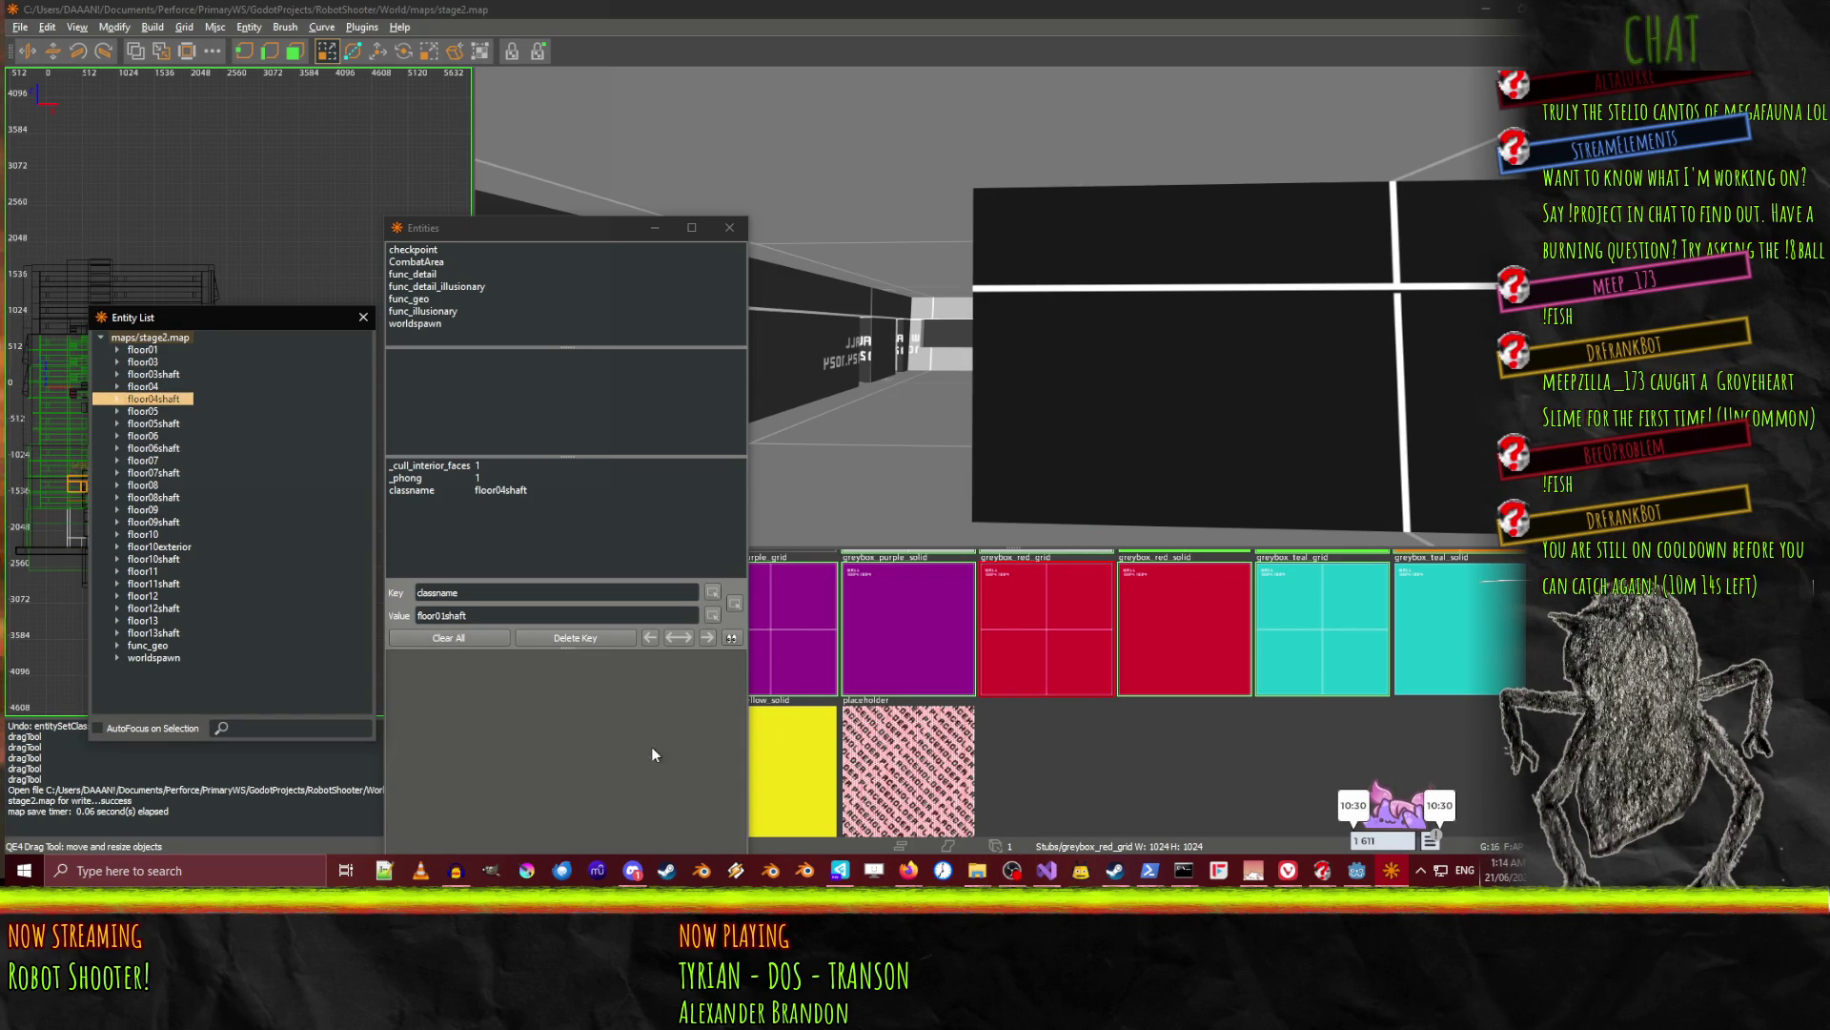
left_click(143, 350)
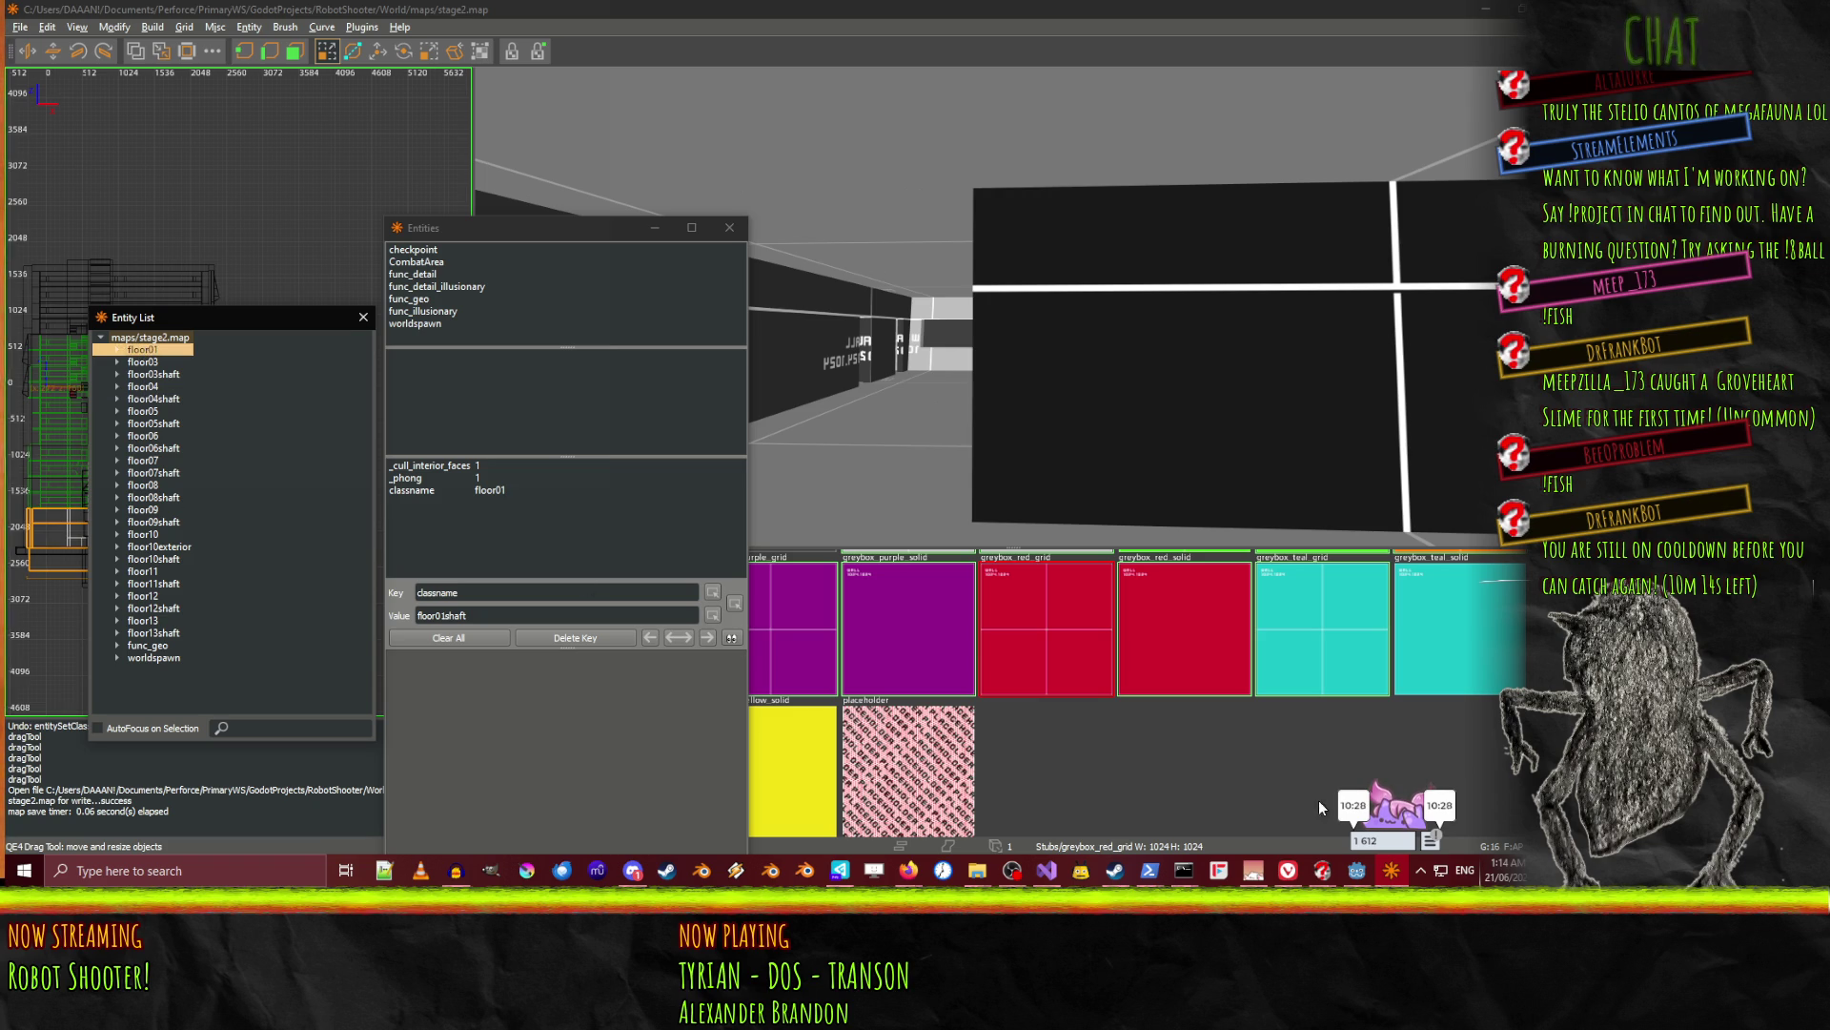
In Godot, select Stage2Map and expand its Entity Fgd resource and Base Fgd Files list.
left_click(1357, 870)
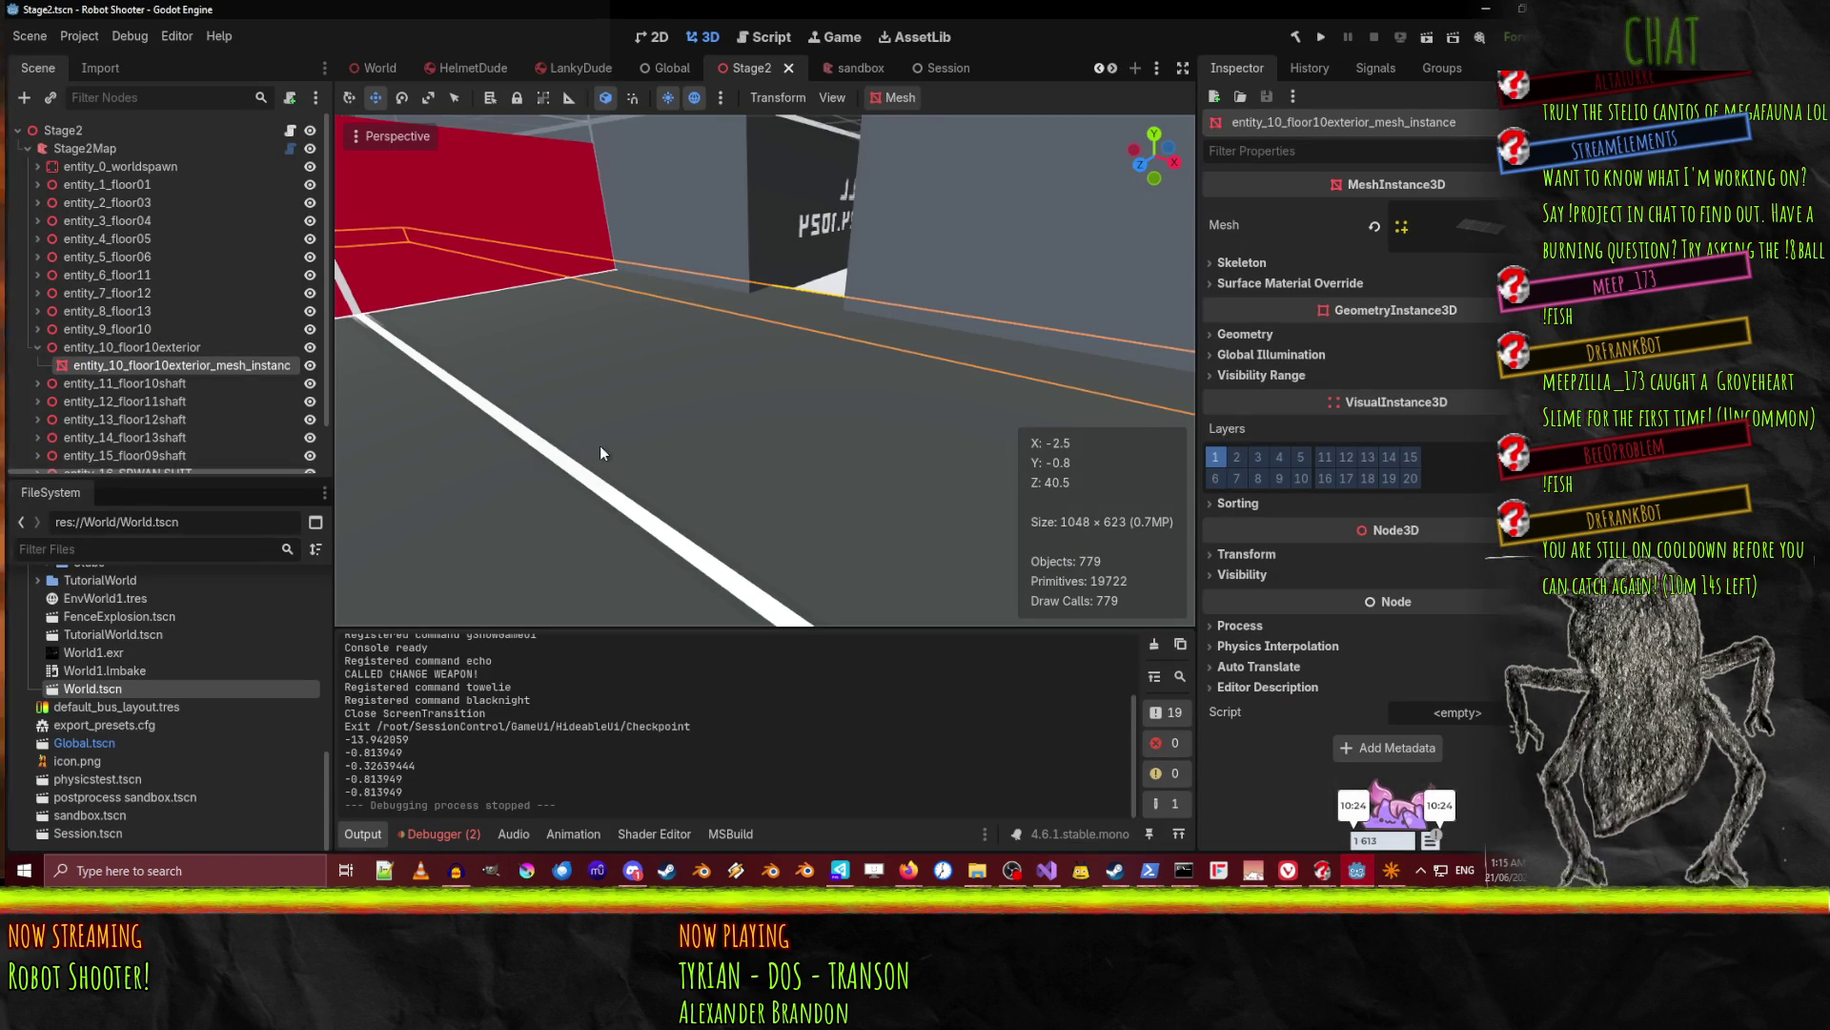
left_click(85, 149)
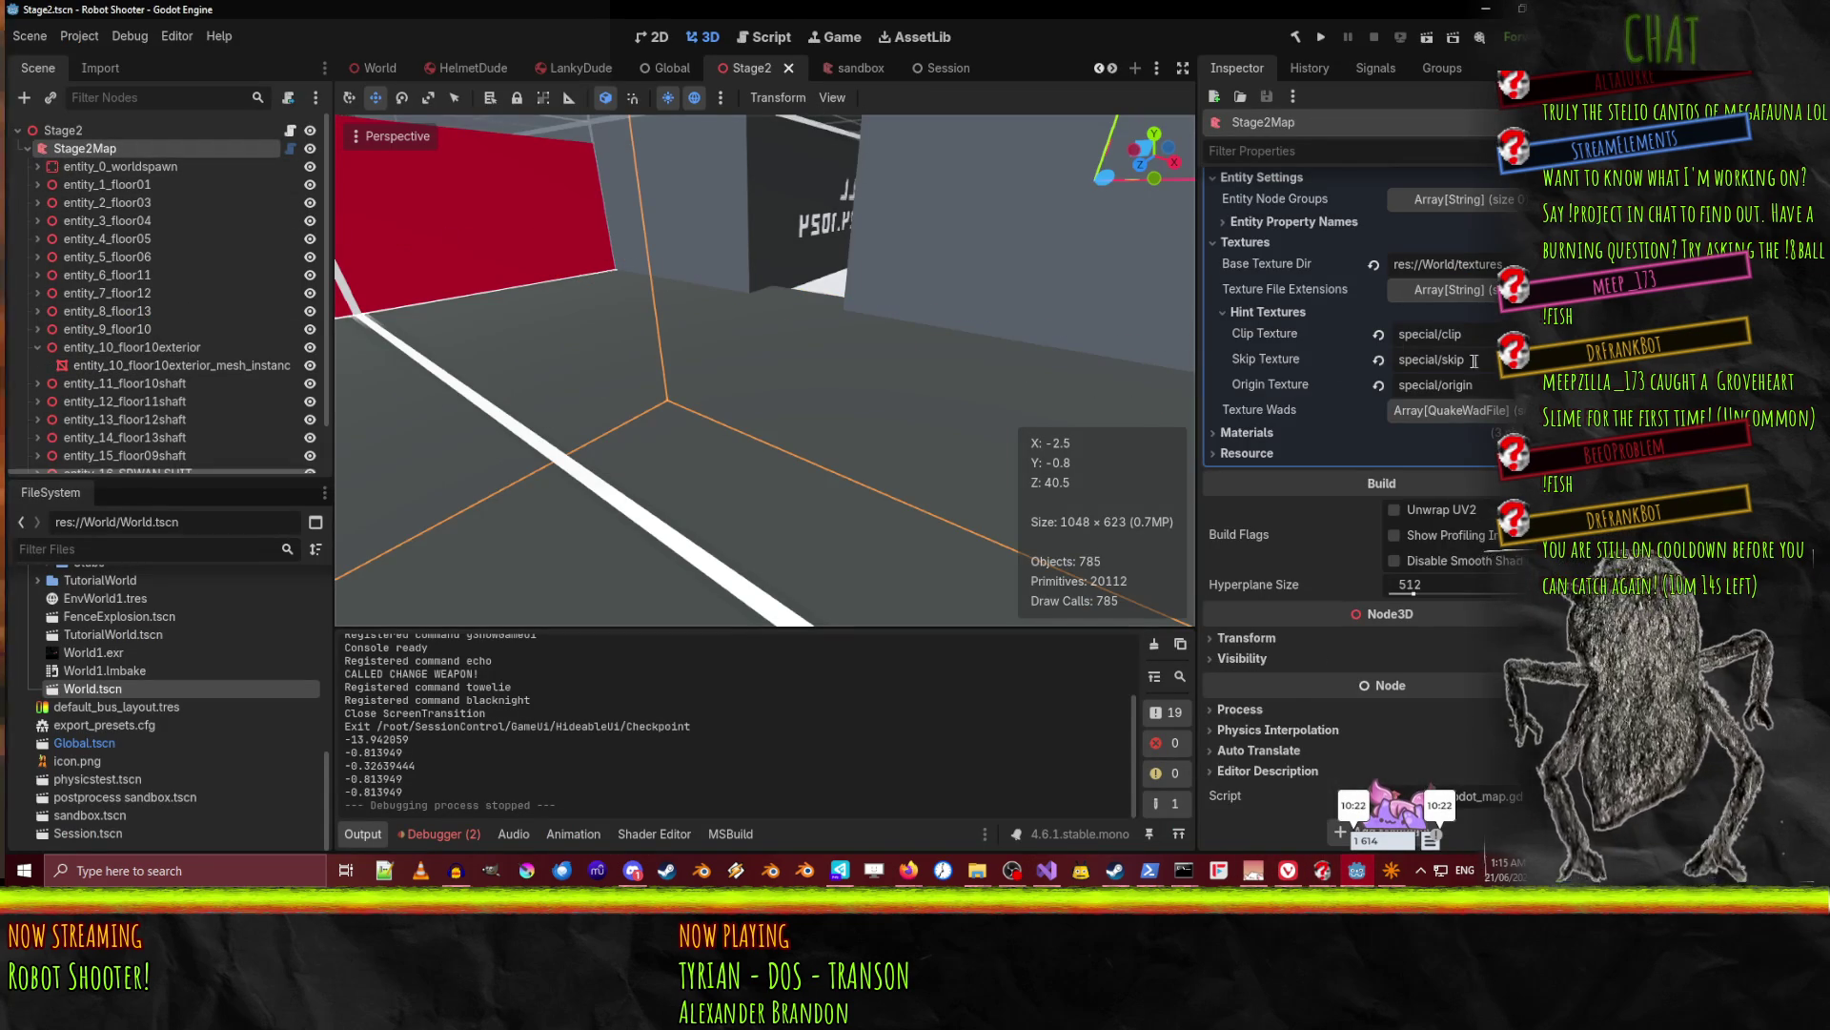
scroll(1353, 328, "up", 10)
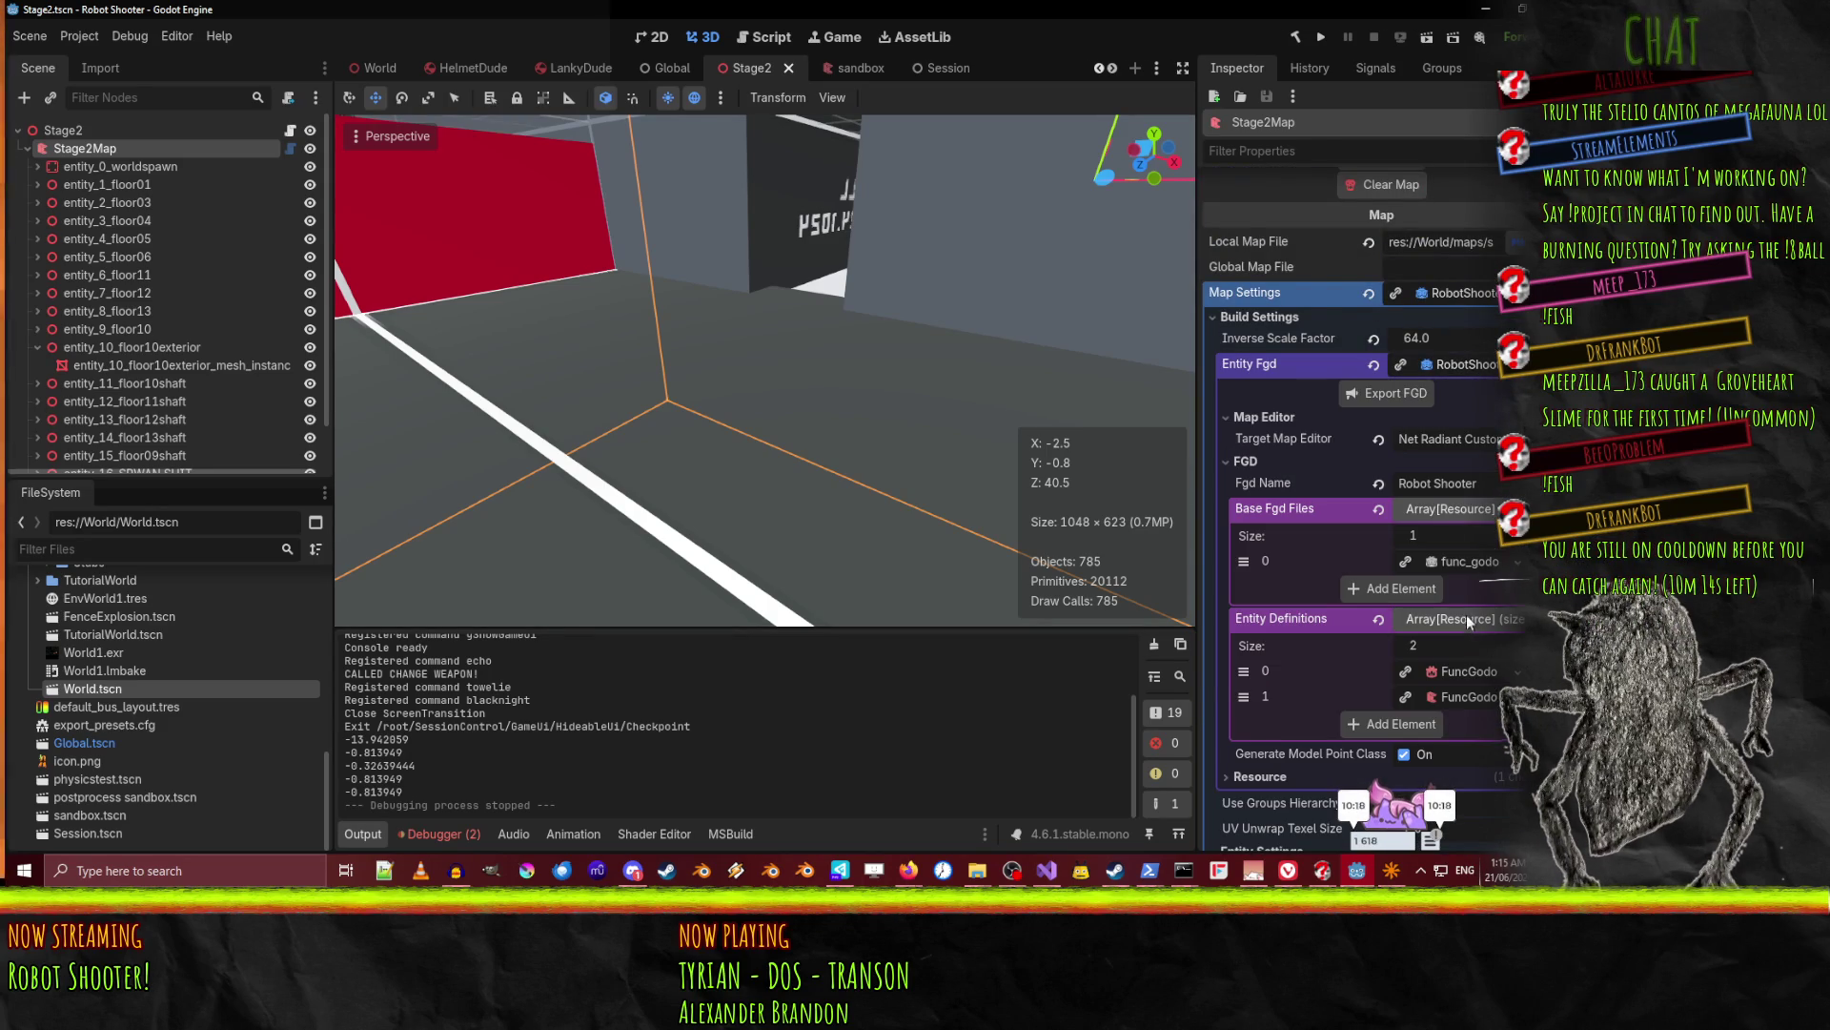
scroll(1451, 638, "down", 4)
scroll(1483, 536, "up", 2)
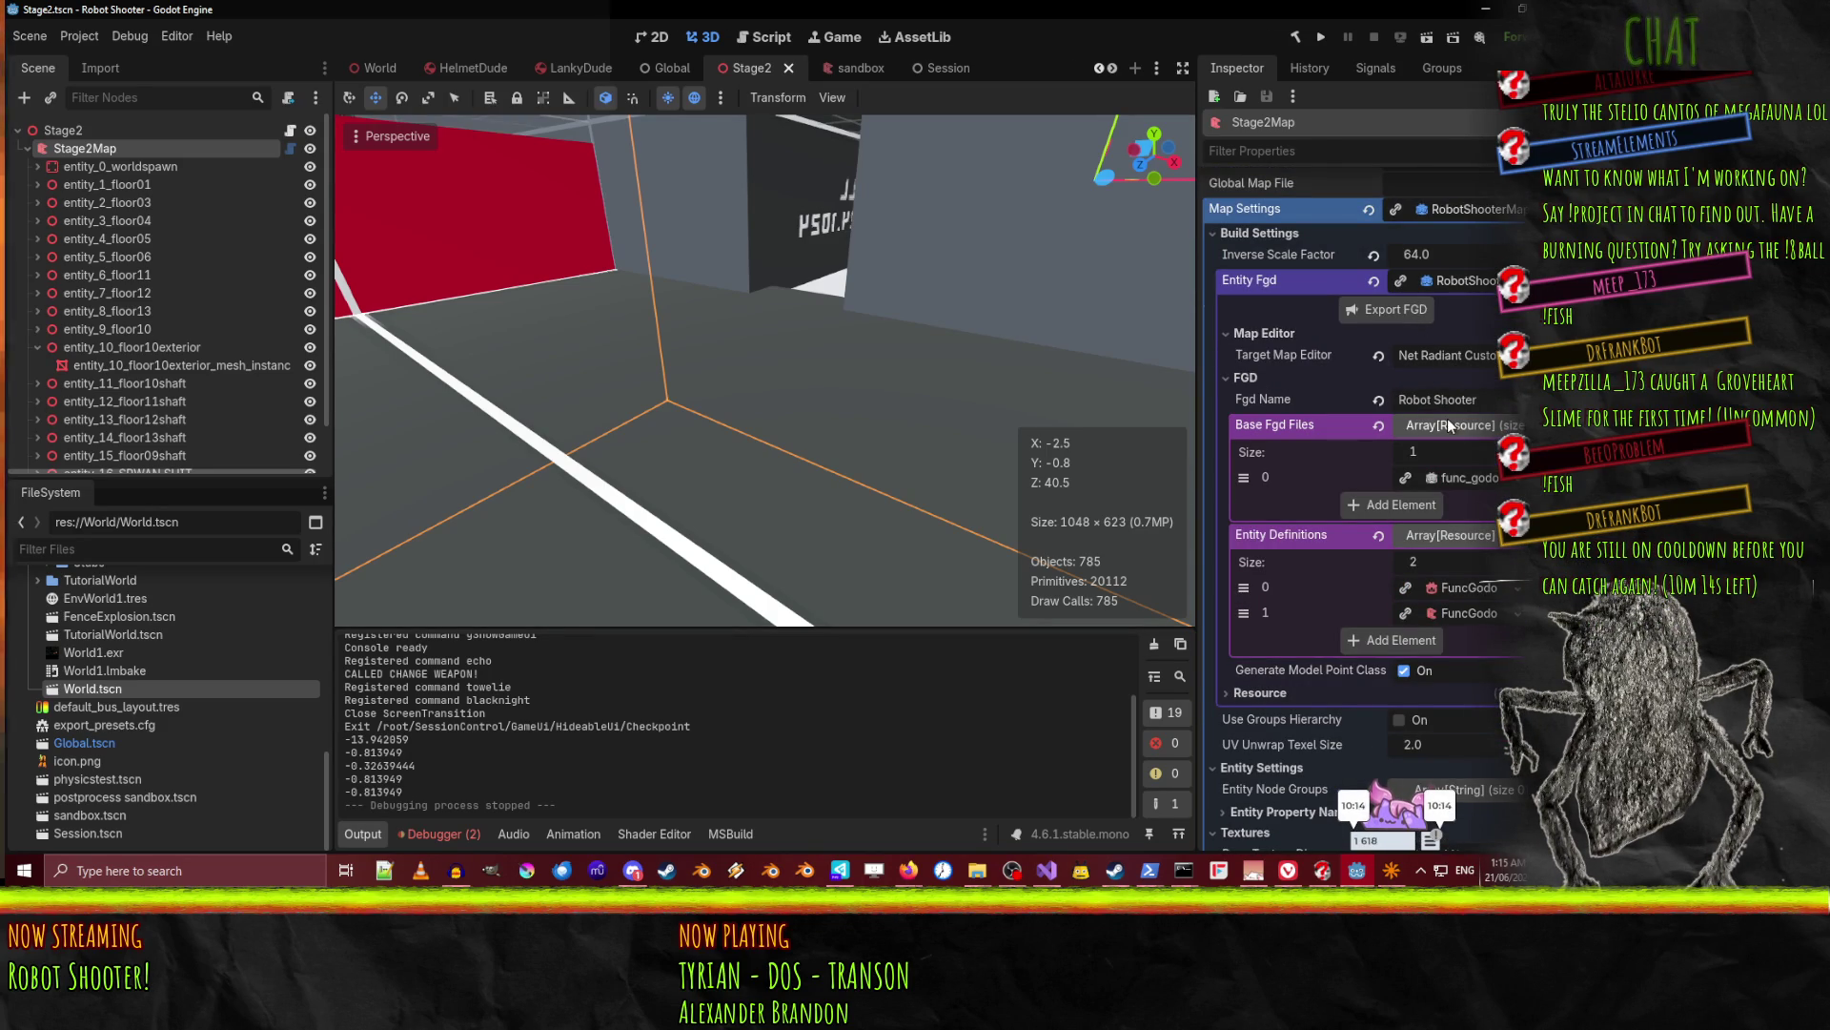
left_click(1474, 479)
scroll(1474, 478, "down", 4)
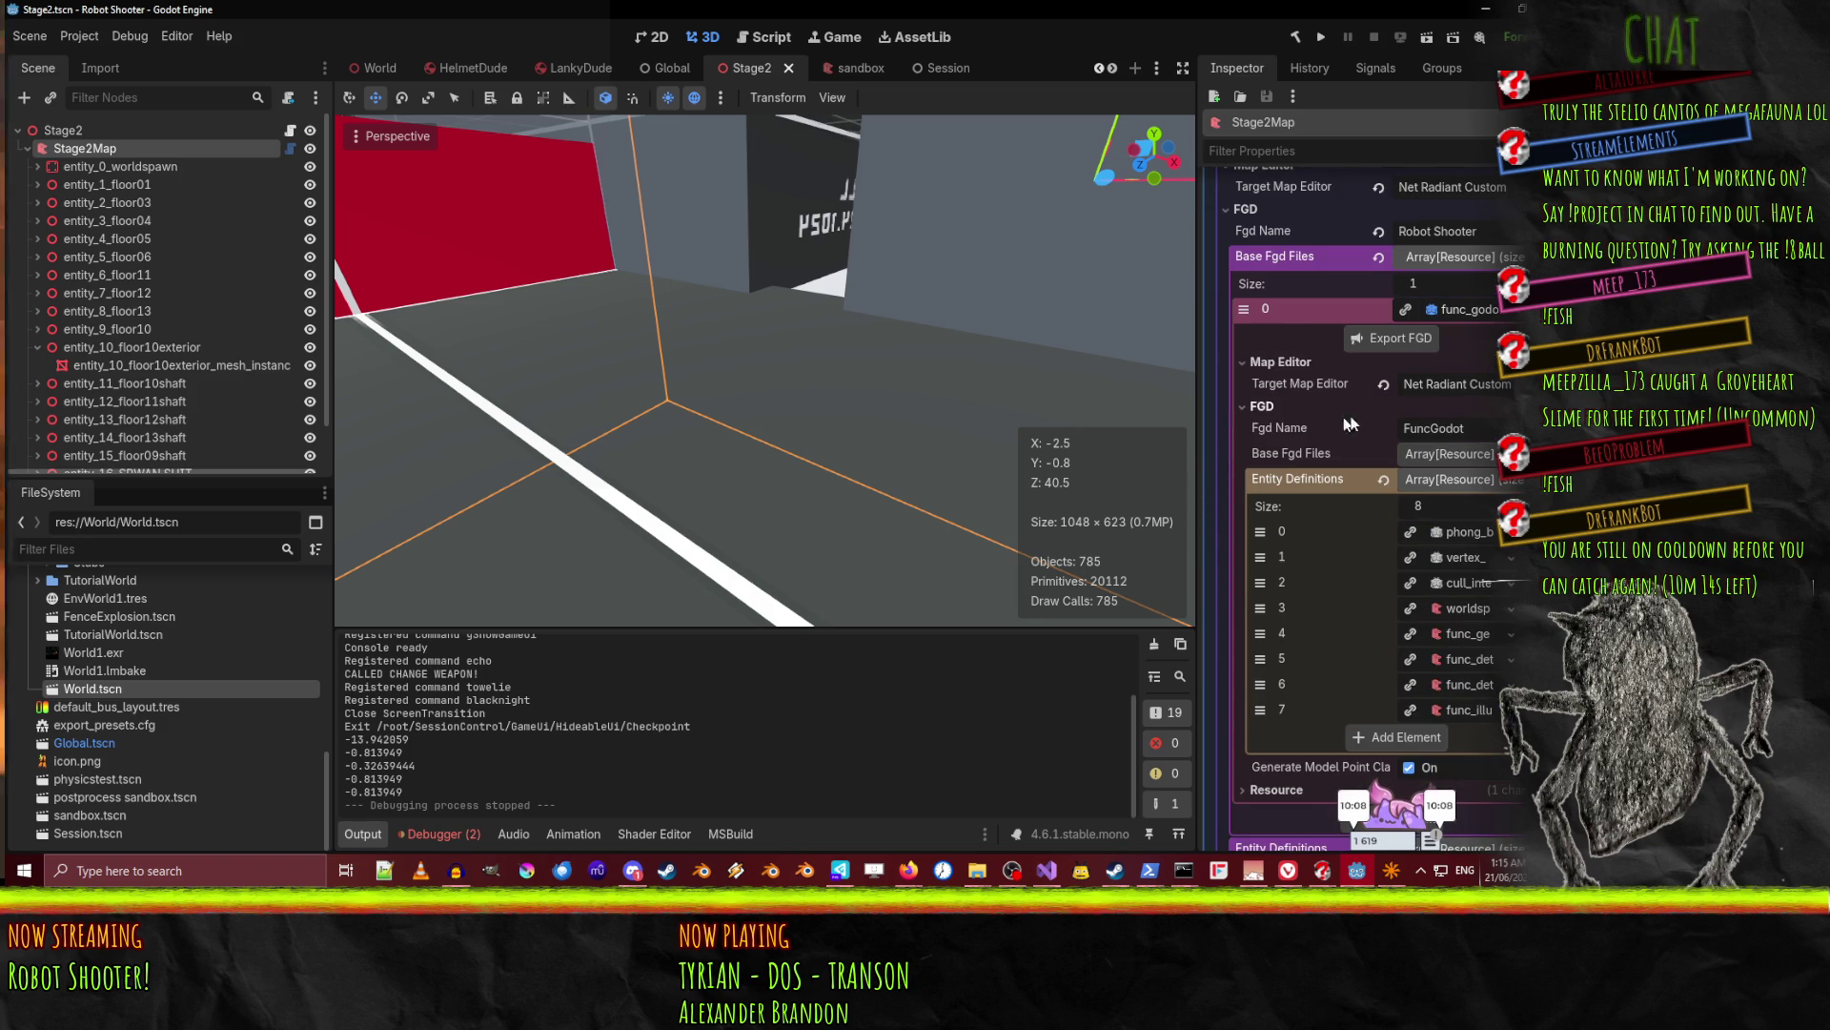
scroll(1420, 410, "down", 2)
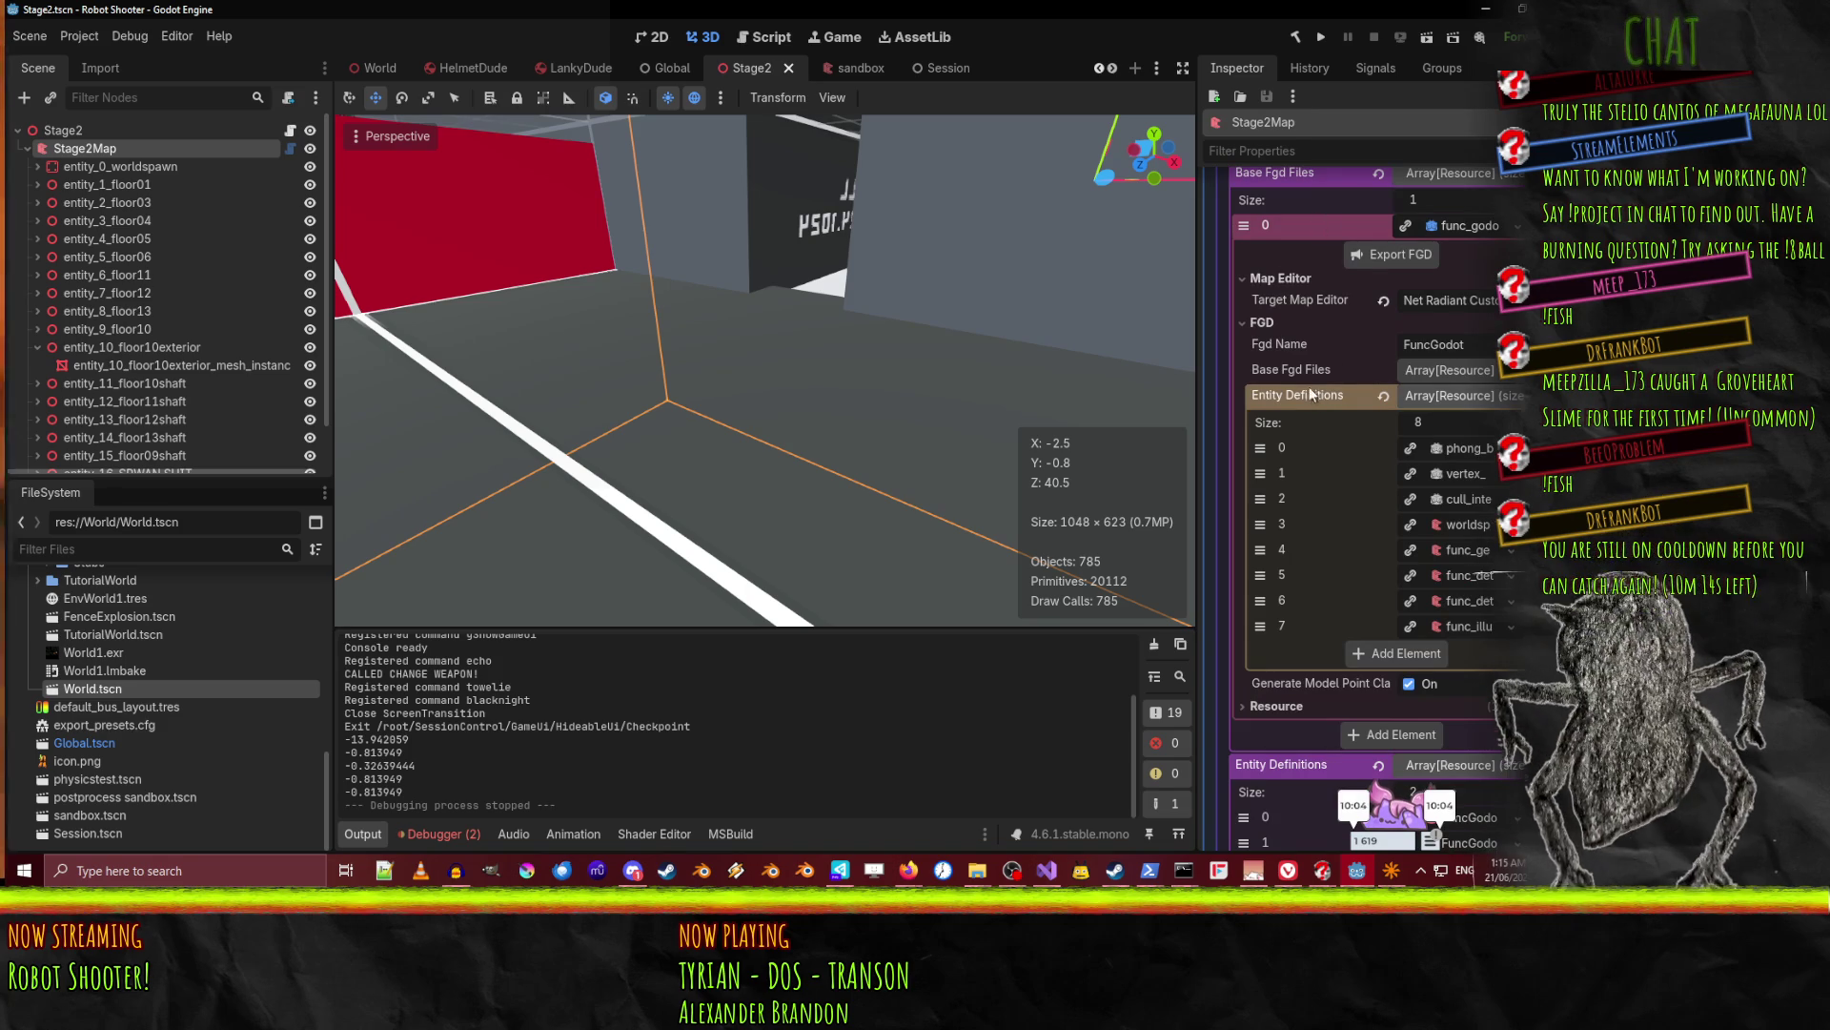
left_click(1442, 373)
left_click(1442, 373)
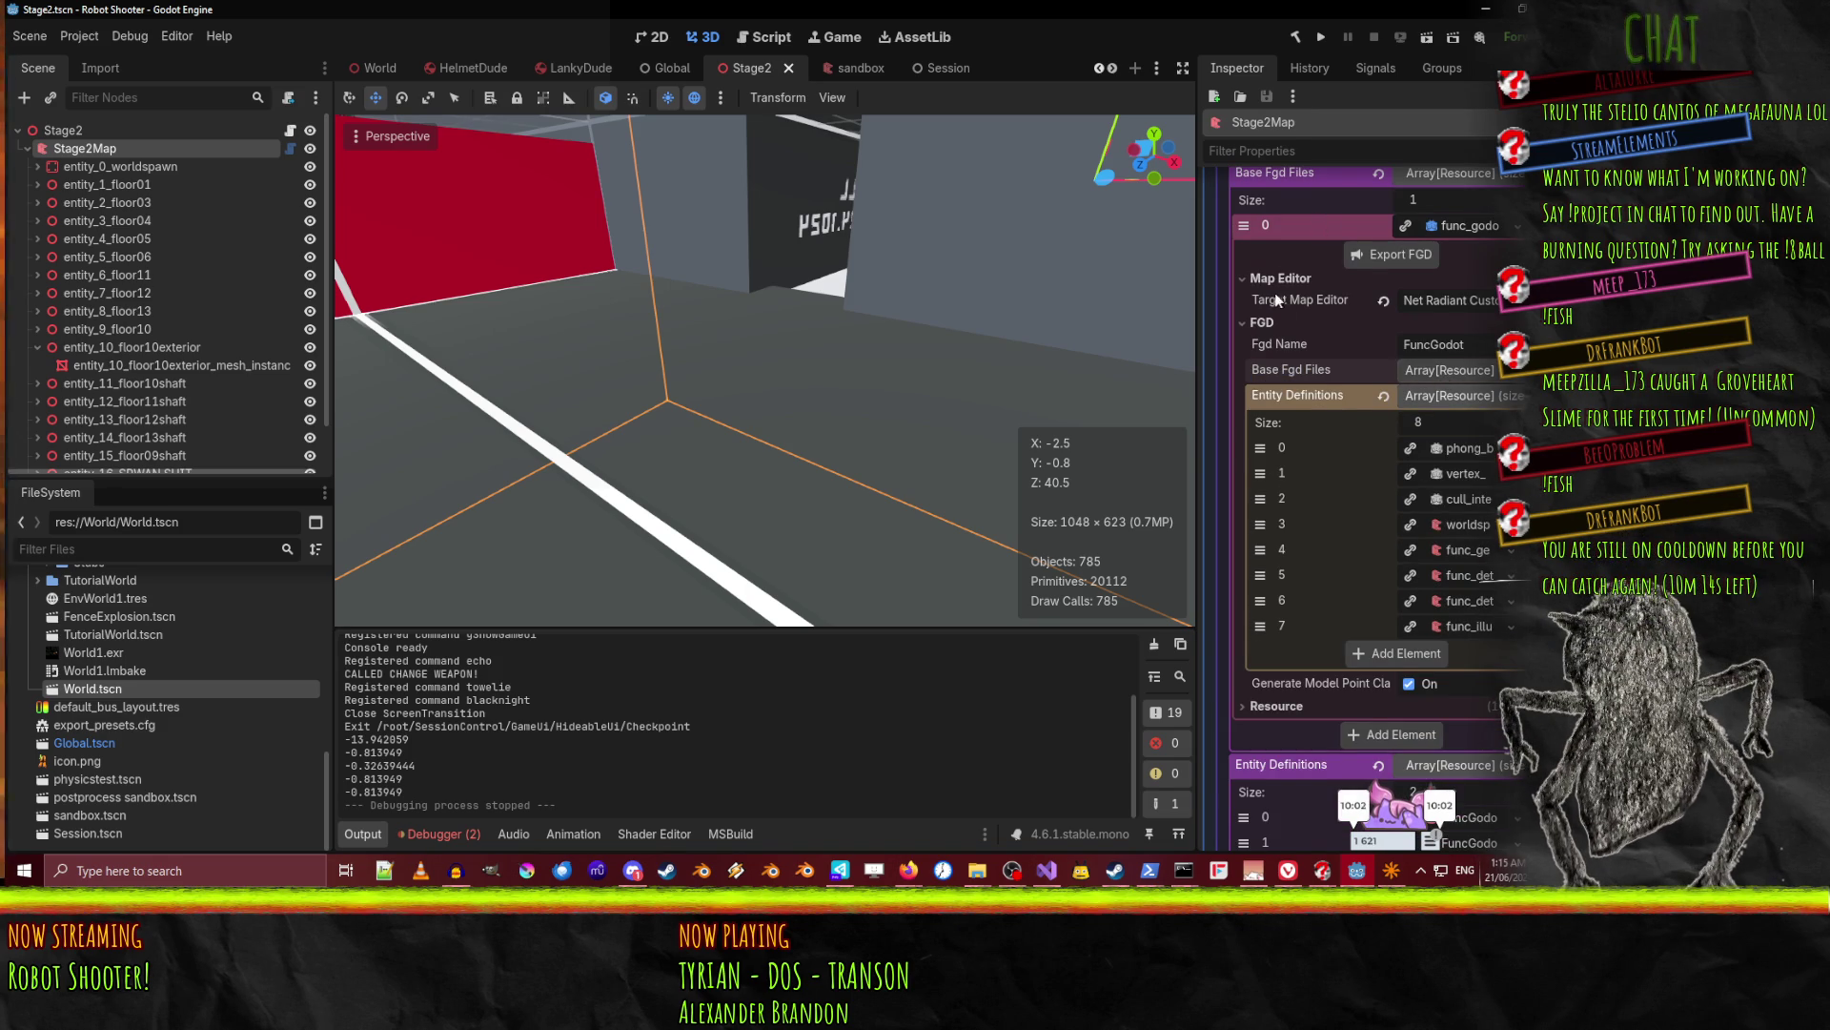
scroll(1314, 578, "down", 4)
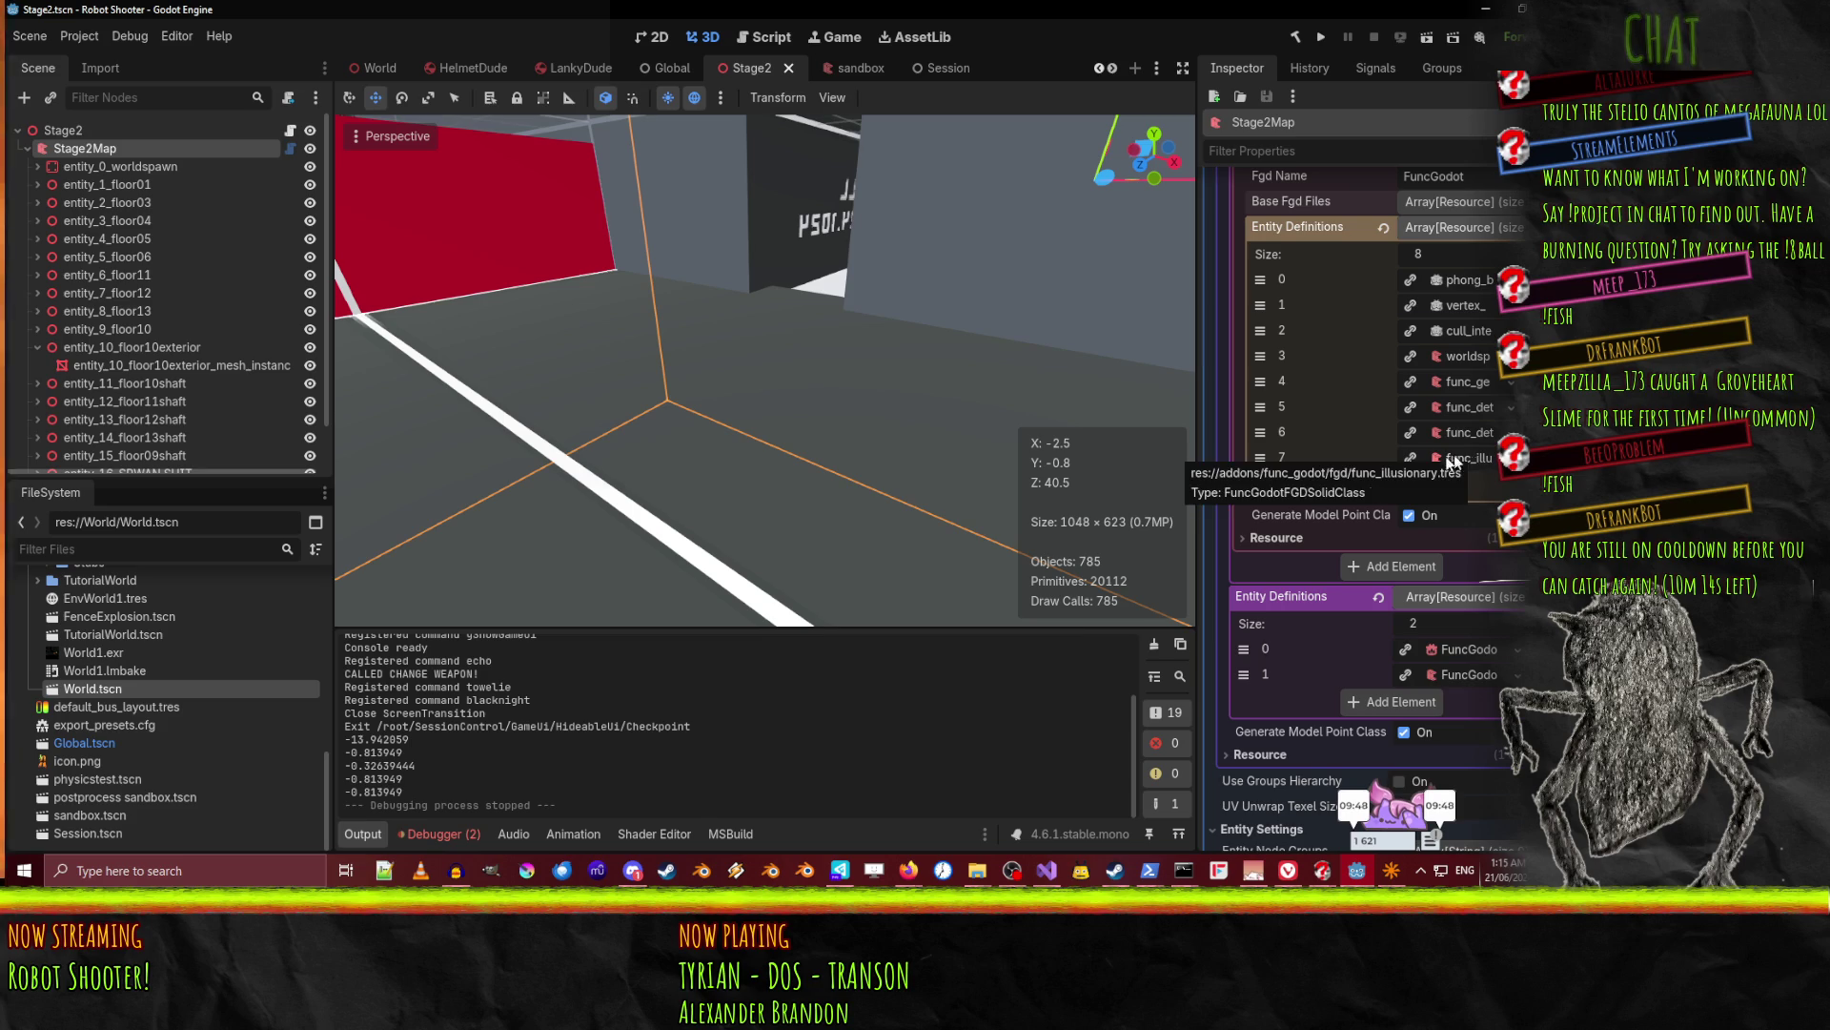
Show the debugger's errors, open the Basis.cs error, and dismiss the loading alert.
left_click(410, 834)
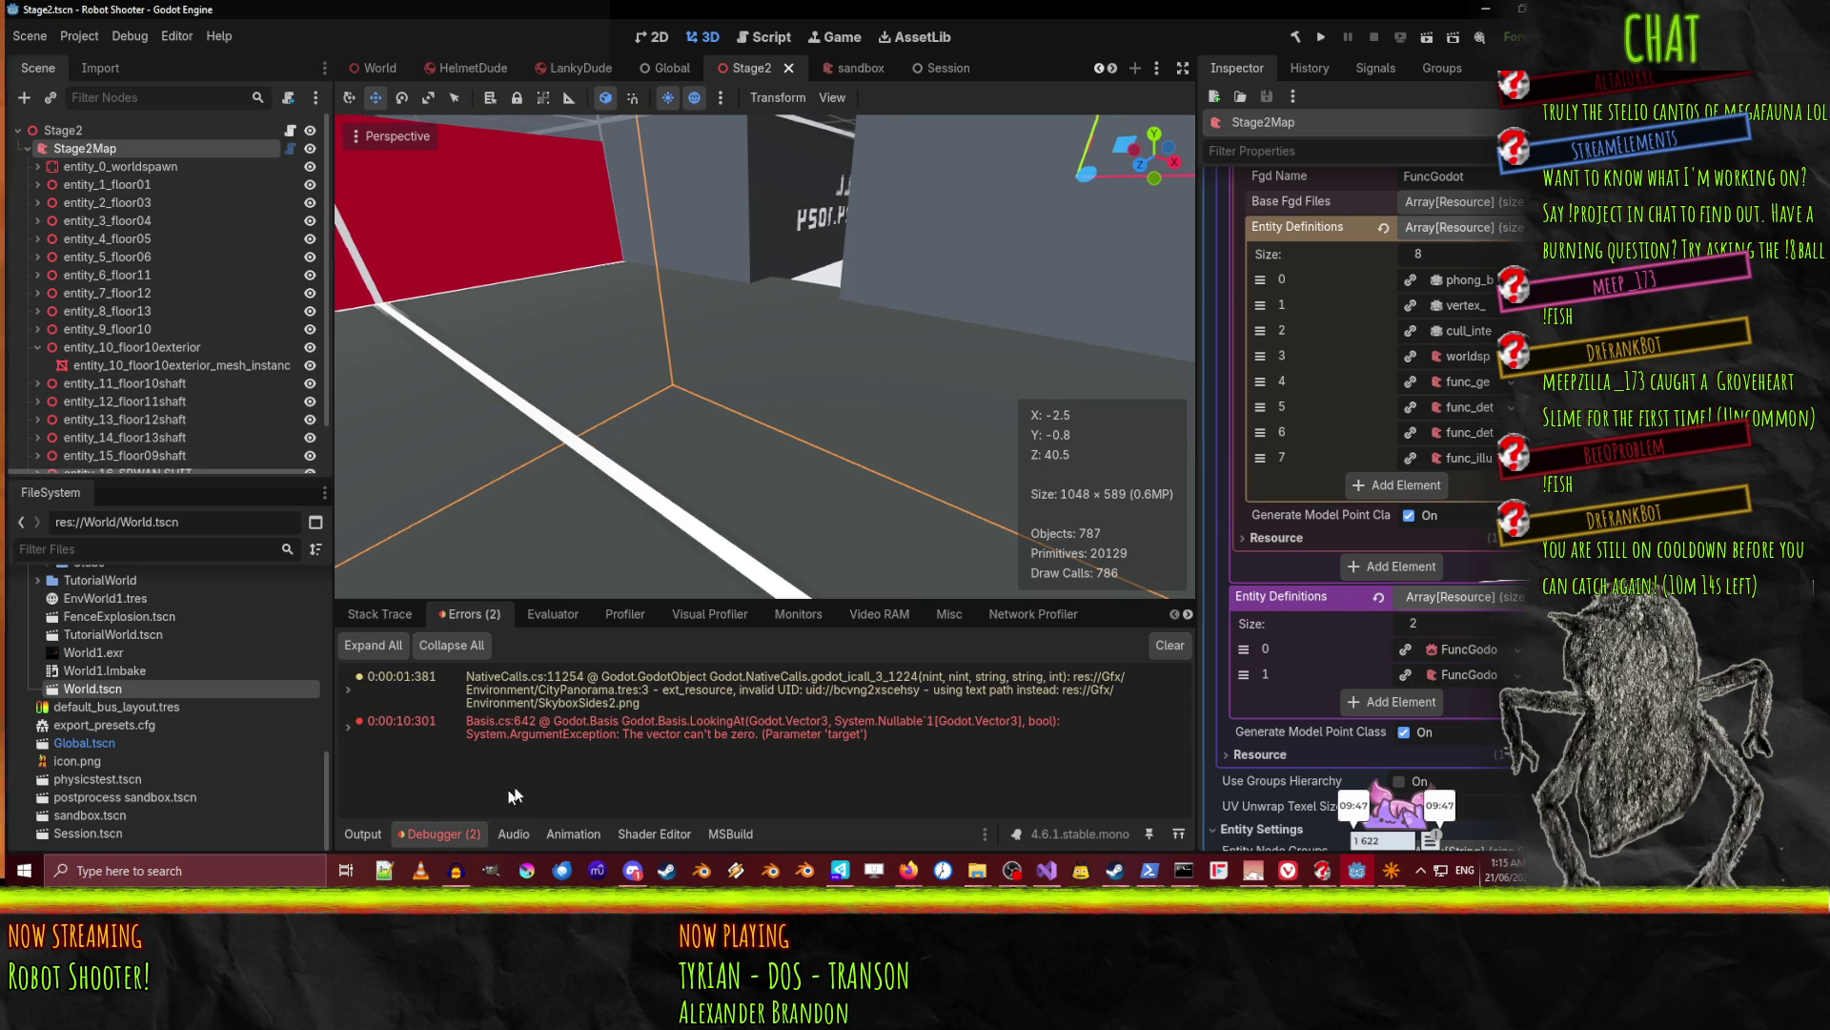
double_click(635, 734)
double_click(711, 724)
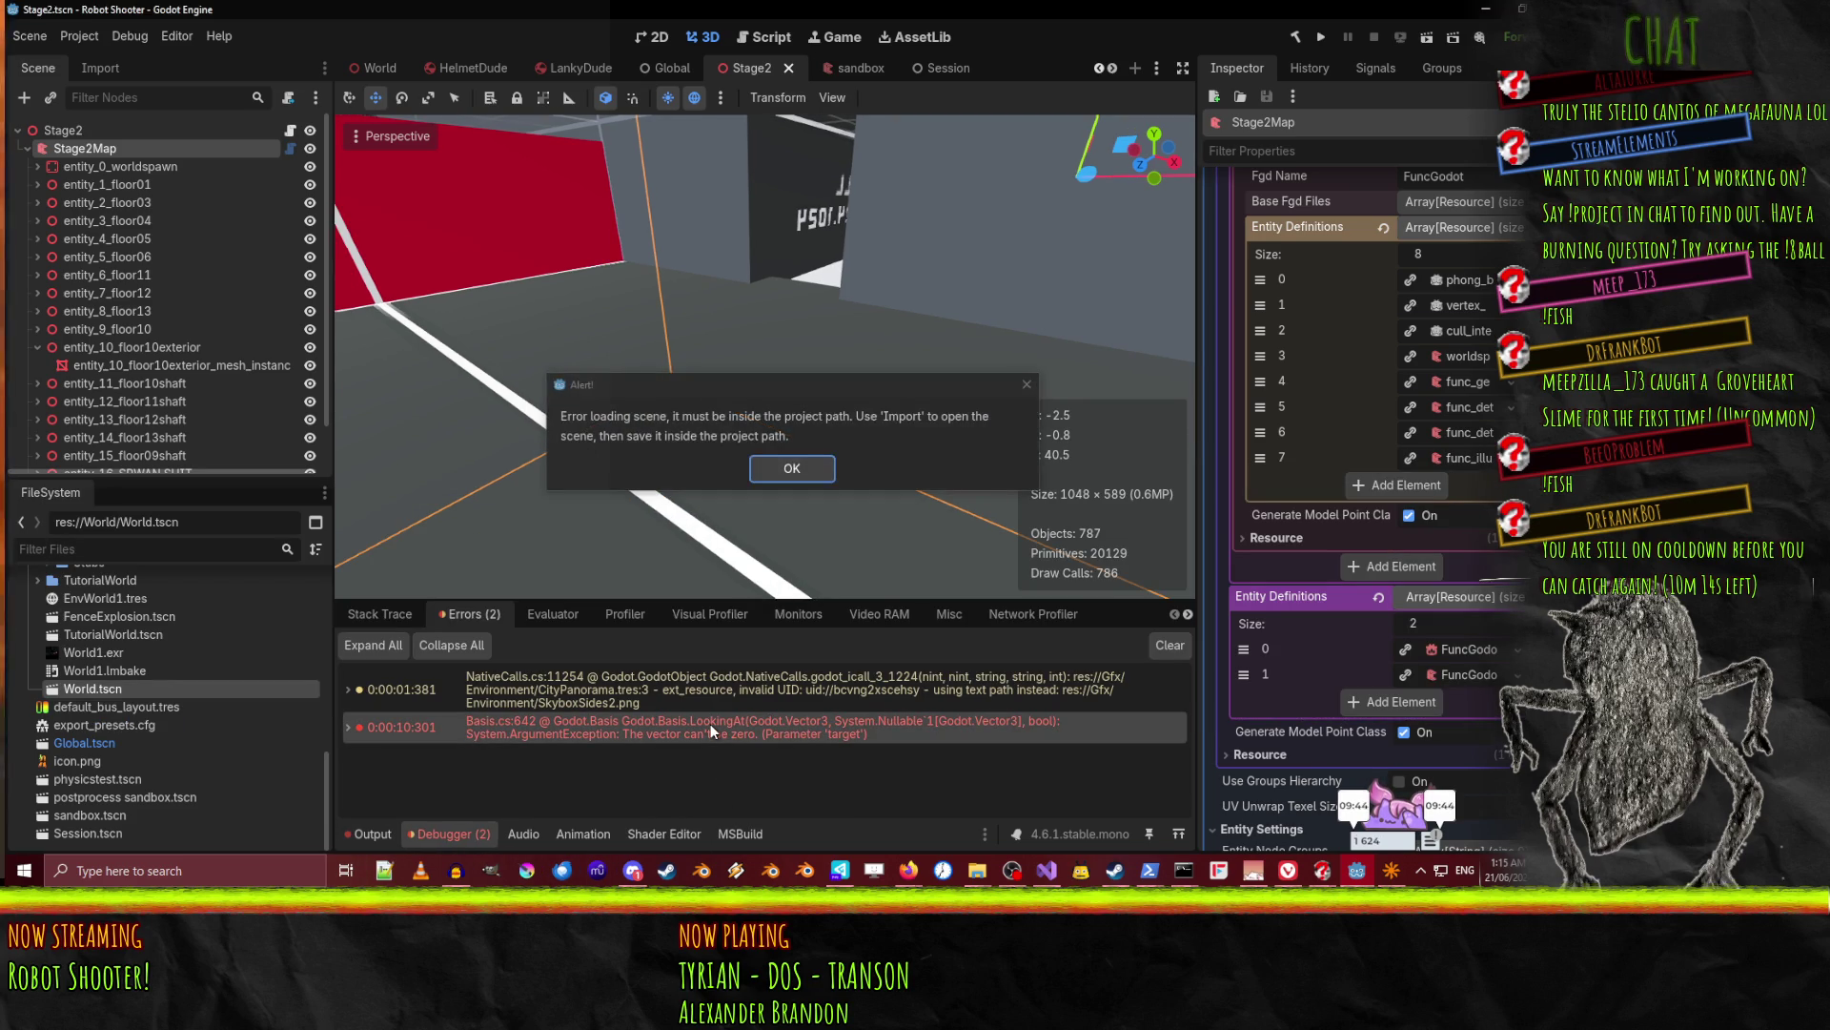
left_click(791, 468)
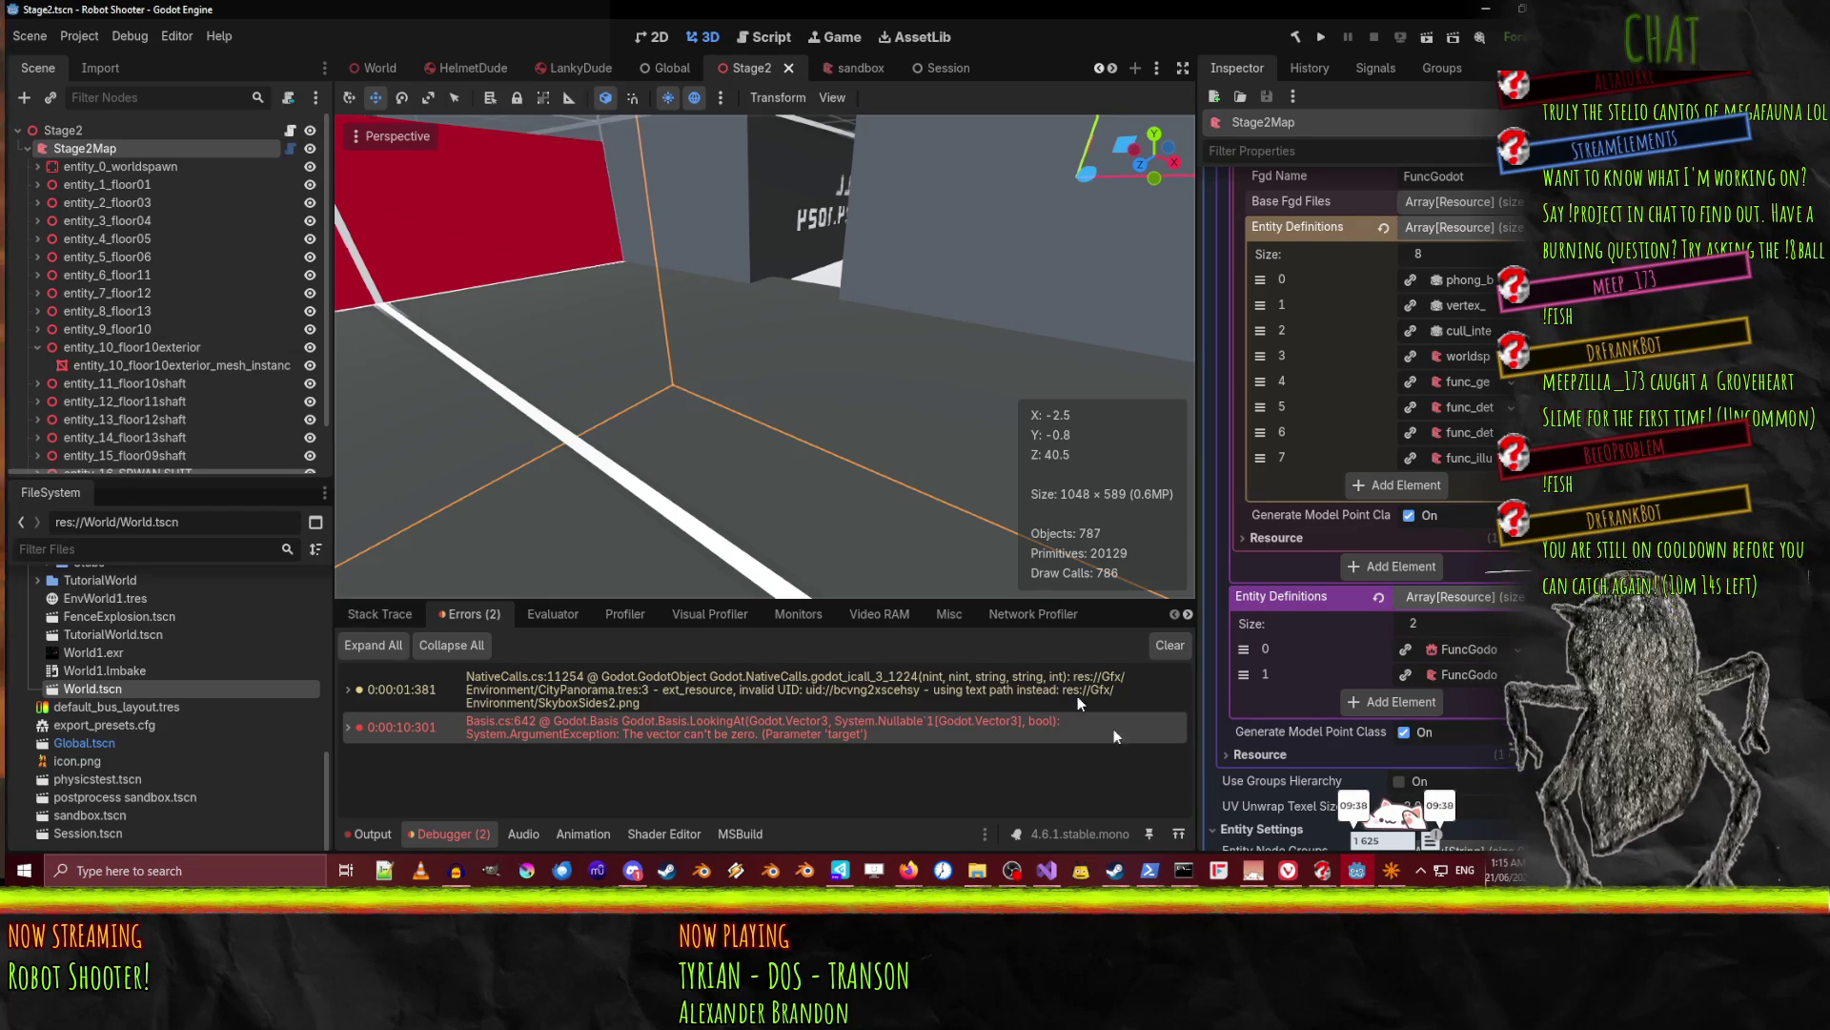
Set the floor01–floor13shaft entities' classname to func_geo and save the map.
left_click(1390, 870)
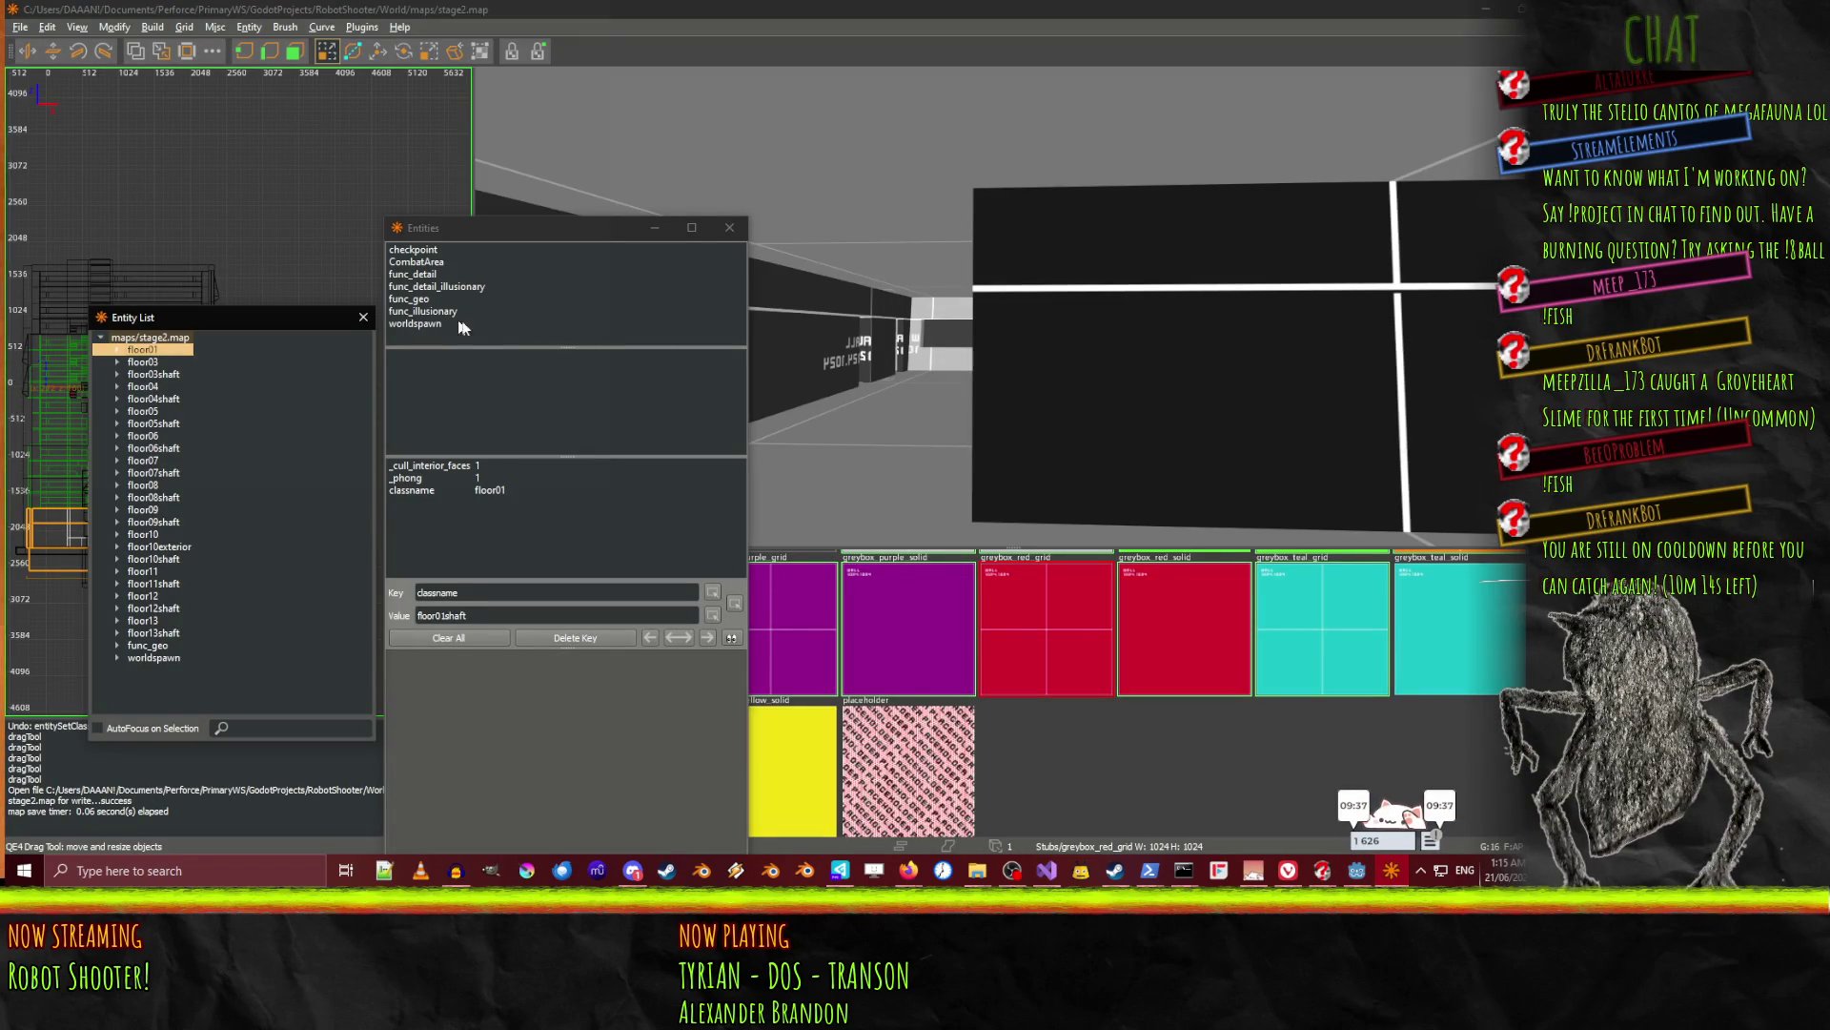
left_click(143, 362)
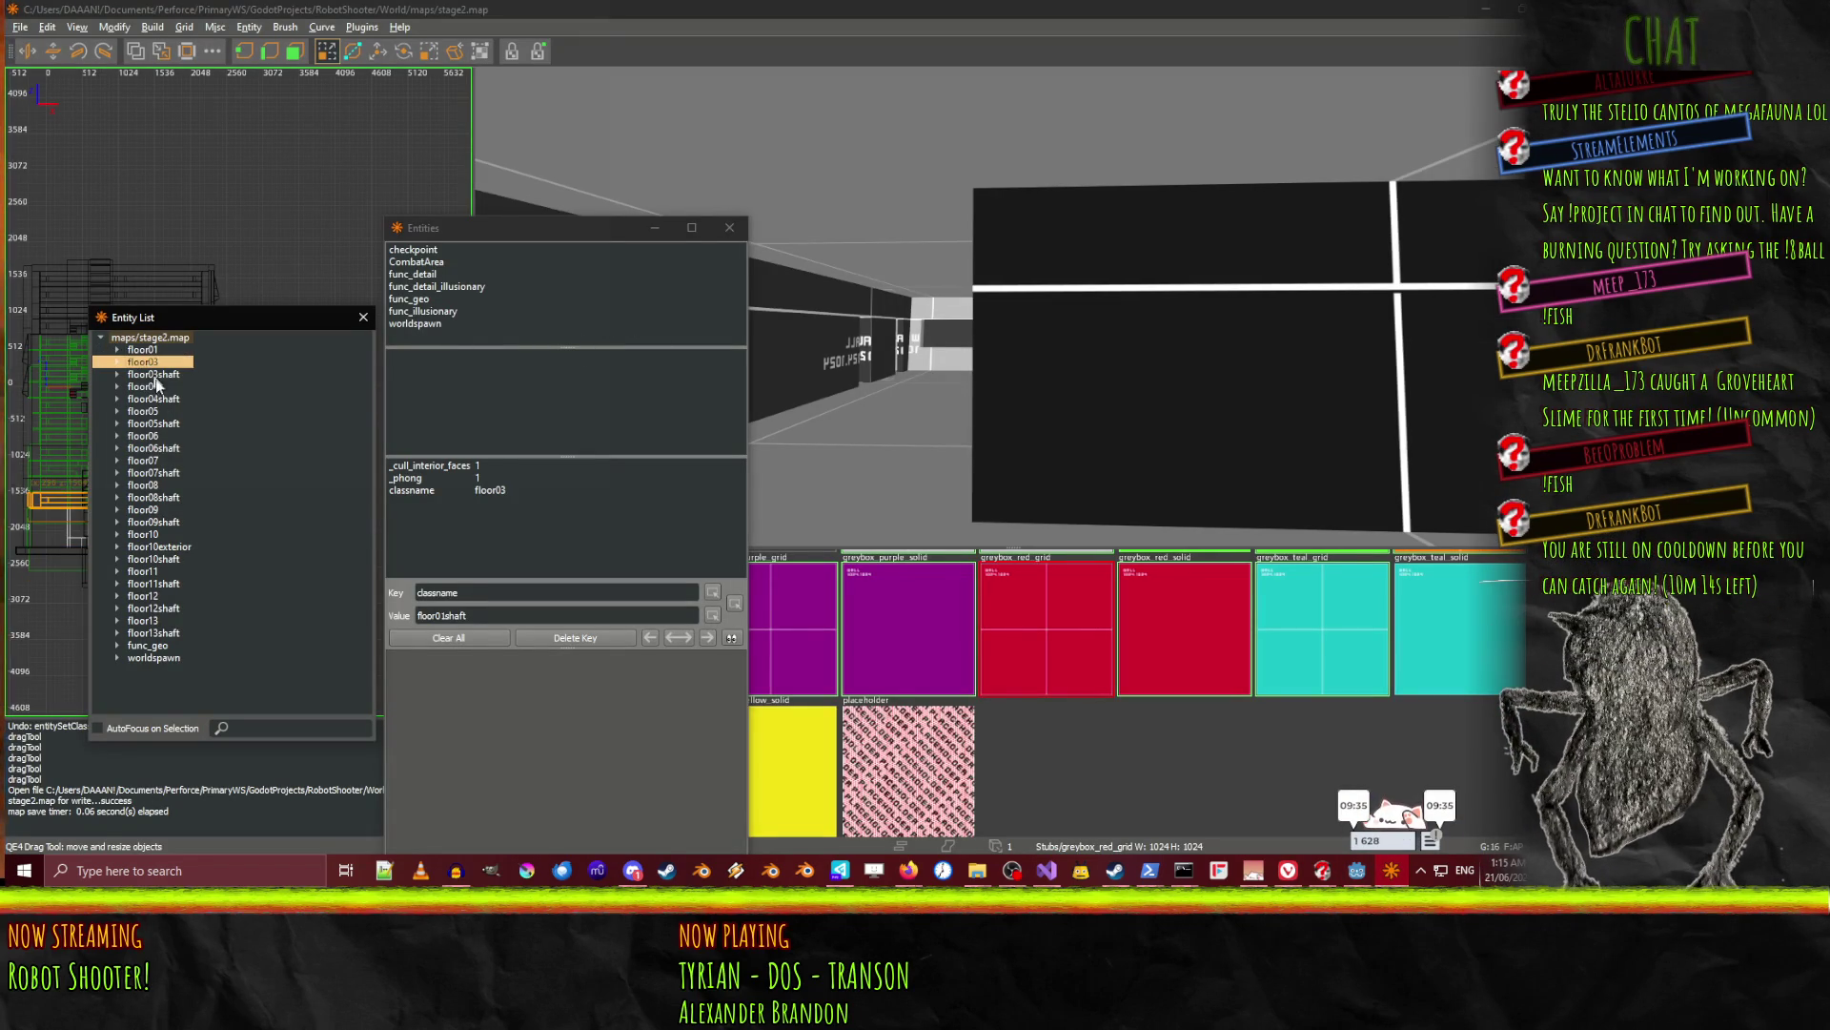
left_click_drag(158, 385, 161, 637)
left_click(143, 349, "shift")
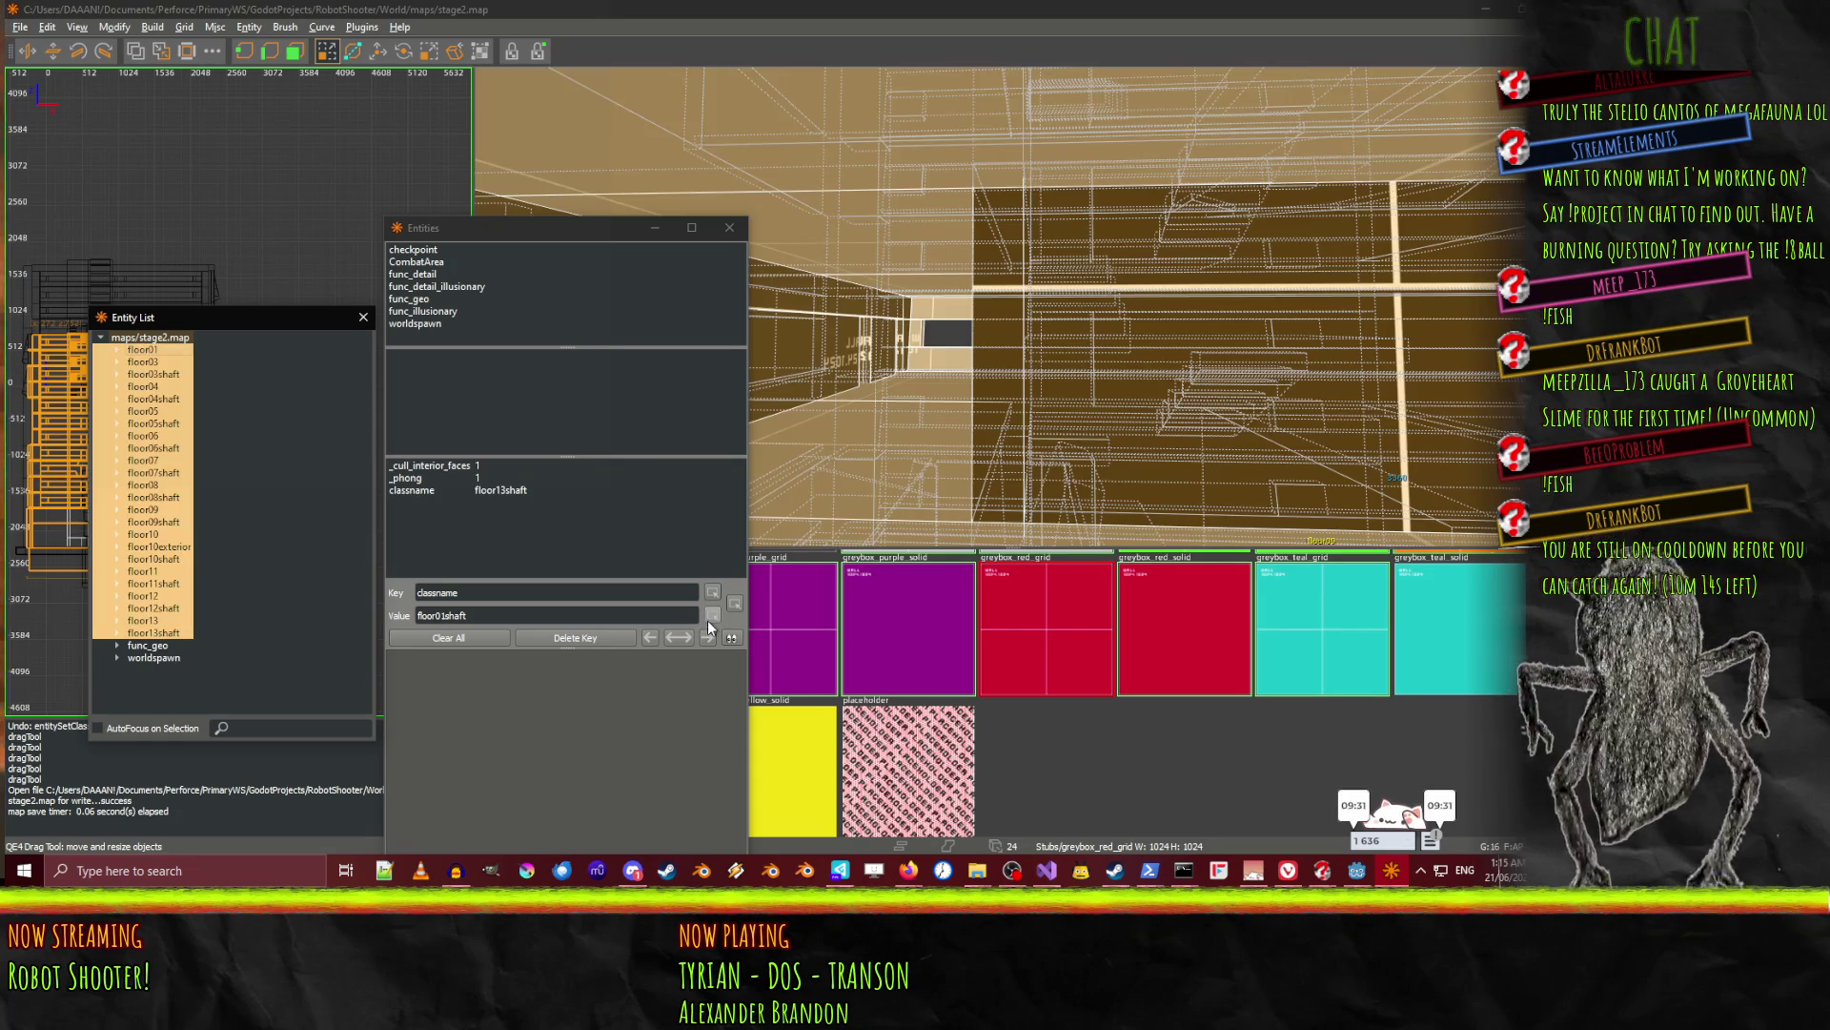
left_click(507, 488)
left_click(449, 636)
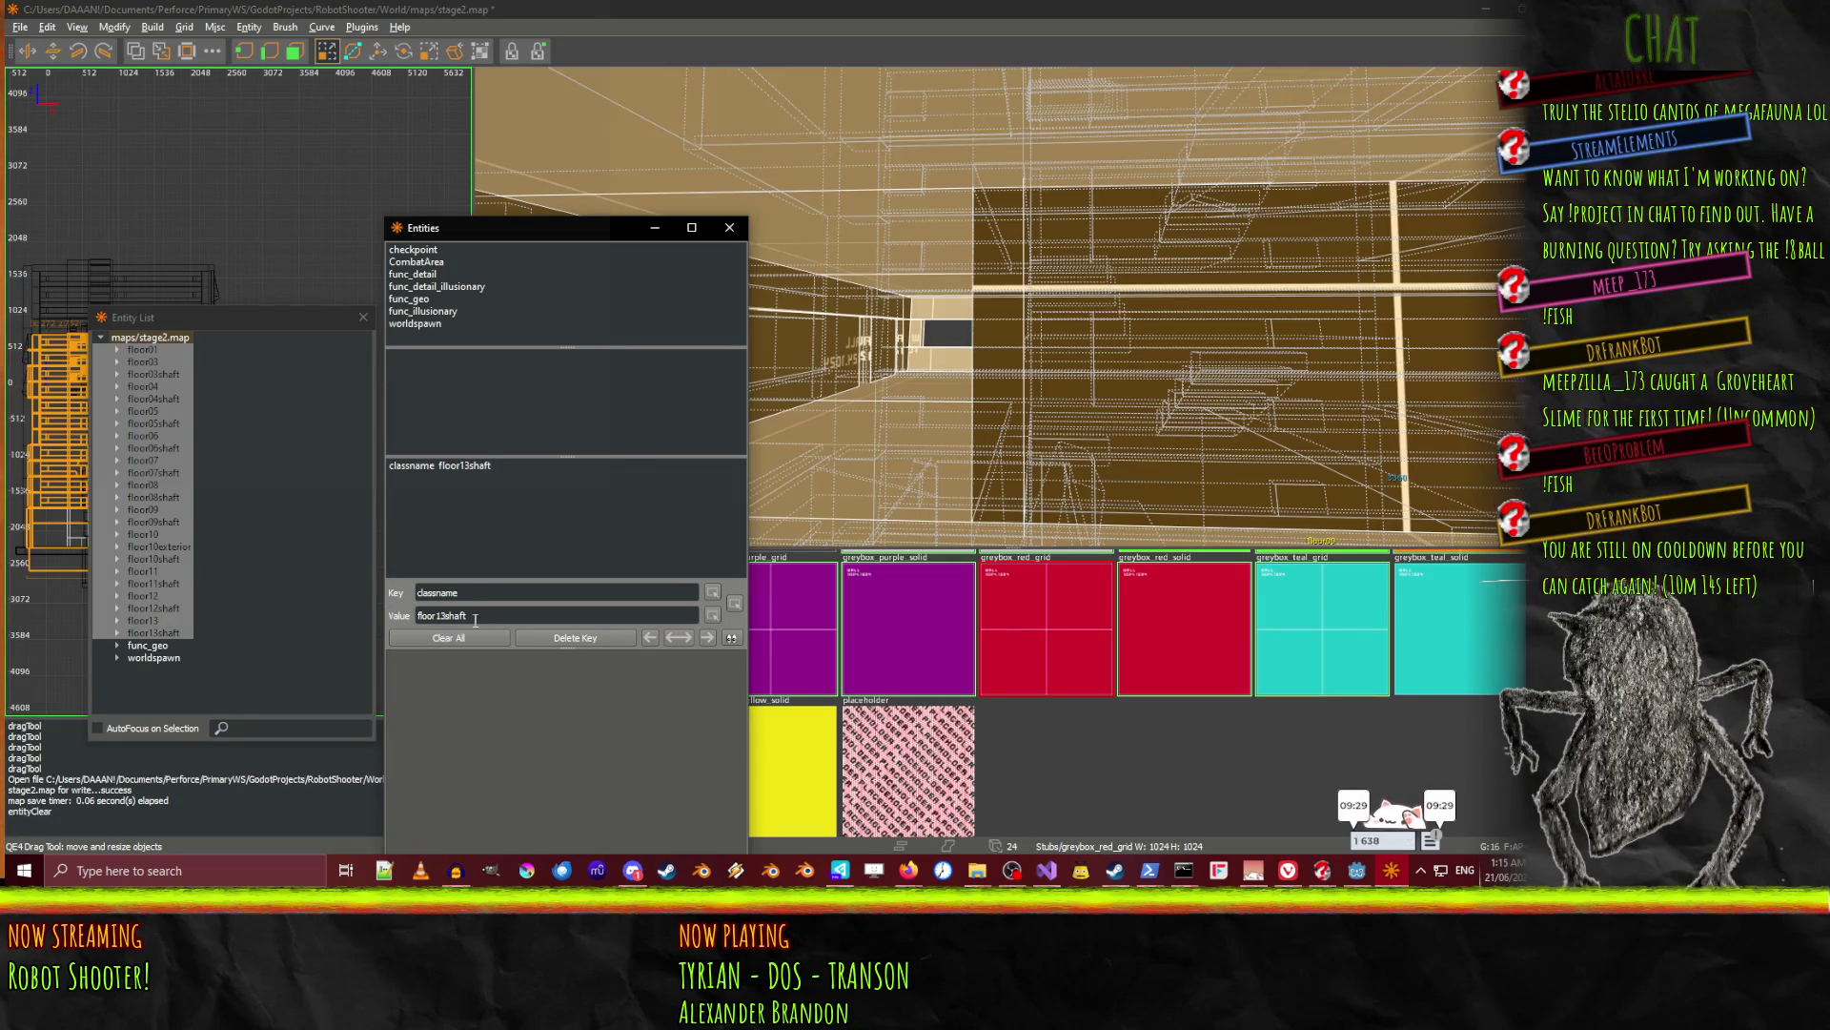
key("ctrl+z")
double_click(471, 620)
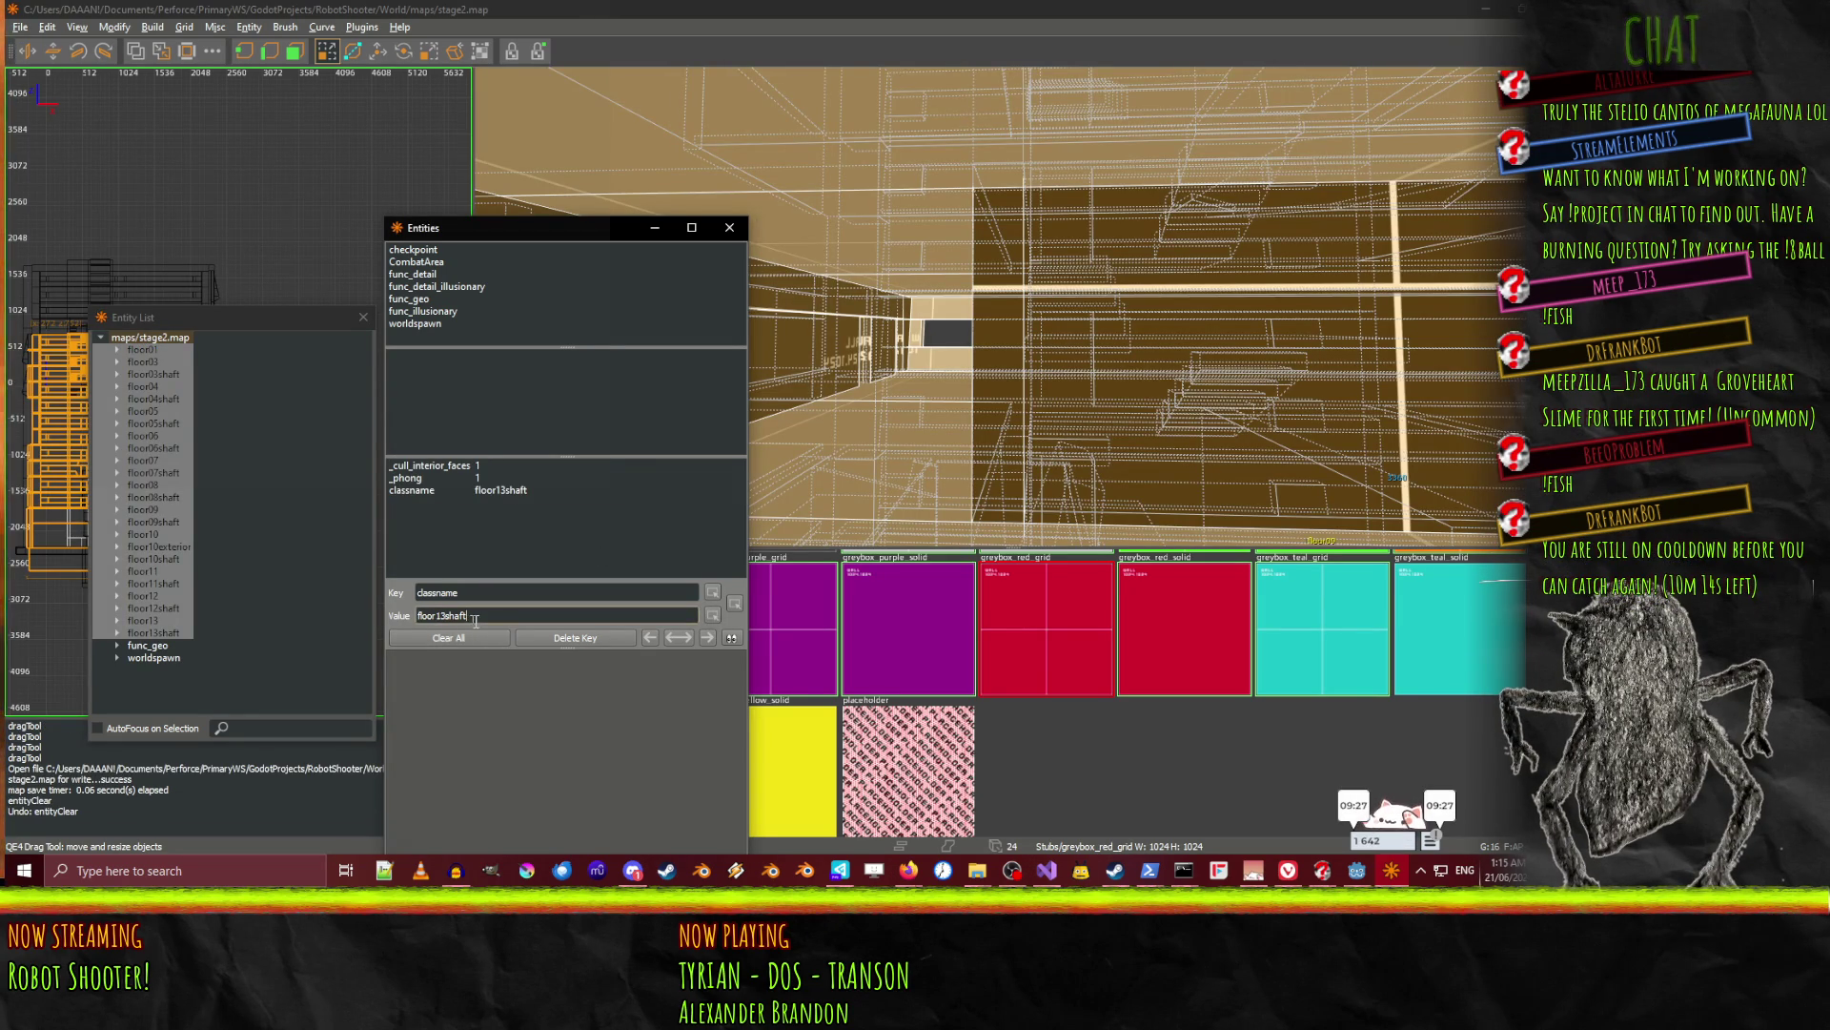
type("f")
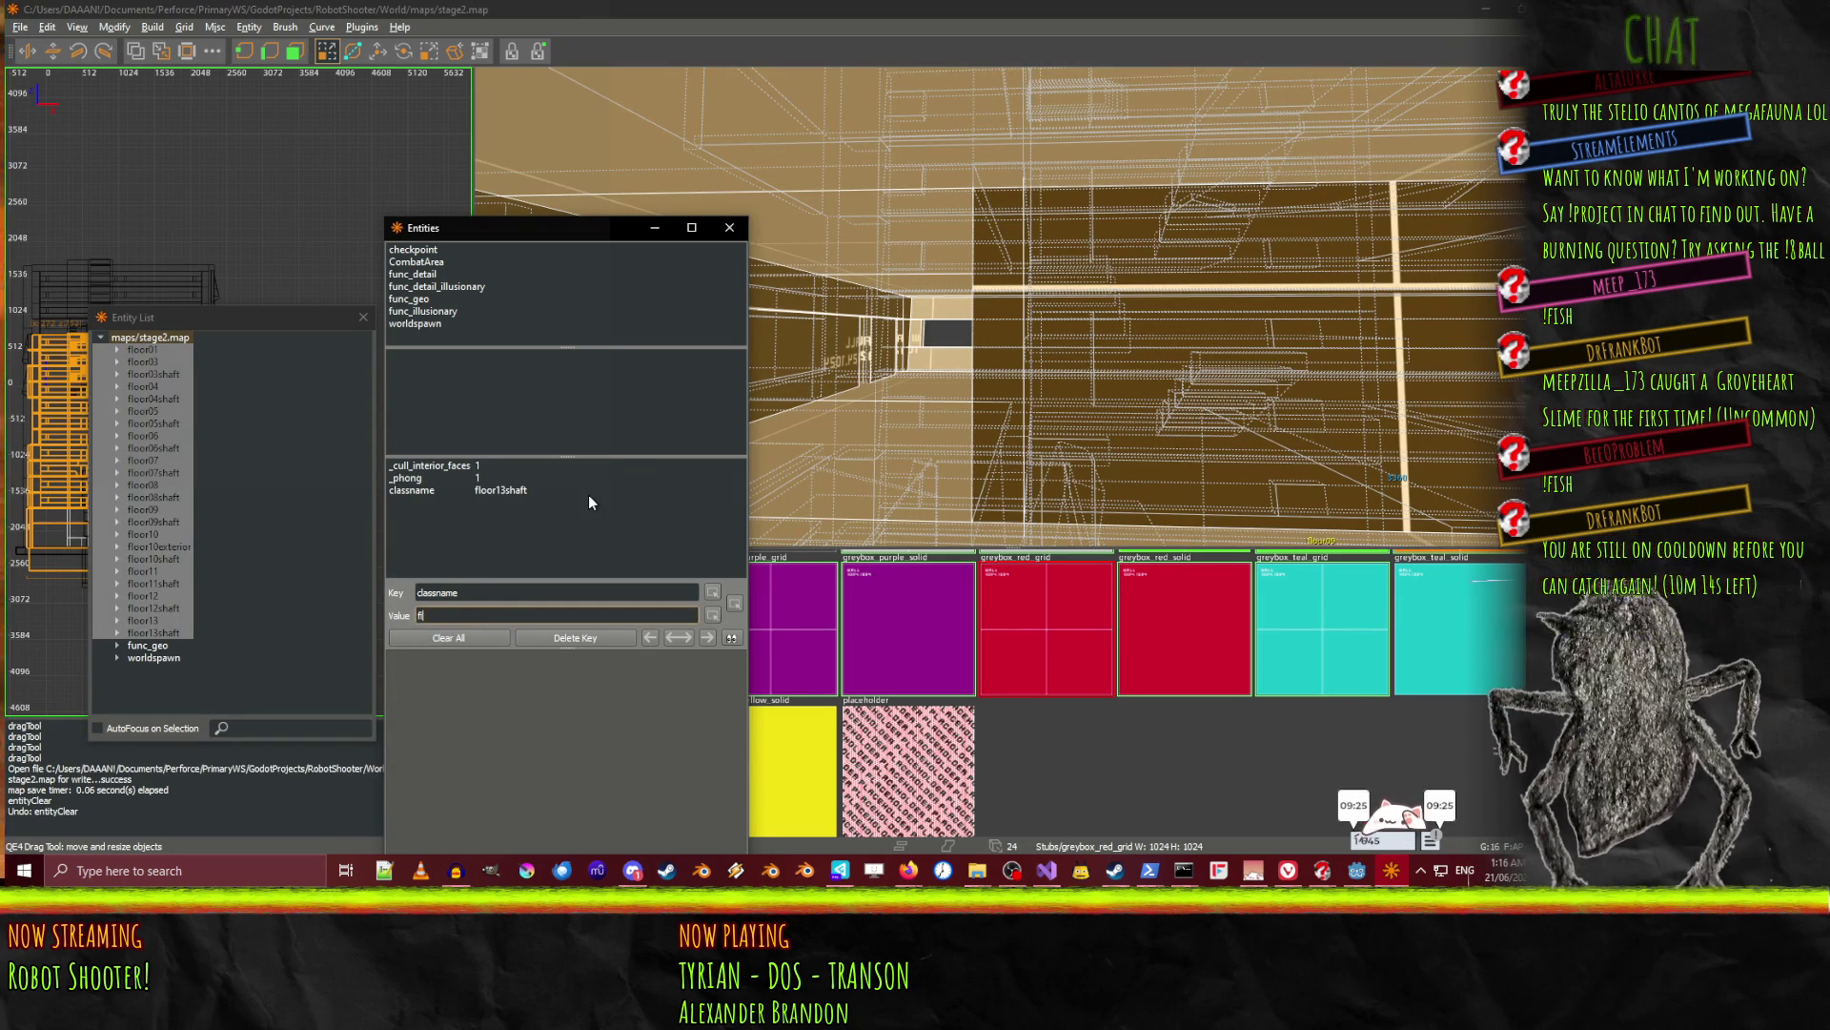
type("unc_geo")
key("Return")
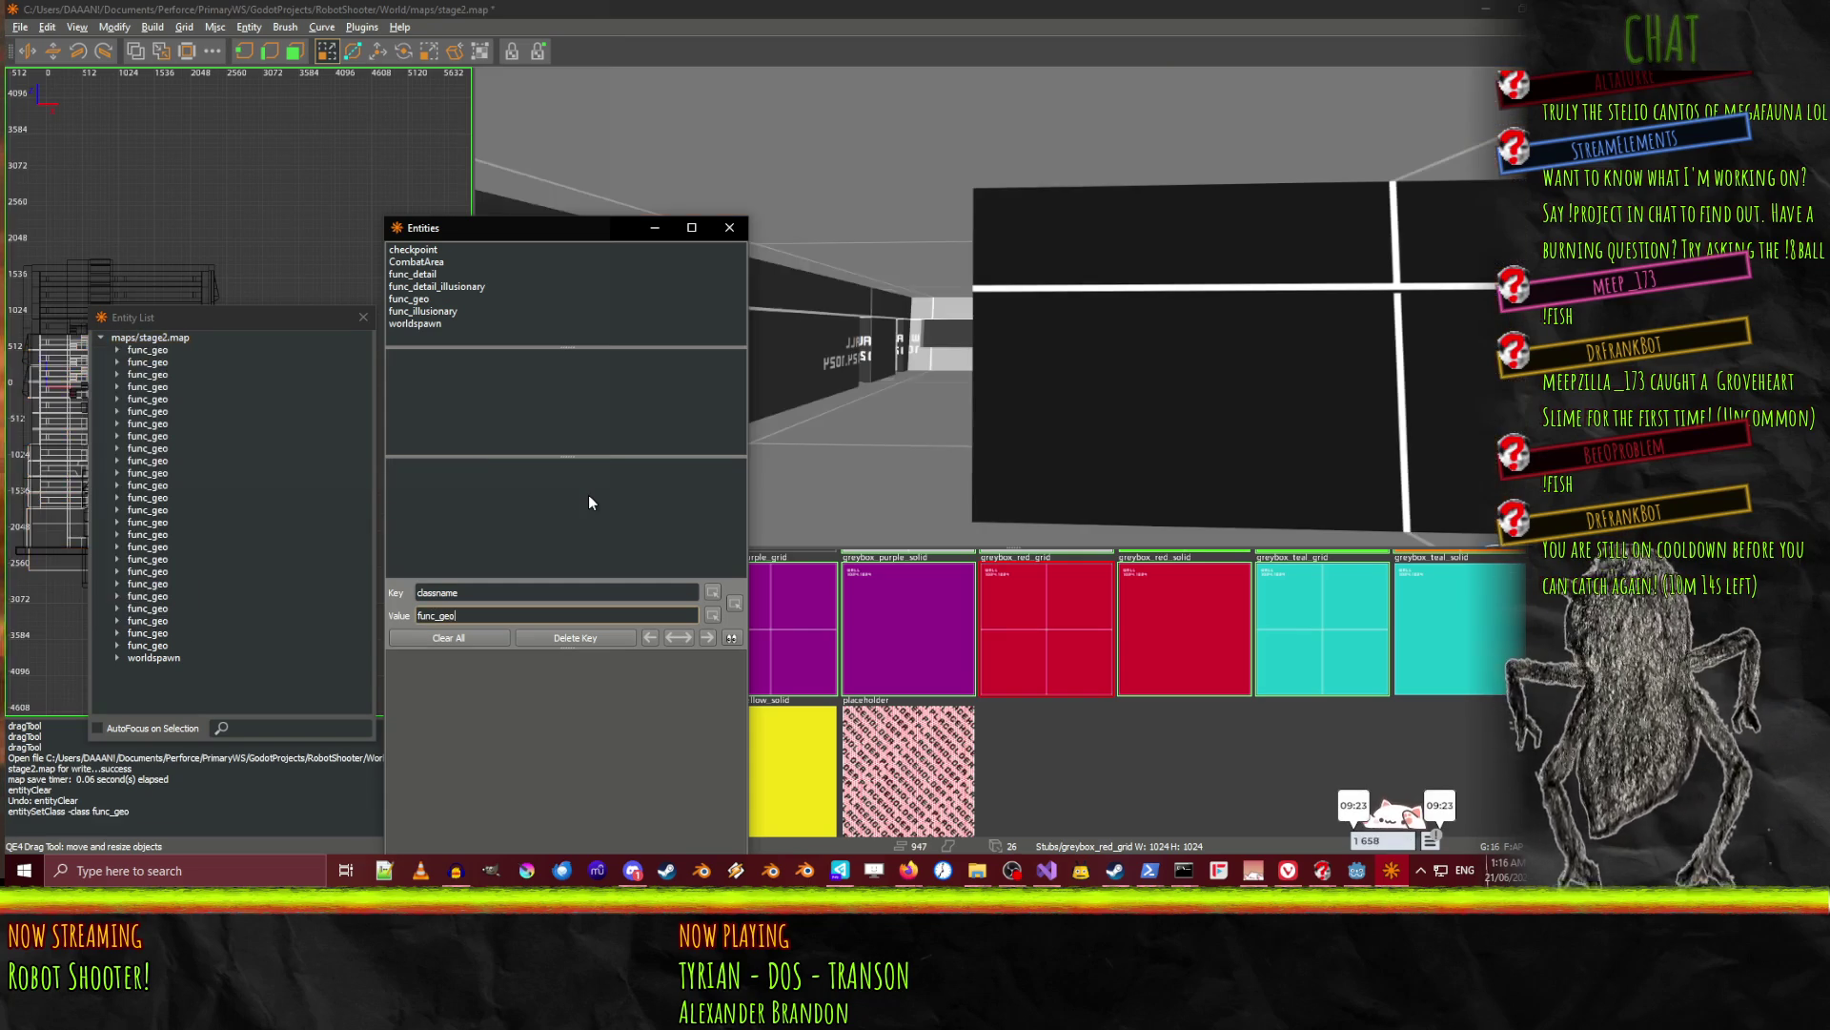
key("ctrl+s")
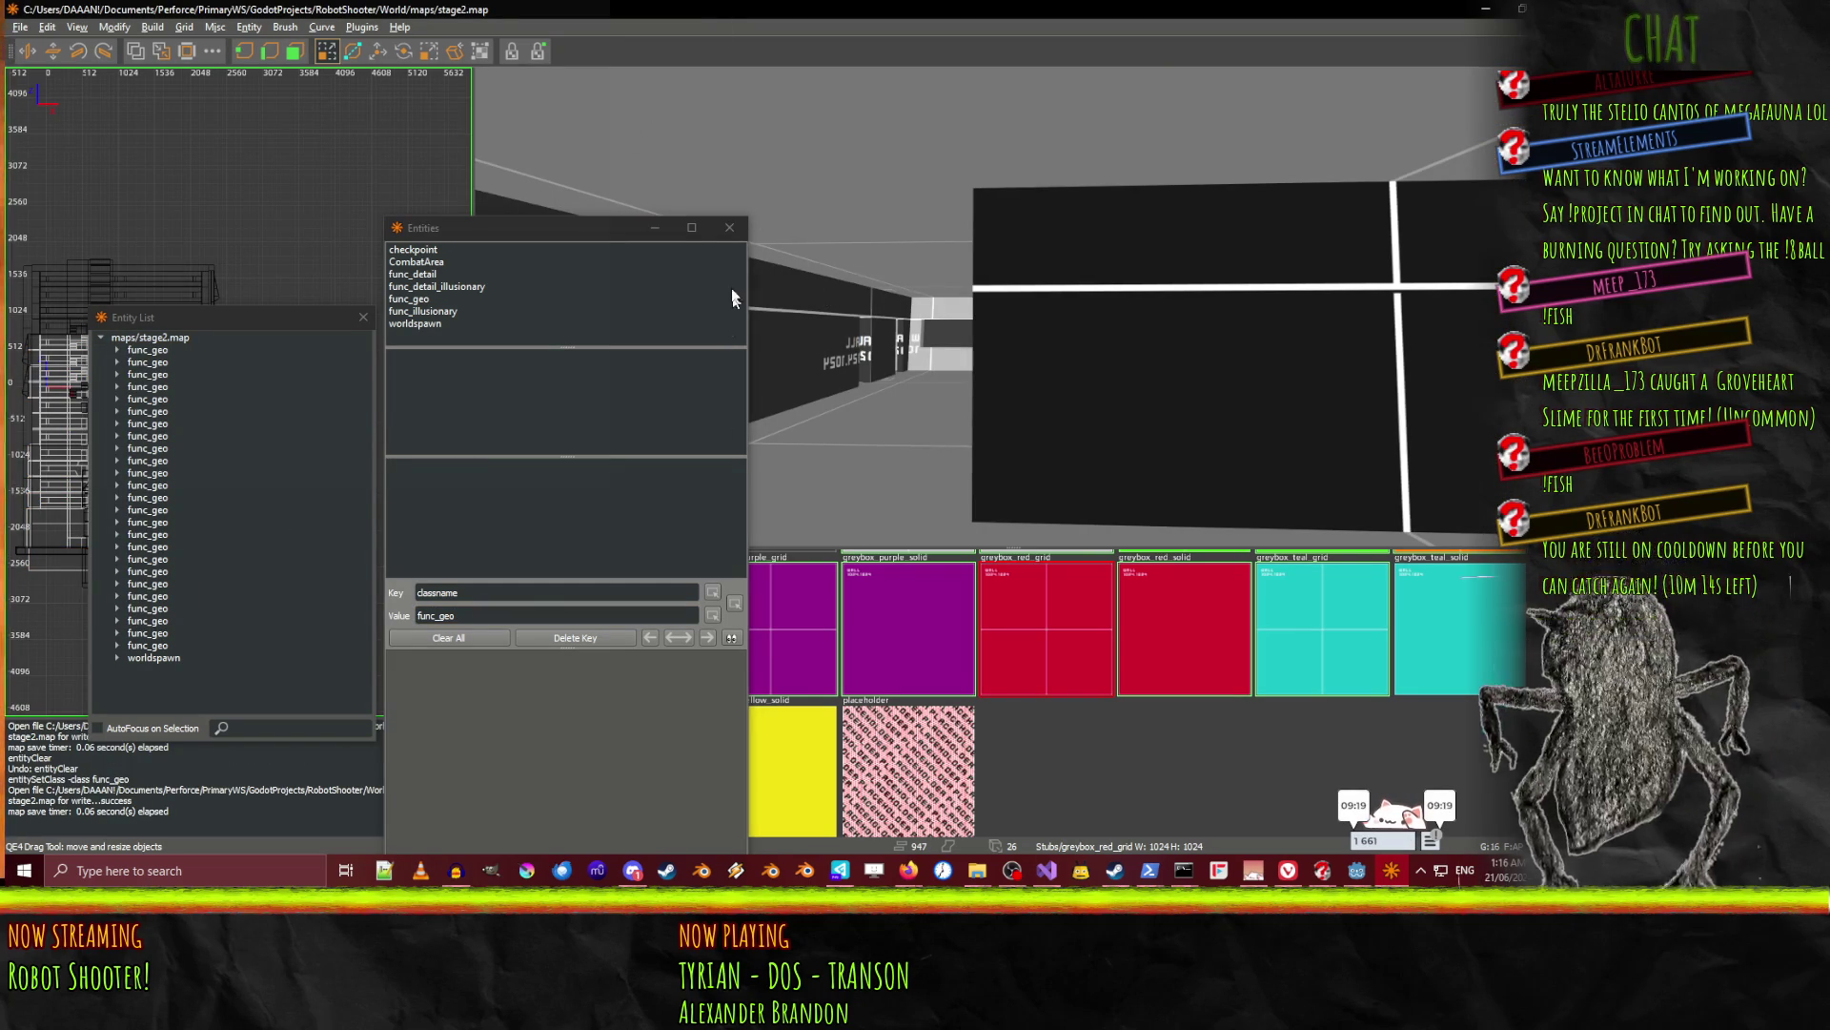
Close entity properties, click through the func_geo entities, then return to Godot.
left_click(729, 227)
left_click(118, 448)
left_click(145, 448)
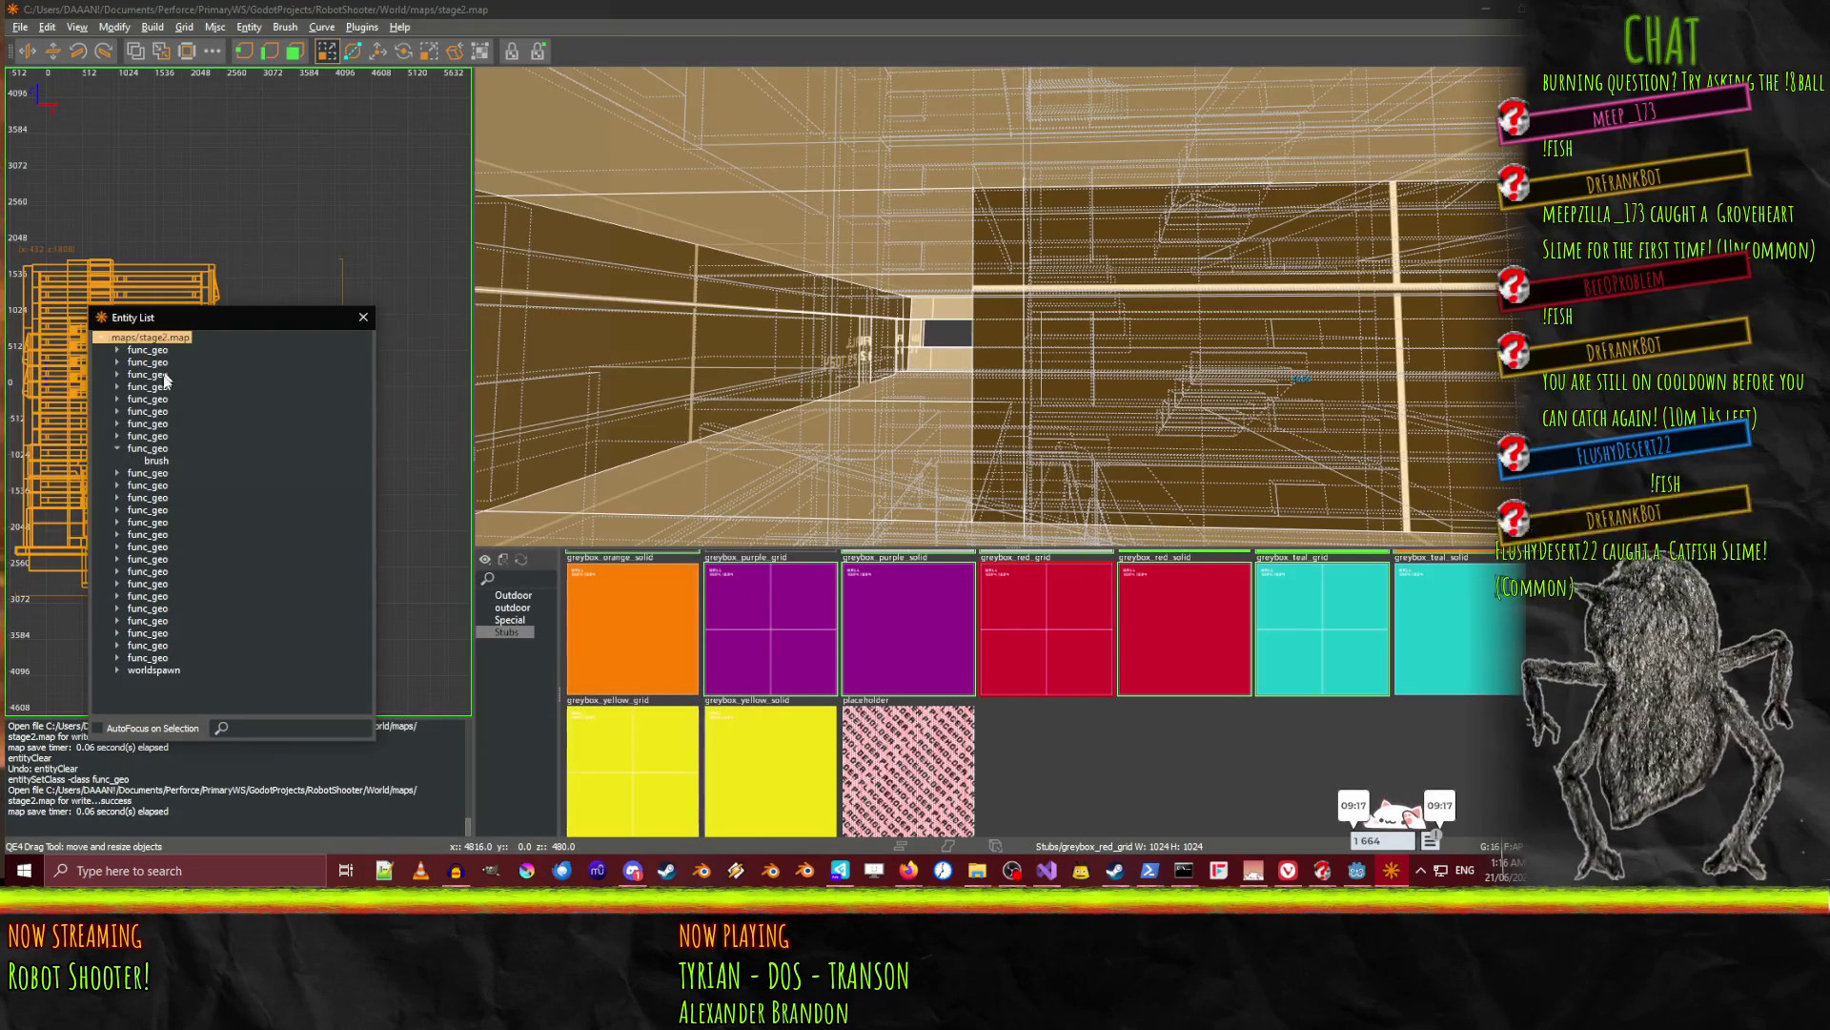
left_click(117, 448)
left_click(157, 485)
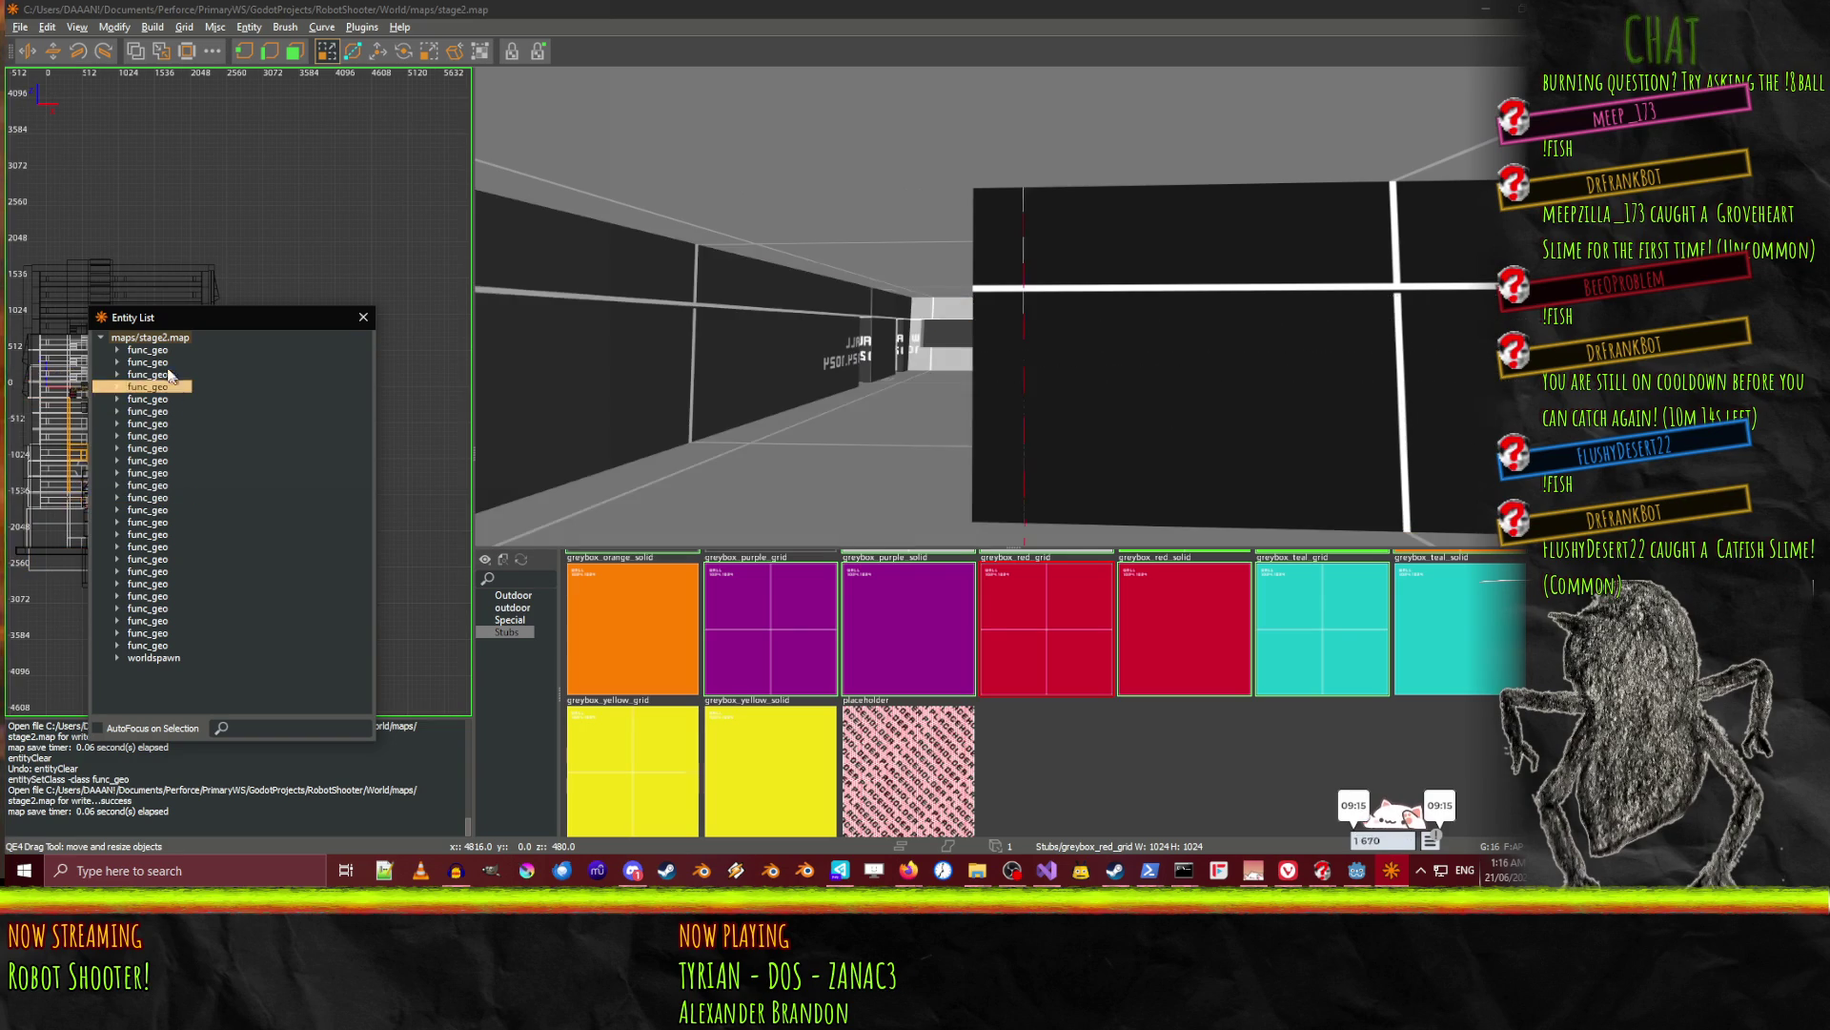
left_click(148, 374)
left_click(363, 317)
scroll(1039, 303, "up", 5)
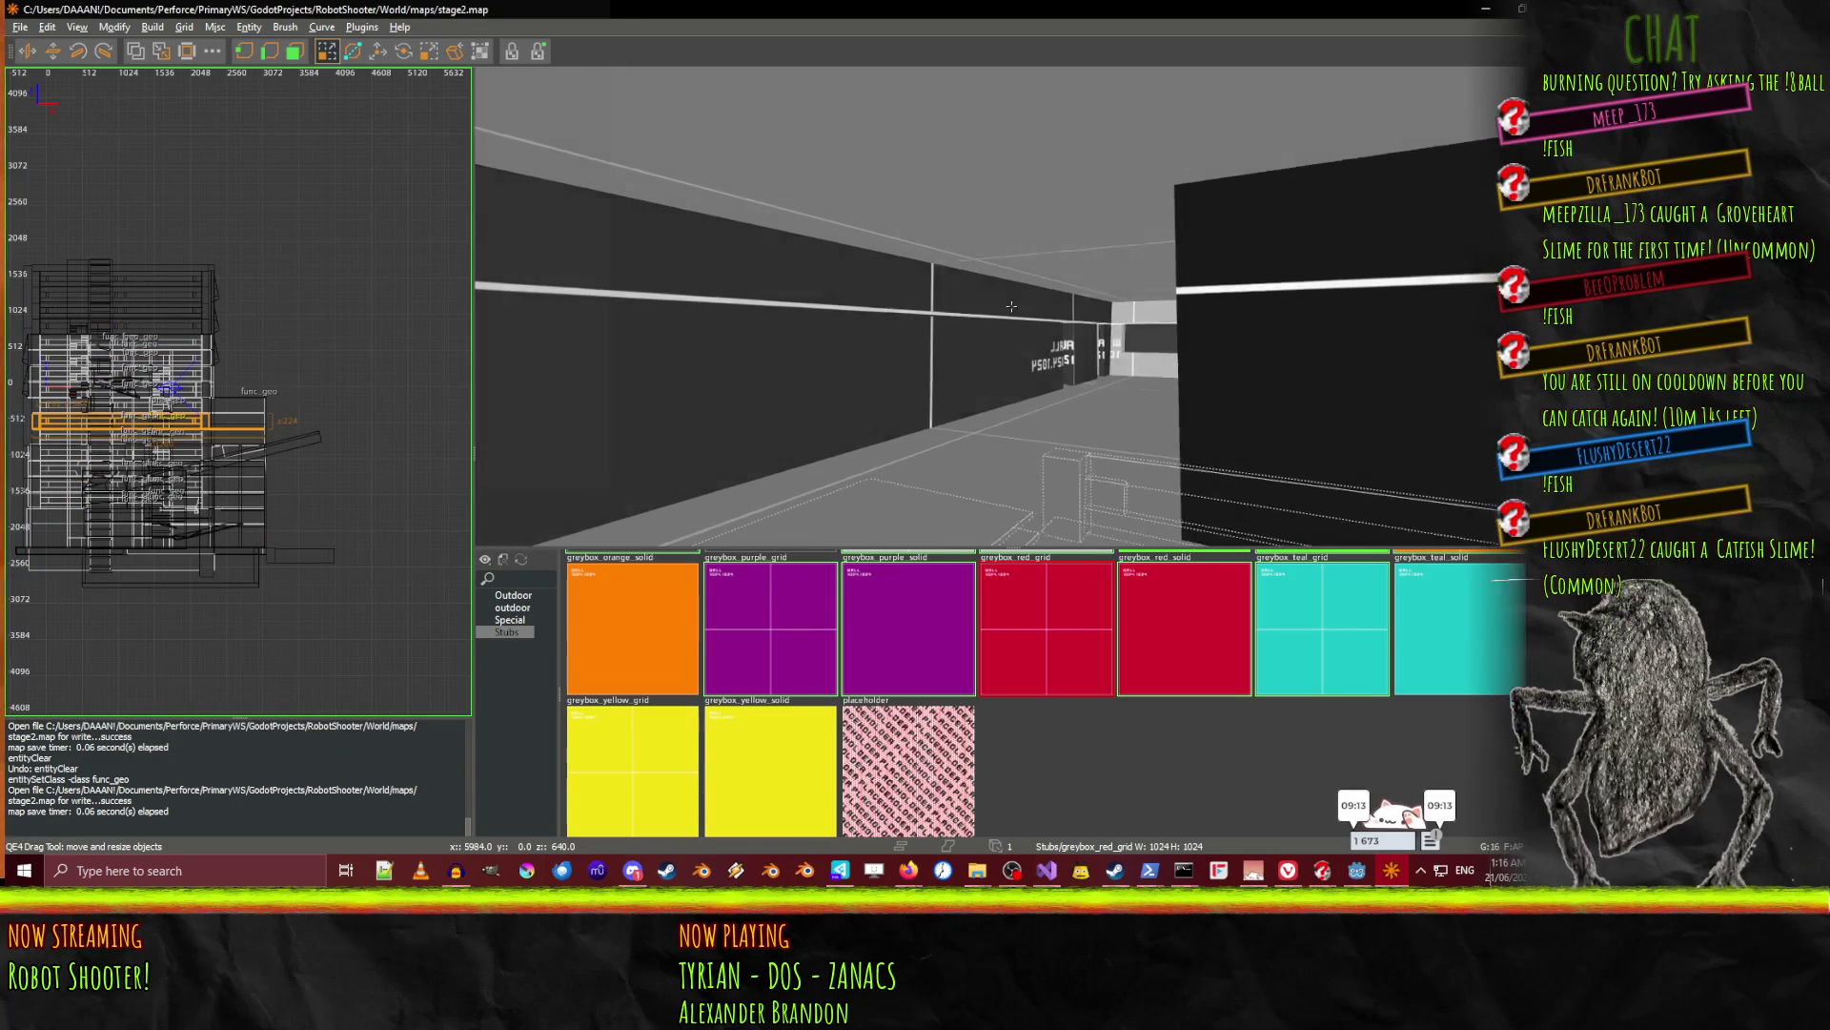
key("alt+Tab")
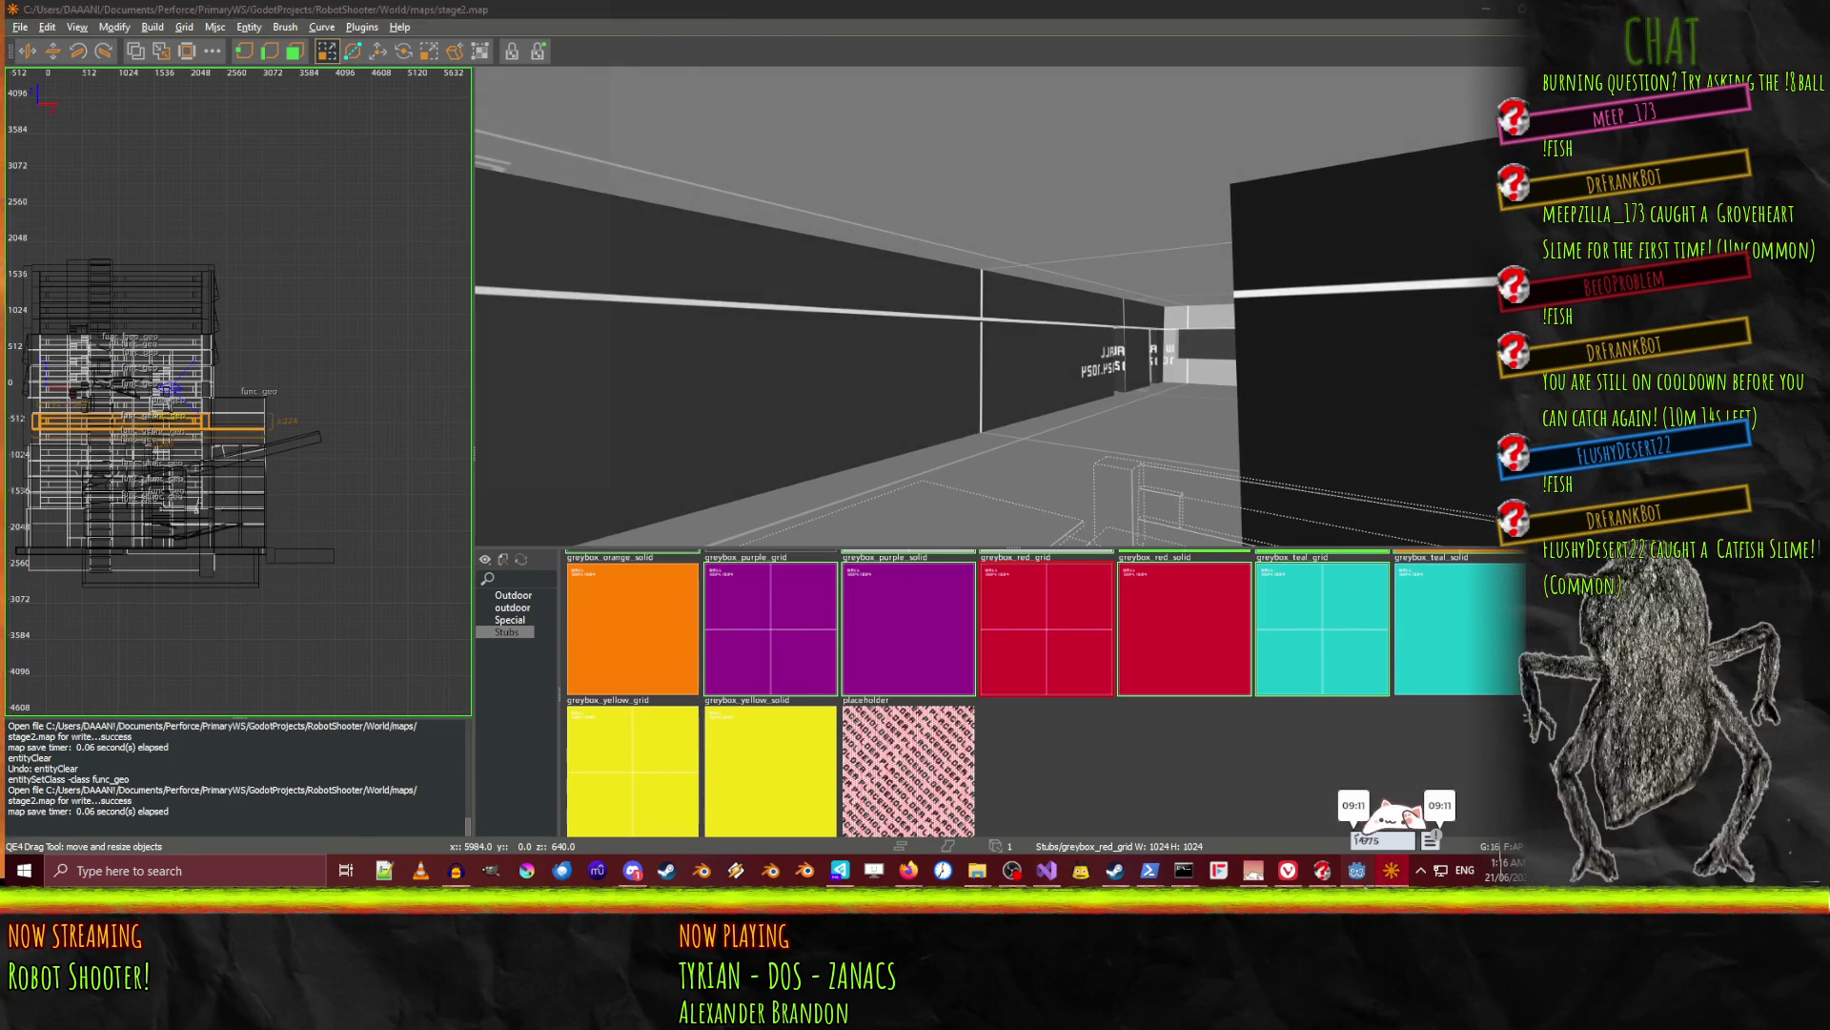
scroll(1232, 323, "up", 10)
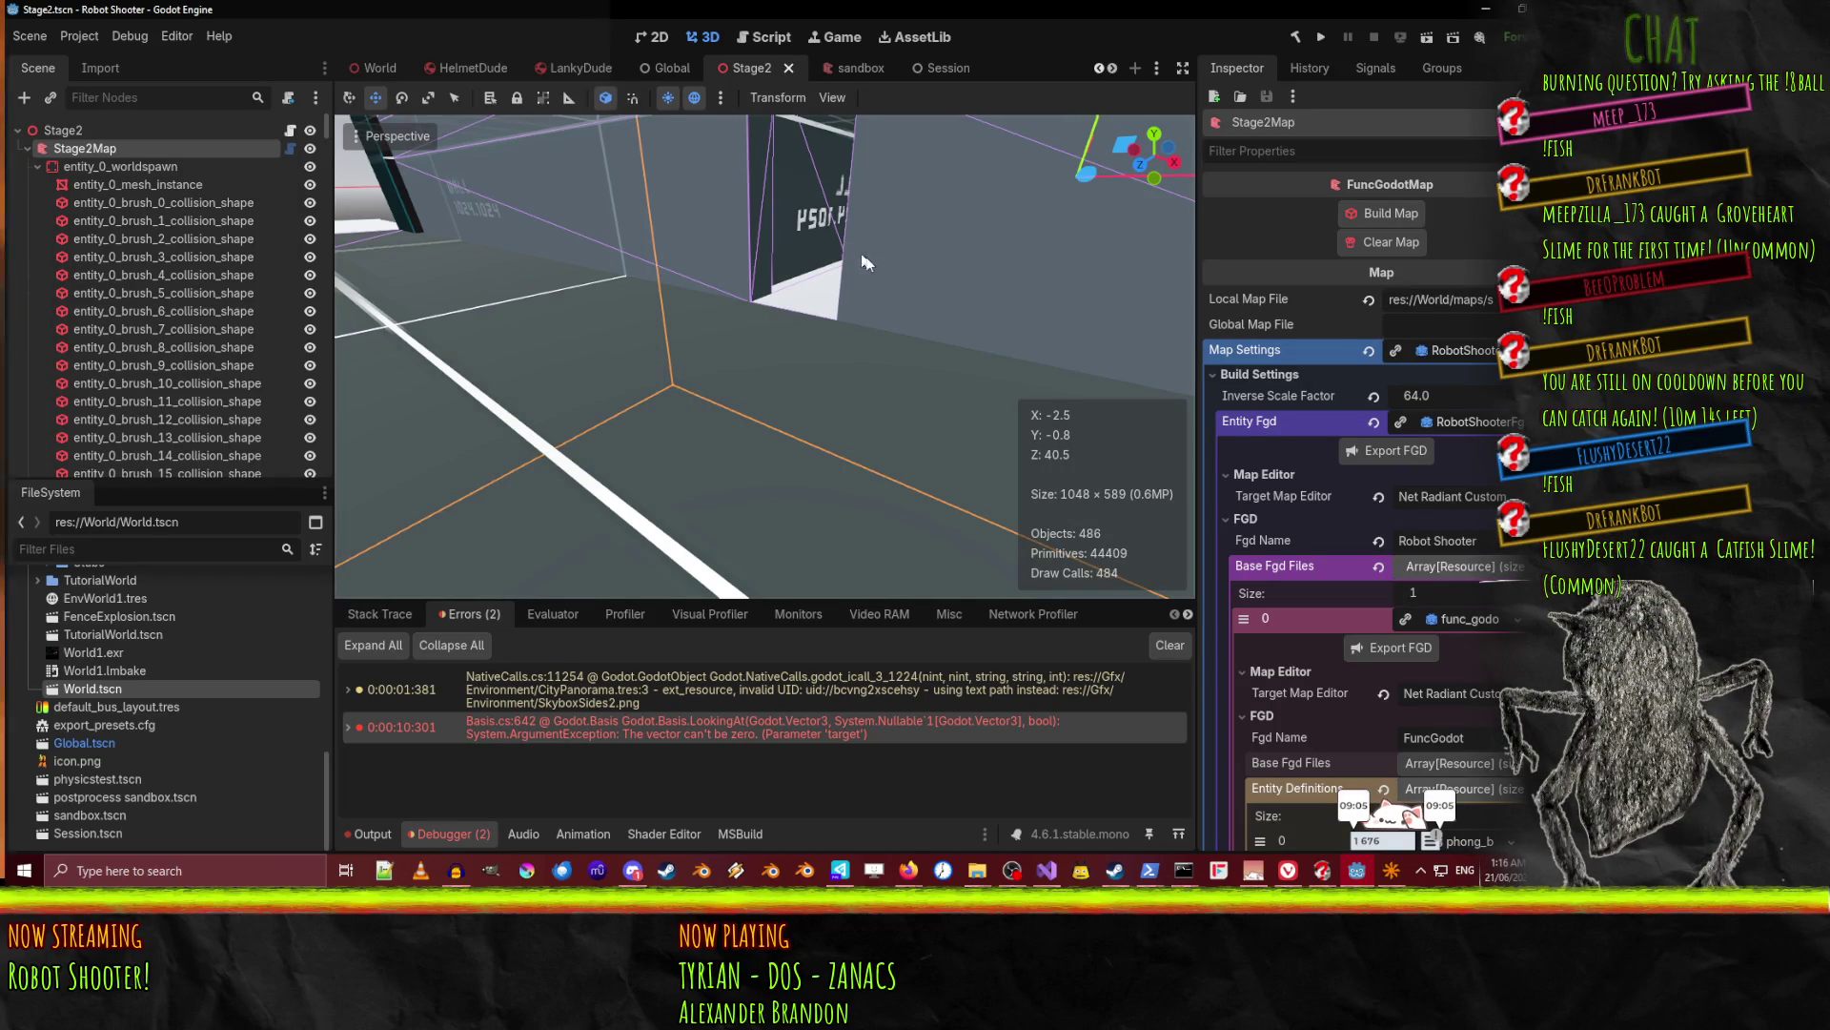
Orbit the viewport along the wall and select the entity_8 mesh.
mouse_move(606, 196)
left_mouse_down()
mouse_move(572, 210)
mouse_move(687, 214)
left_mouse_up()
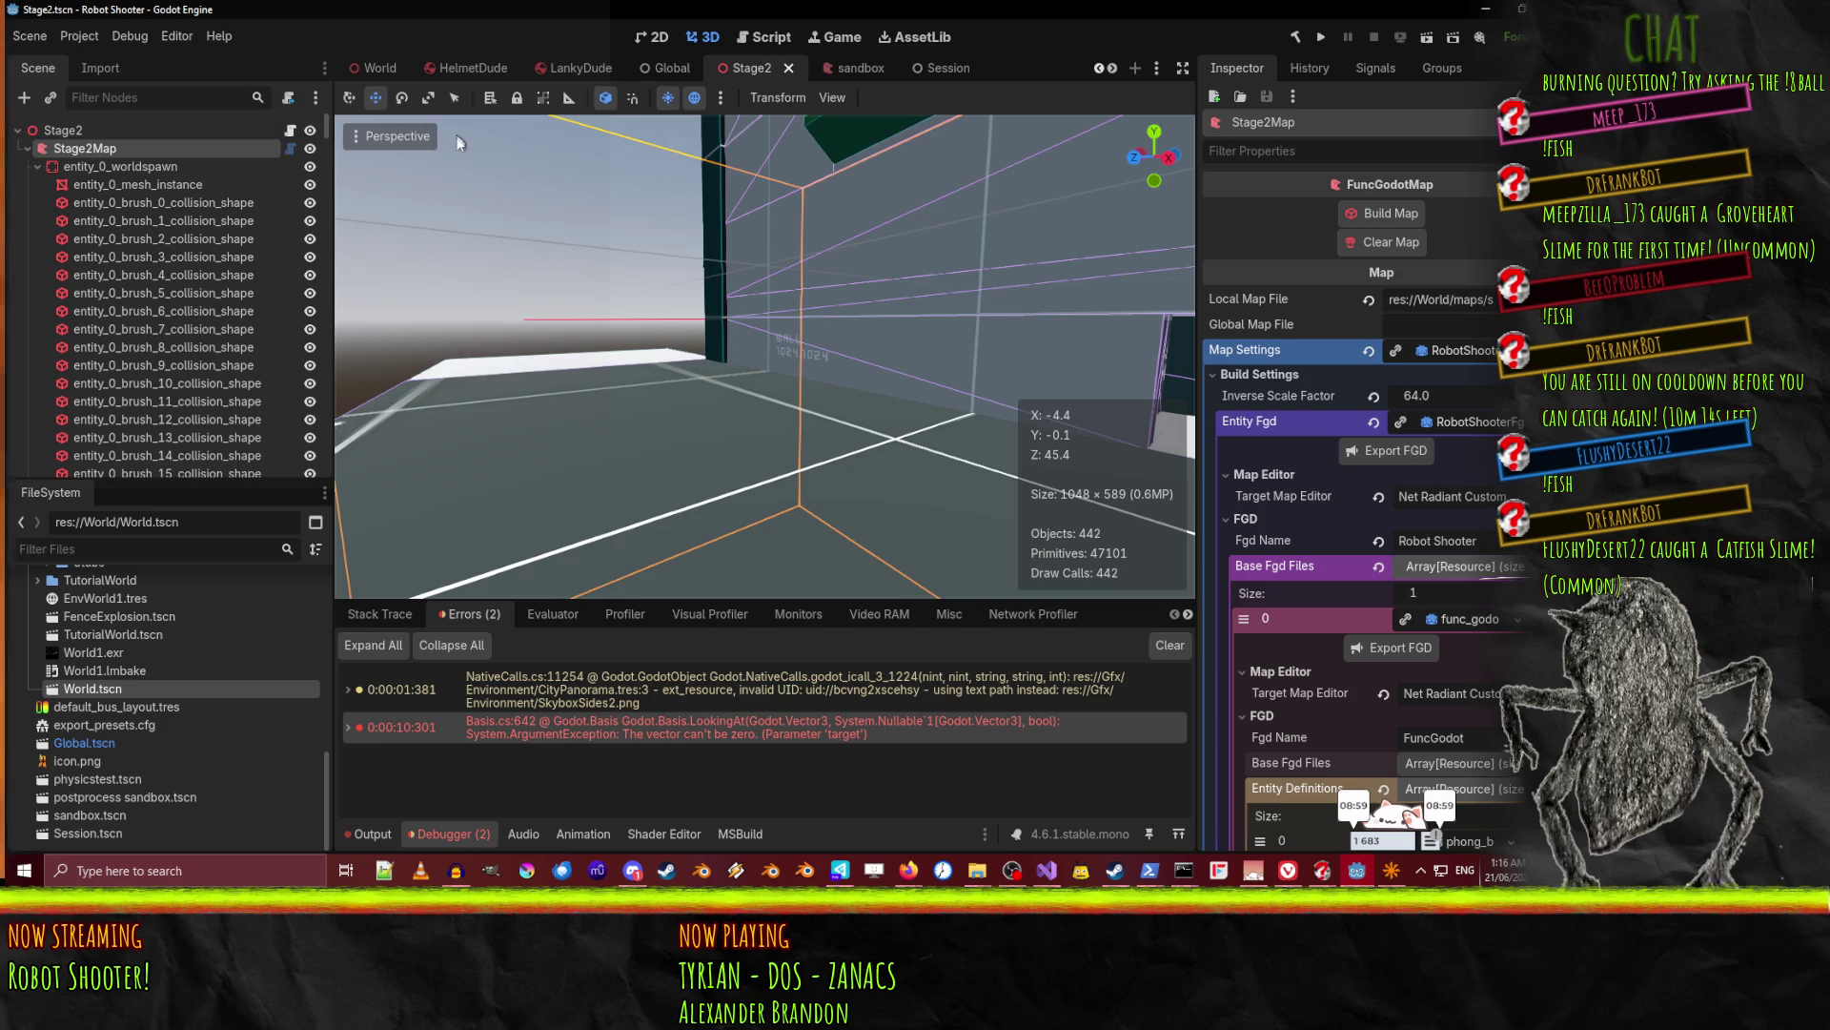
left_click(392, 135)
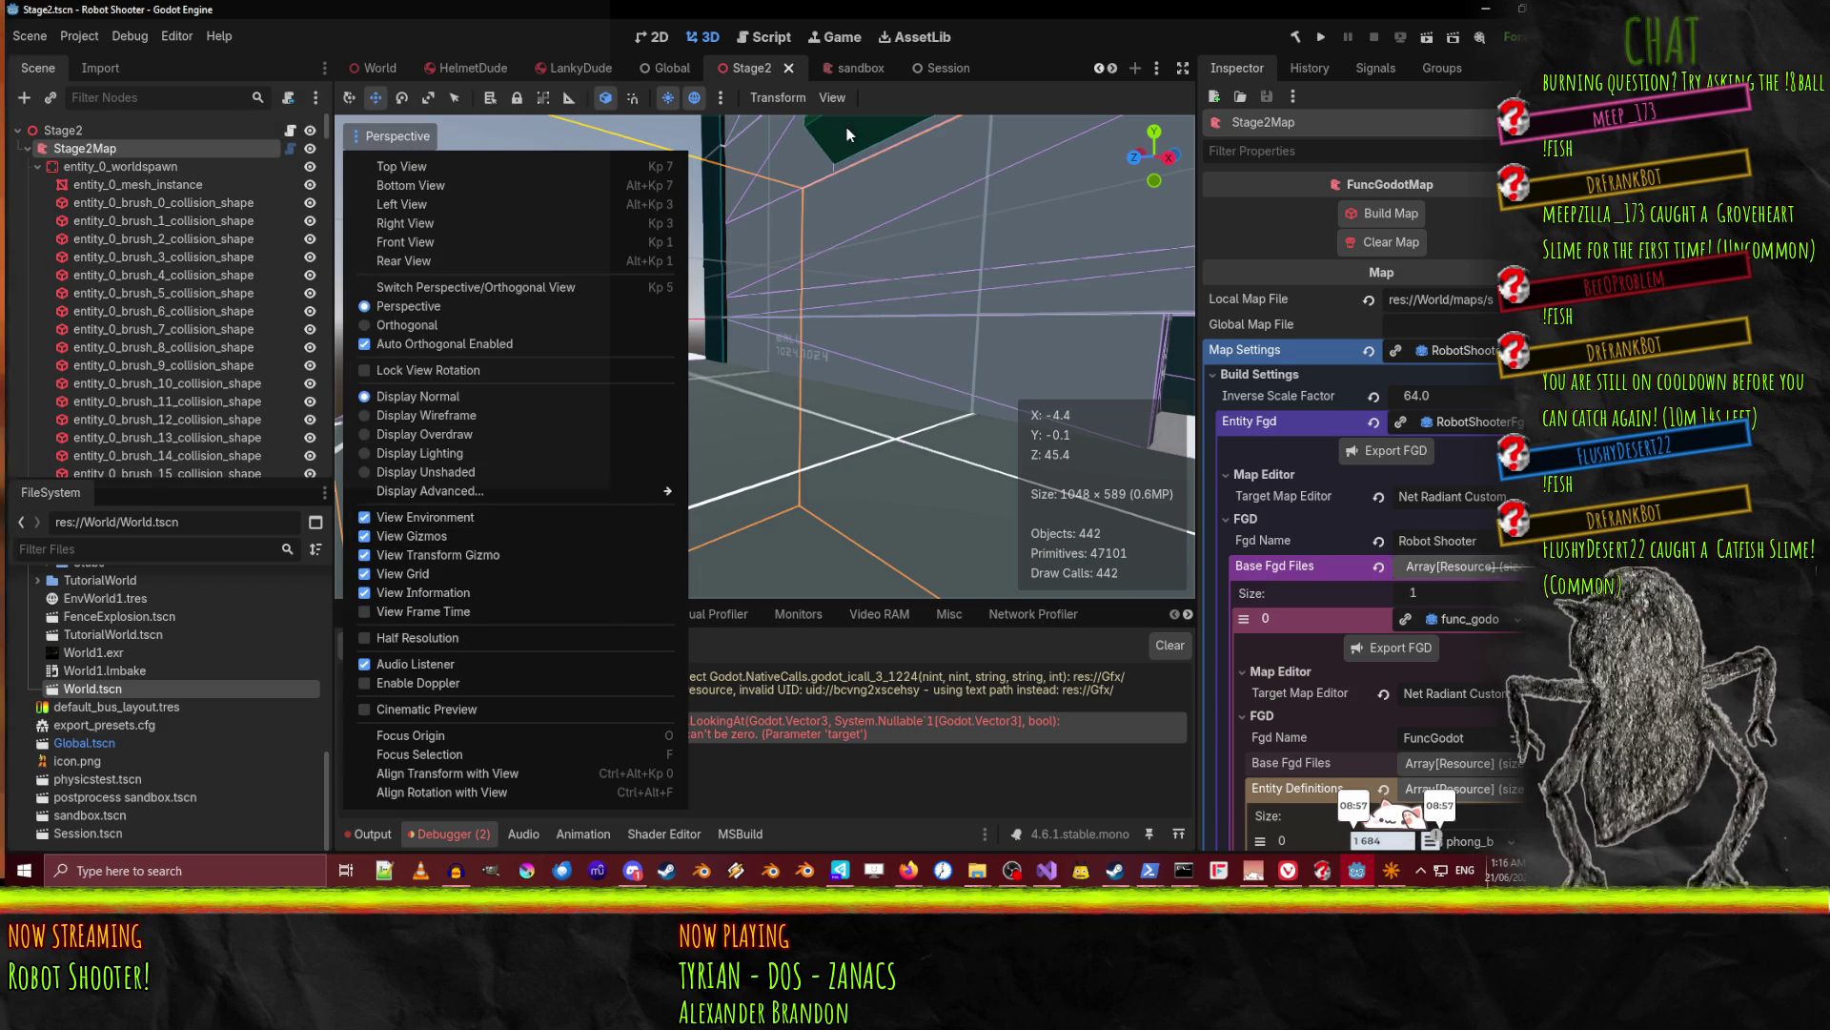
left_click(629, 364)
left_click_drag(630, 364, 572, 367)
left_click(711, 403)
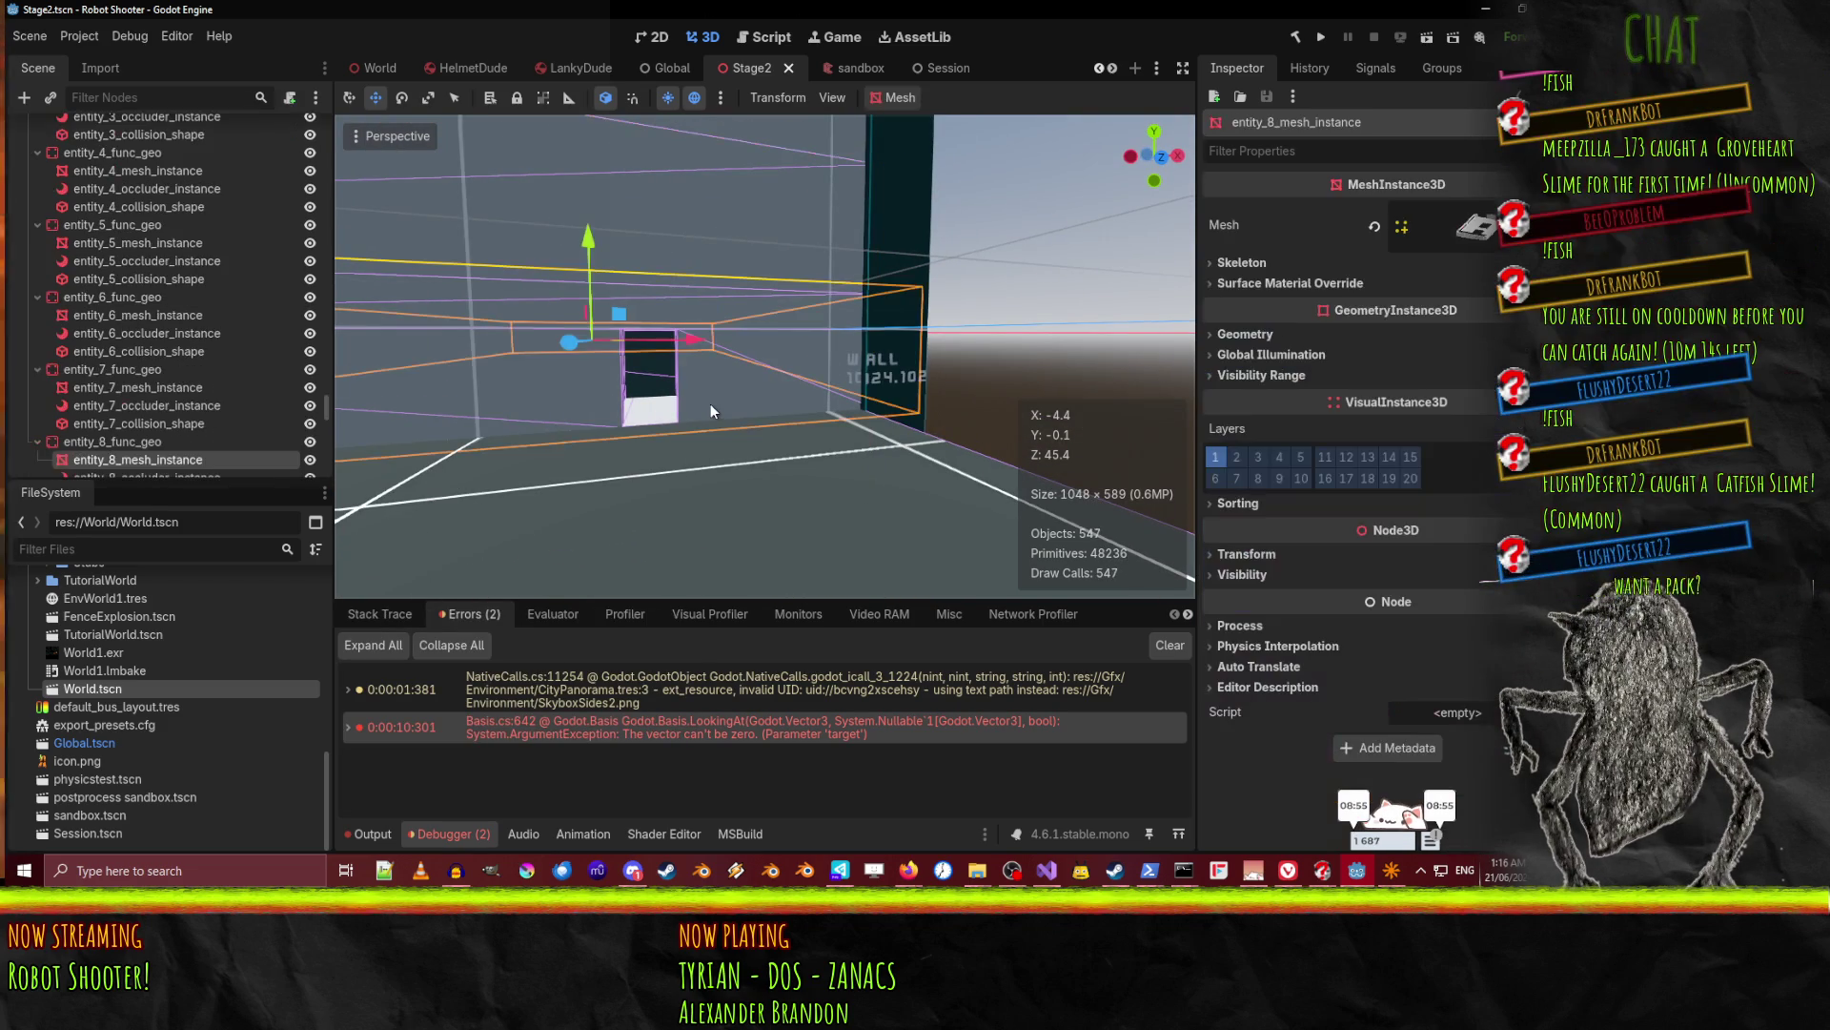
Check entity_8's occluder and collision shape nodes, then run the current scene.
scroll(108, 455, "down", 2)
scroll(108, 455, "down", 3)
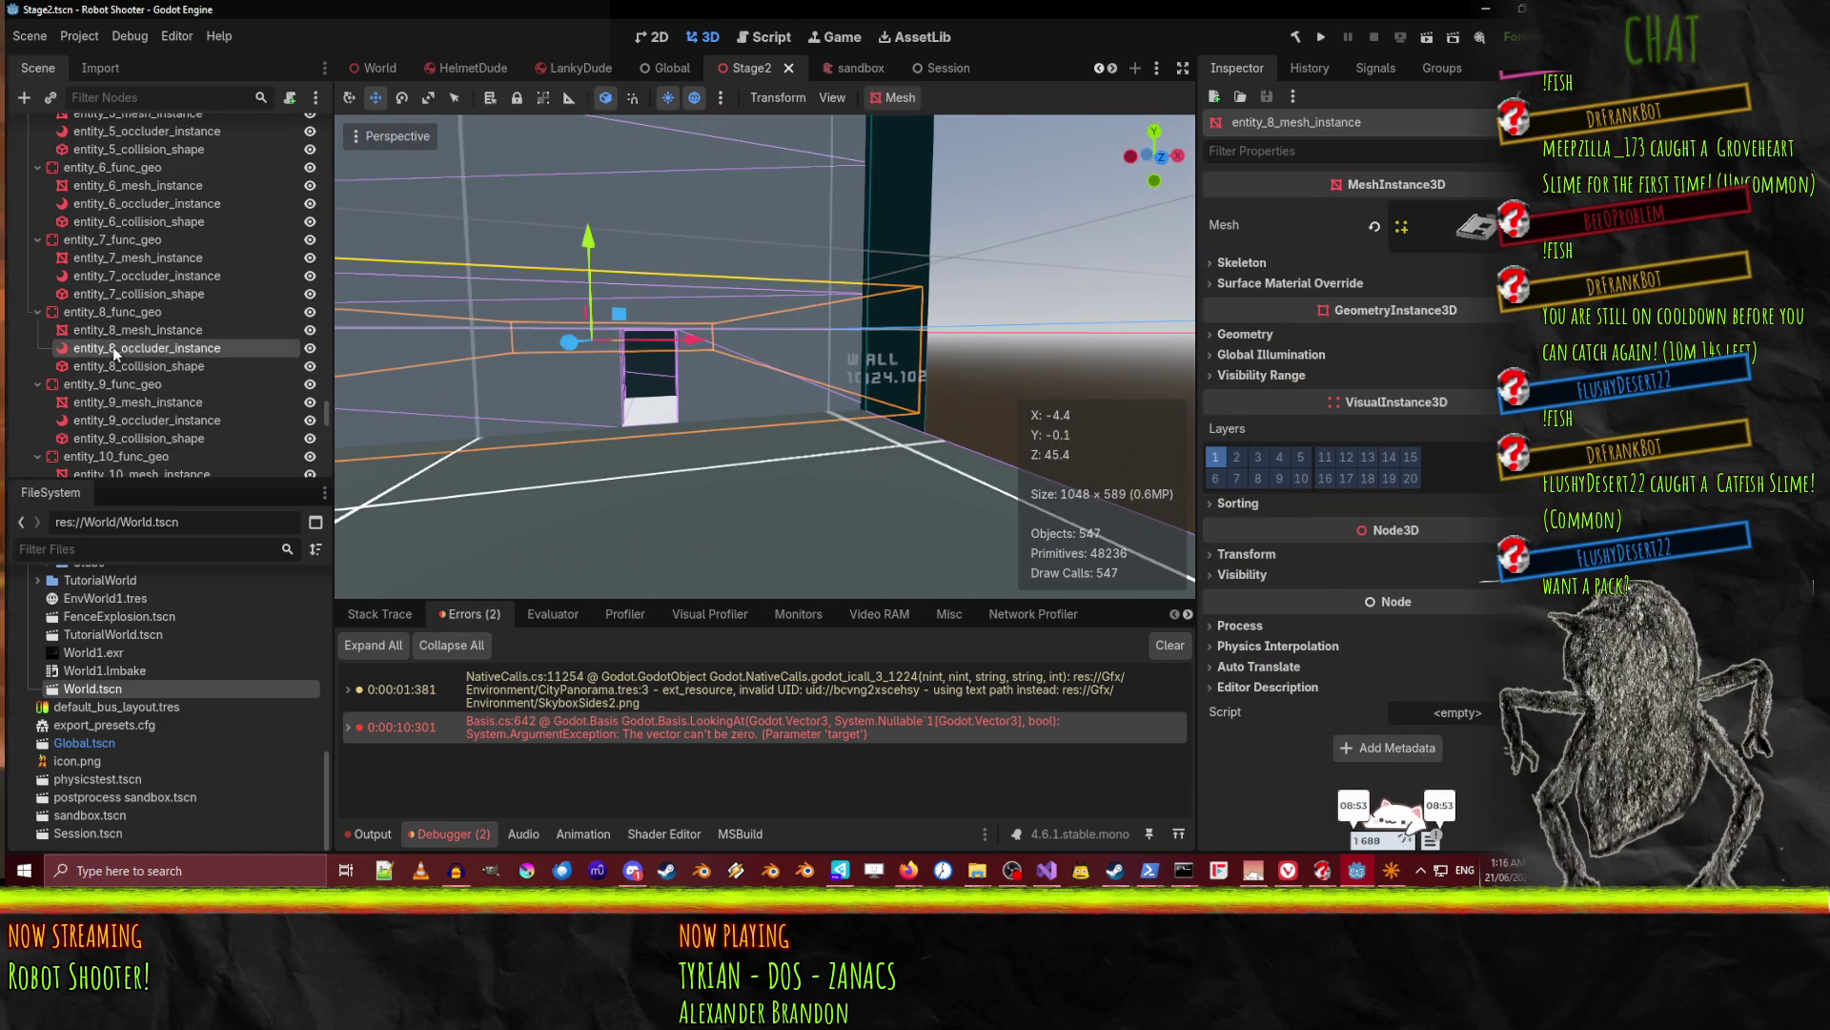
left_click(129, 348)
left_click(129, 368)
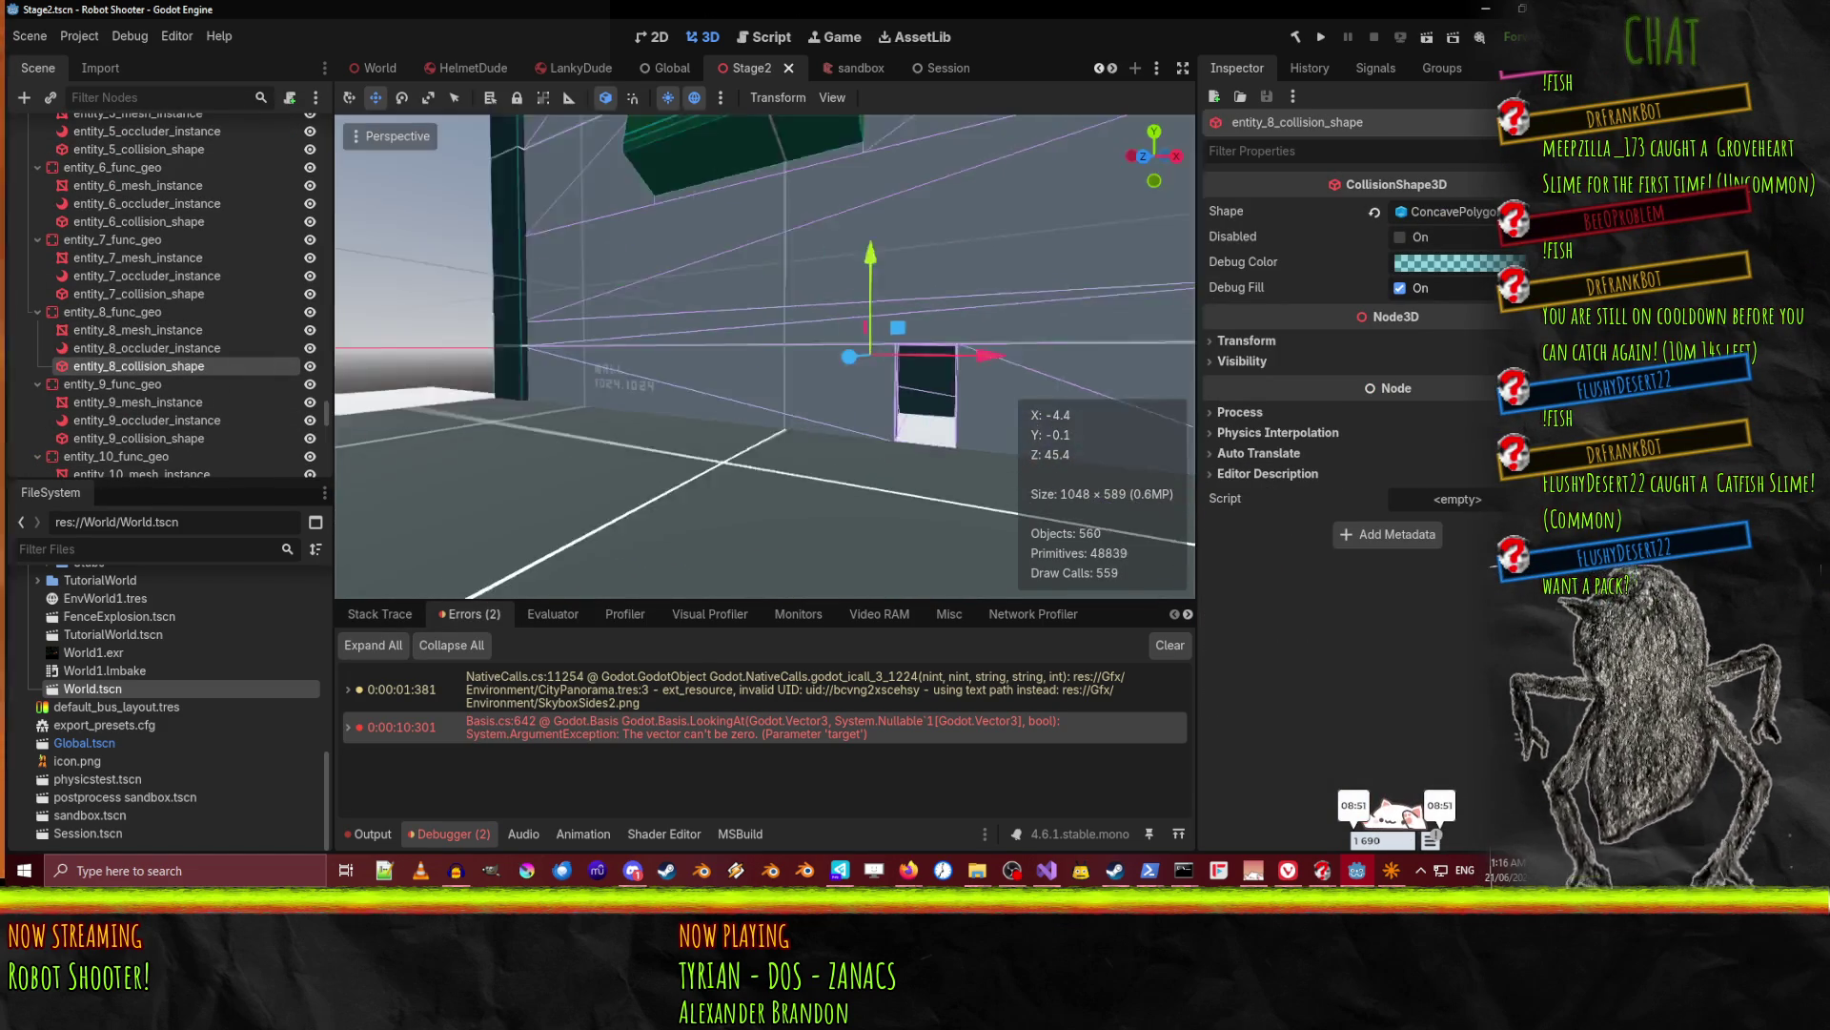
key("w")
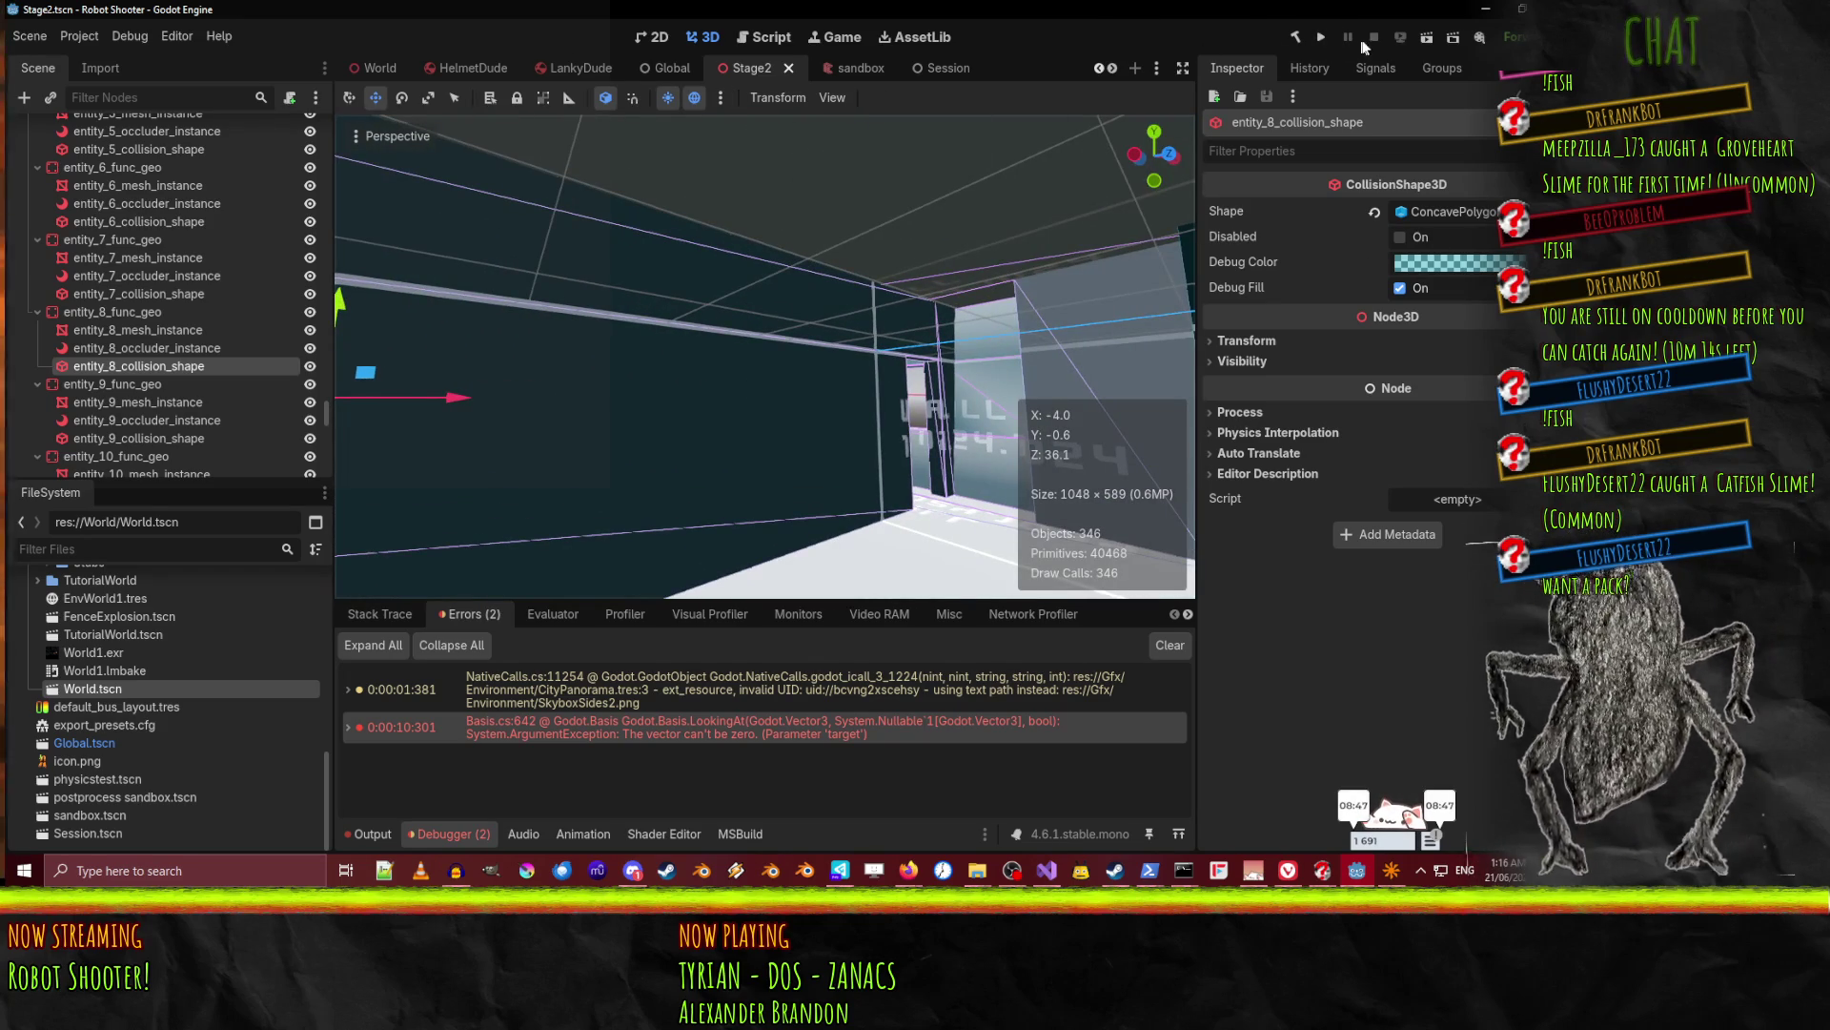
left_click(1425, 37)
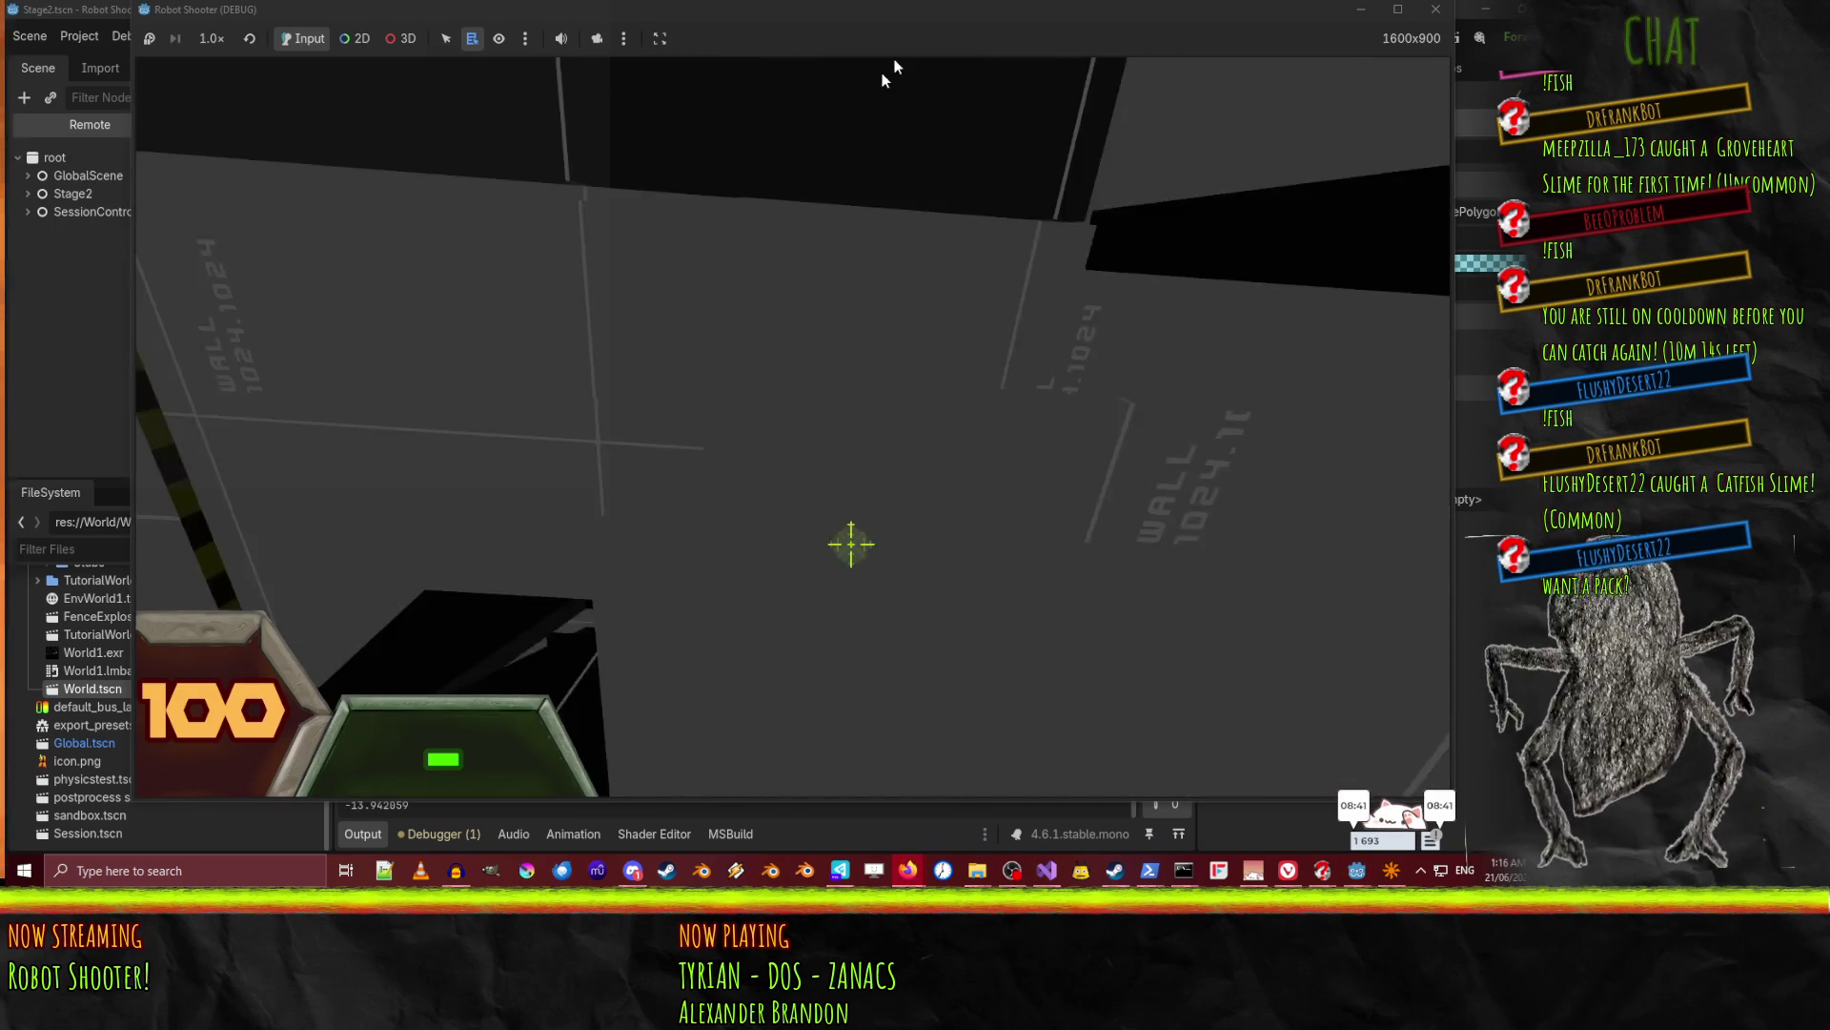
Close the running game, frame the collision shape, and select entity_9_mesh_instance.
key("Escape")
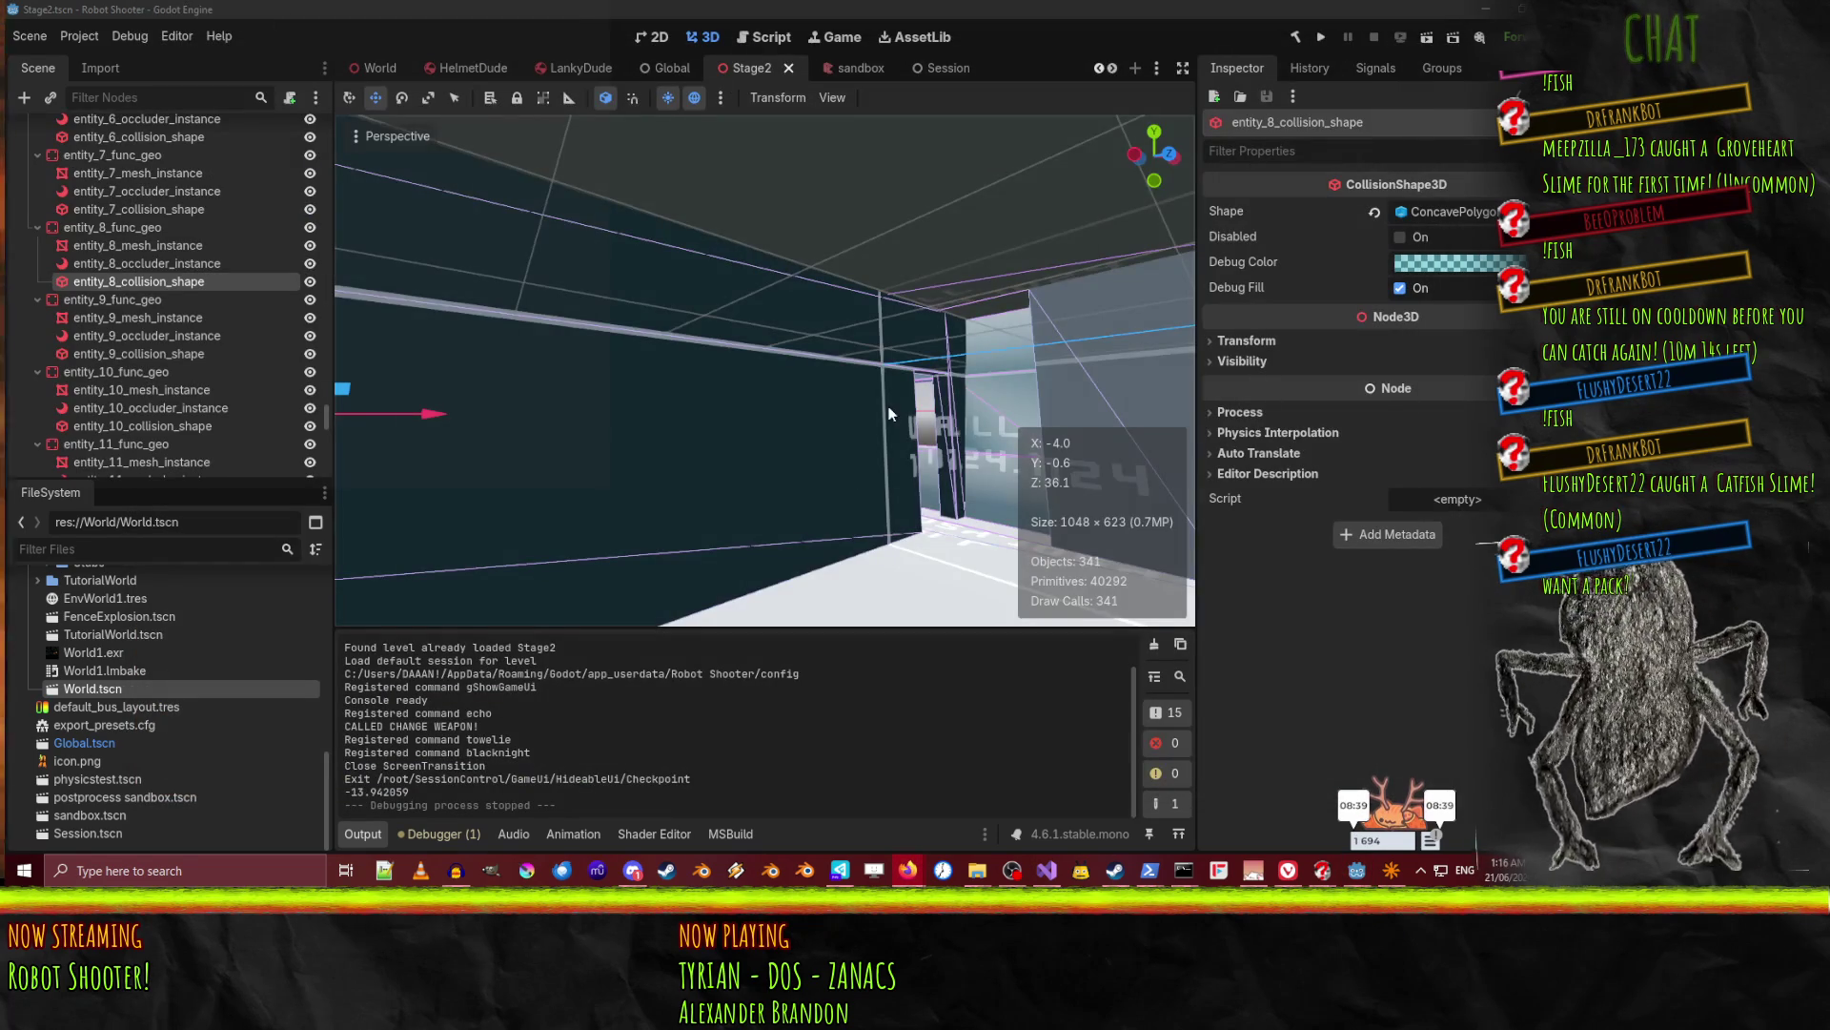
key("w")
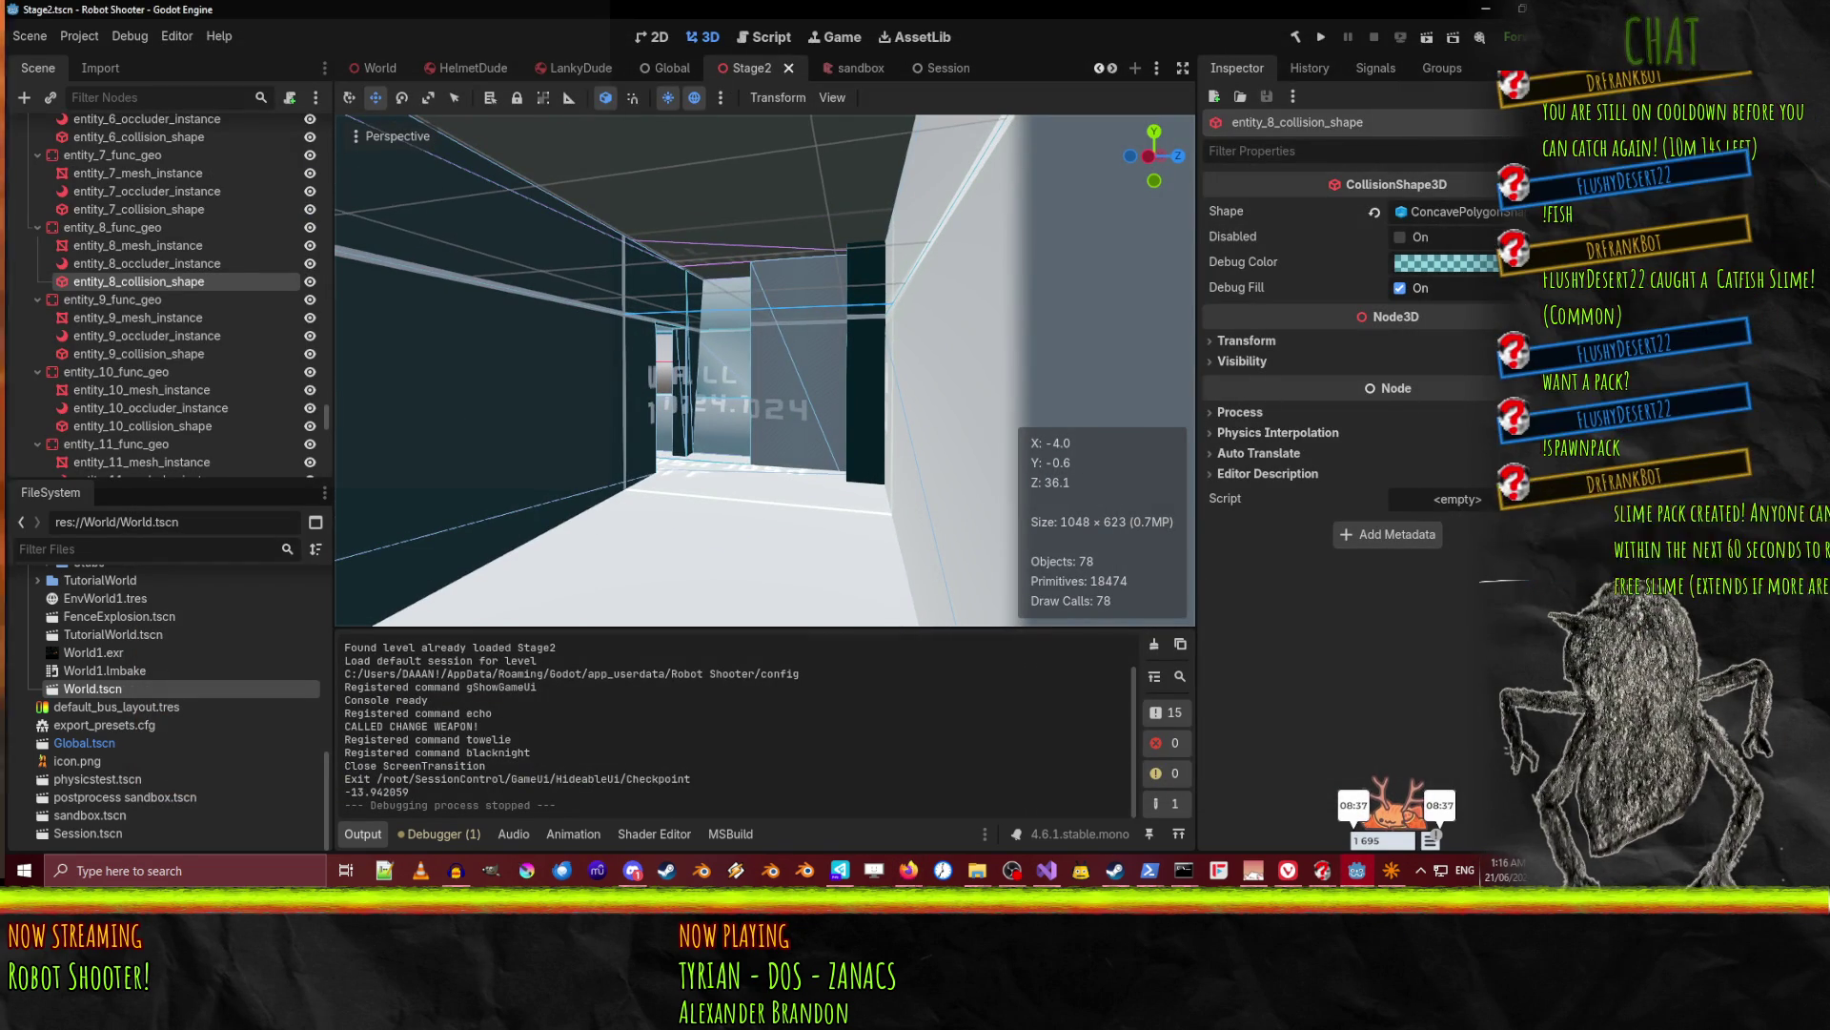
key("alt+Tab")
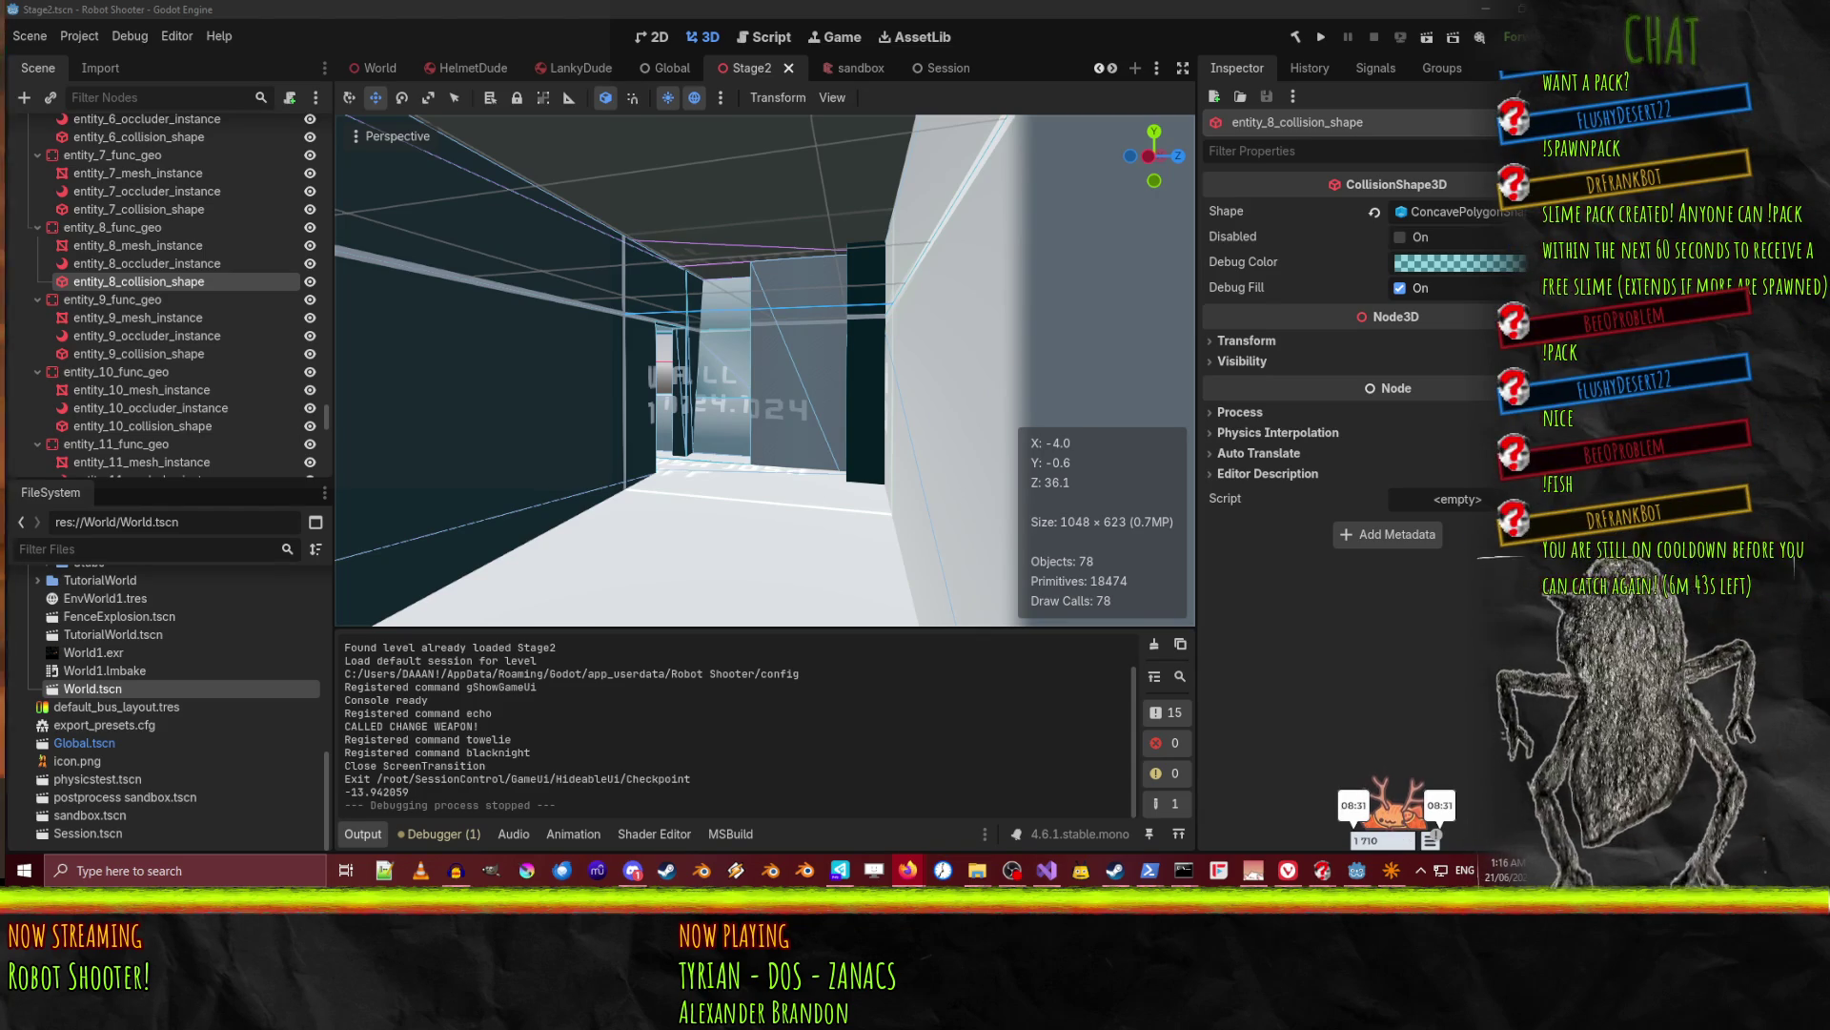
key("f")
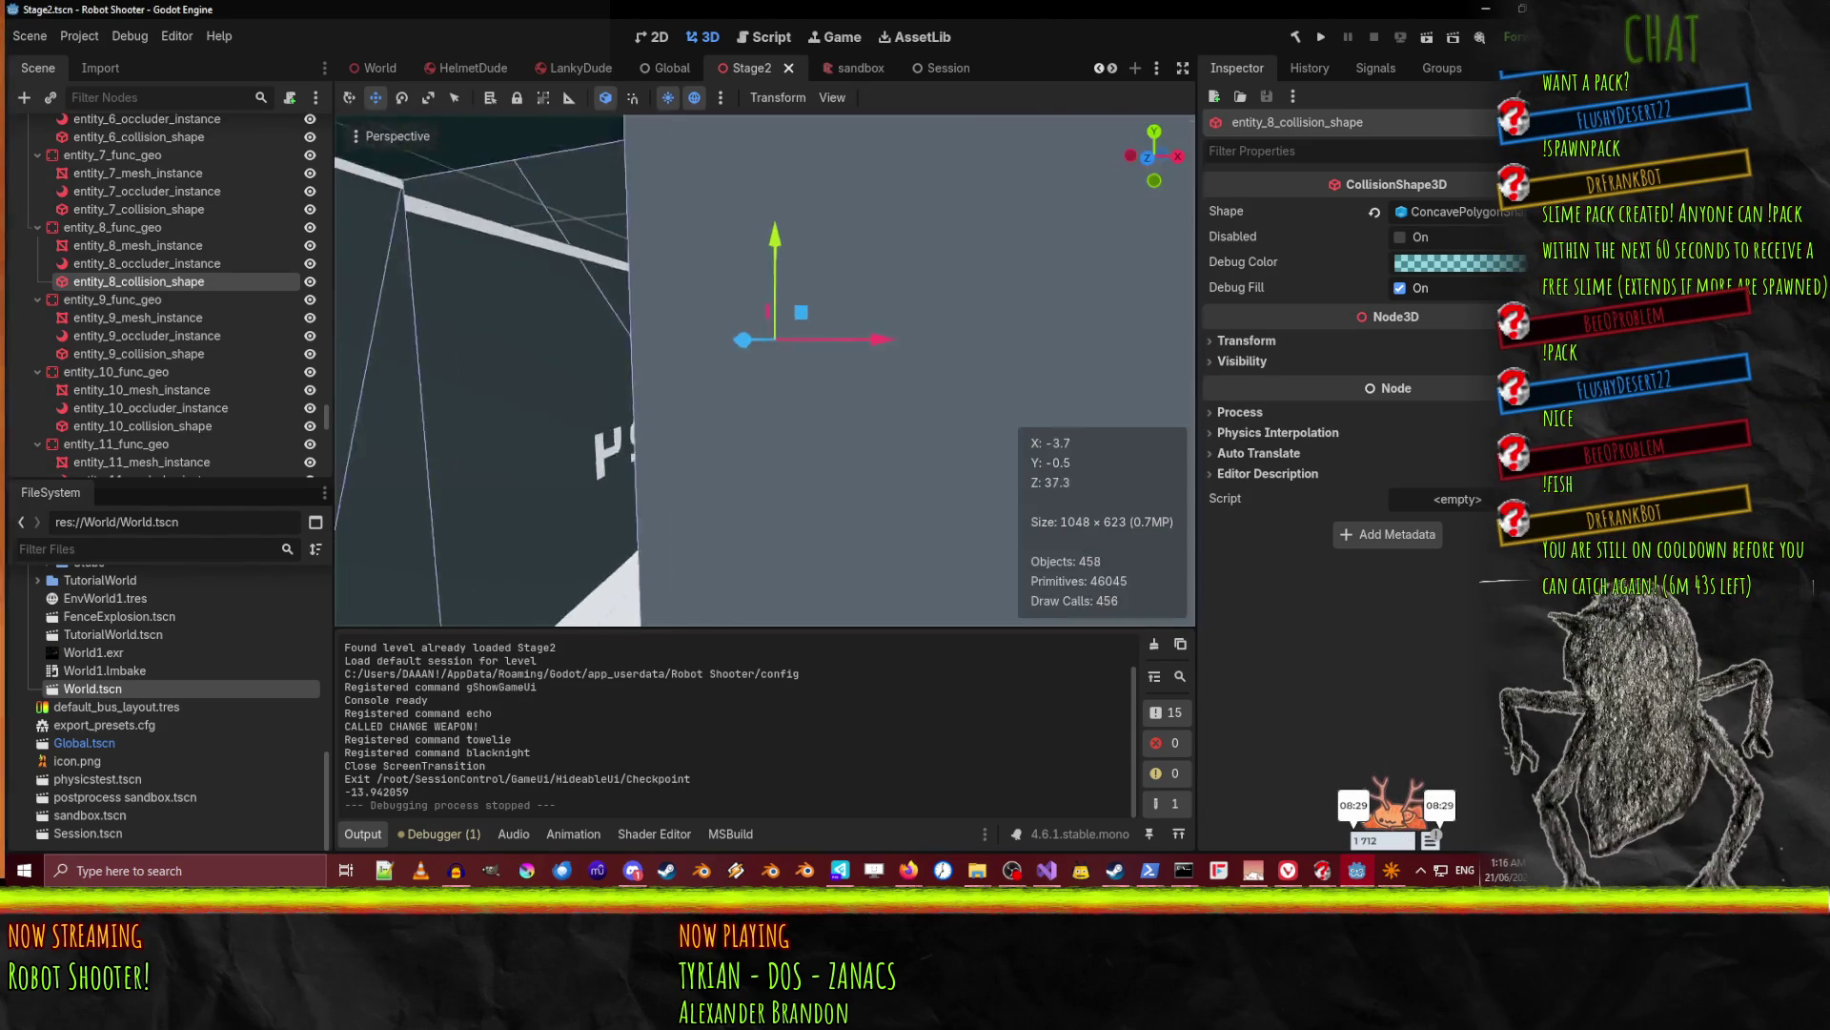
key("a")
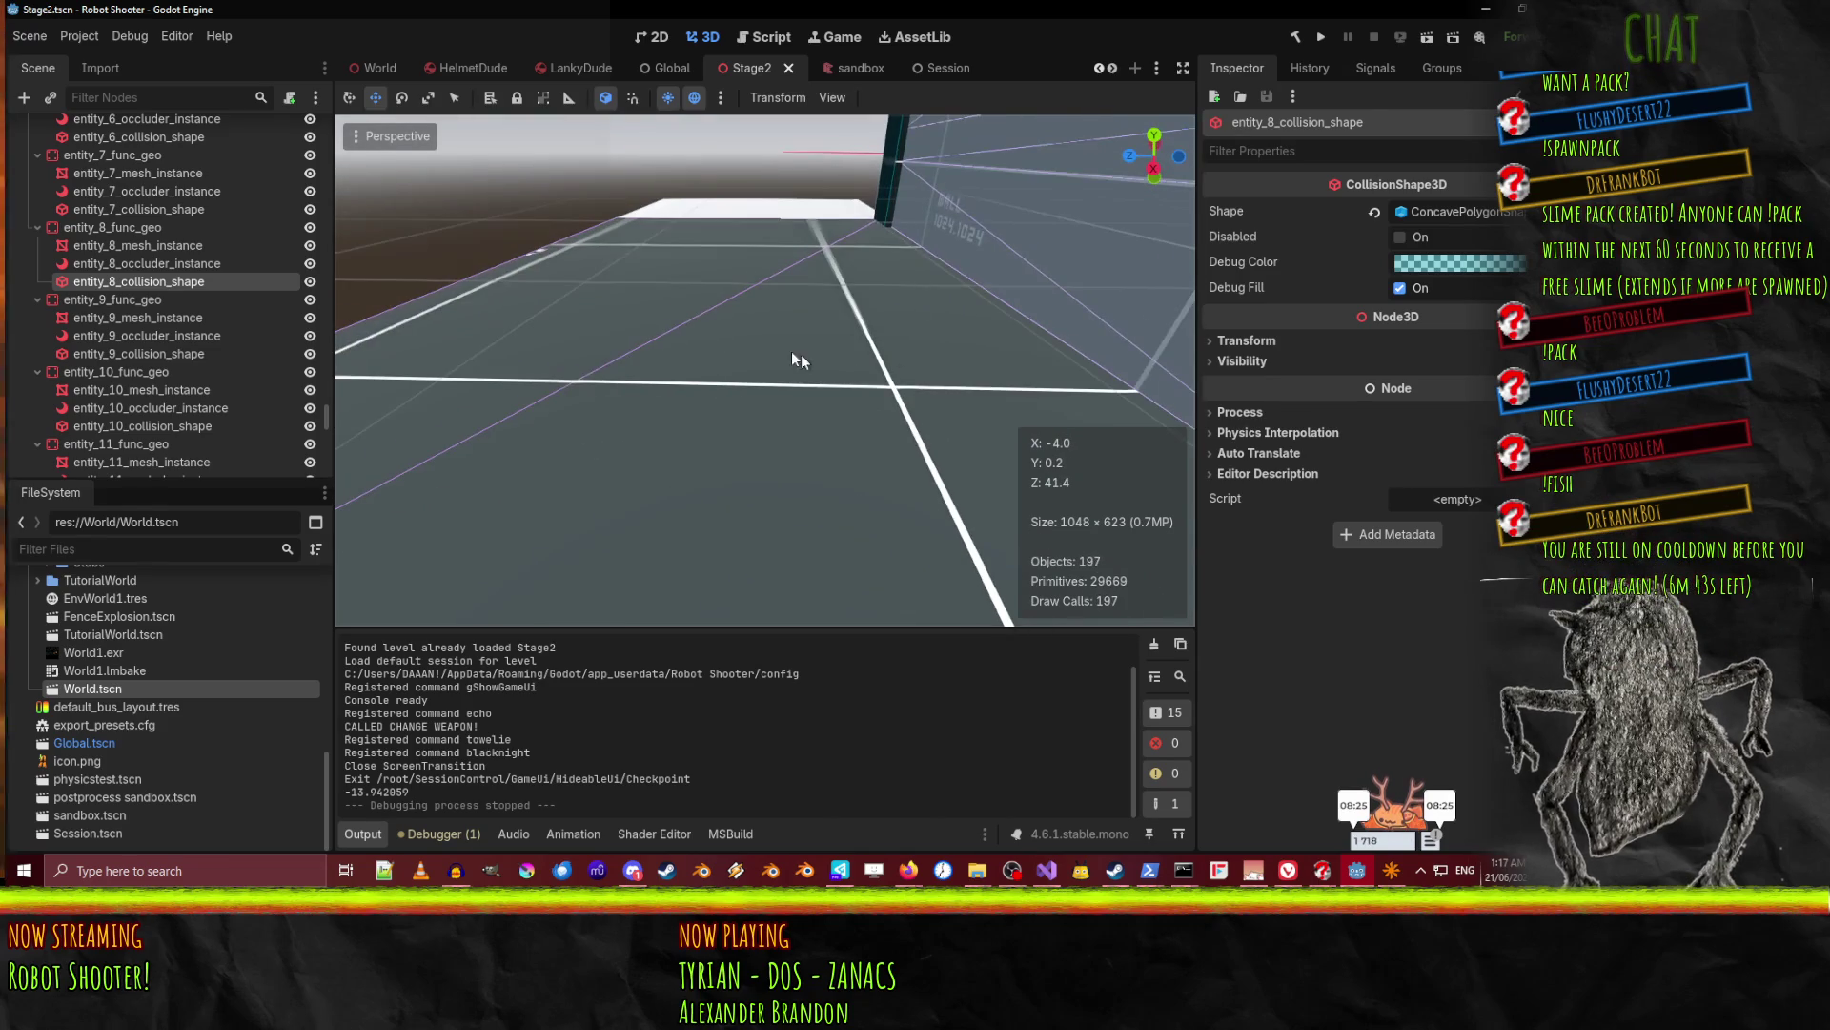
left_click(792, 335)
Give the brush atop the wall the func_geo class via the N entity window, then save stage2.map.
left_click(1387, 874)
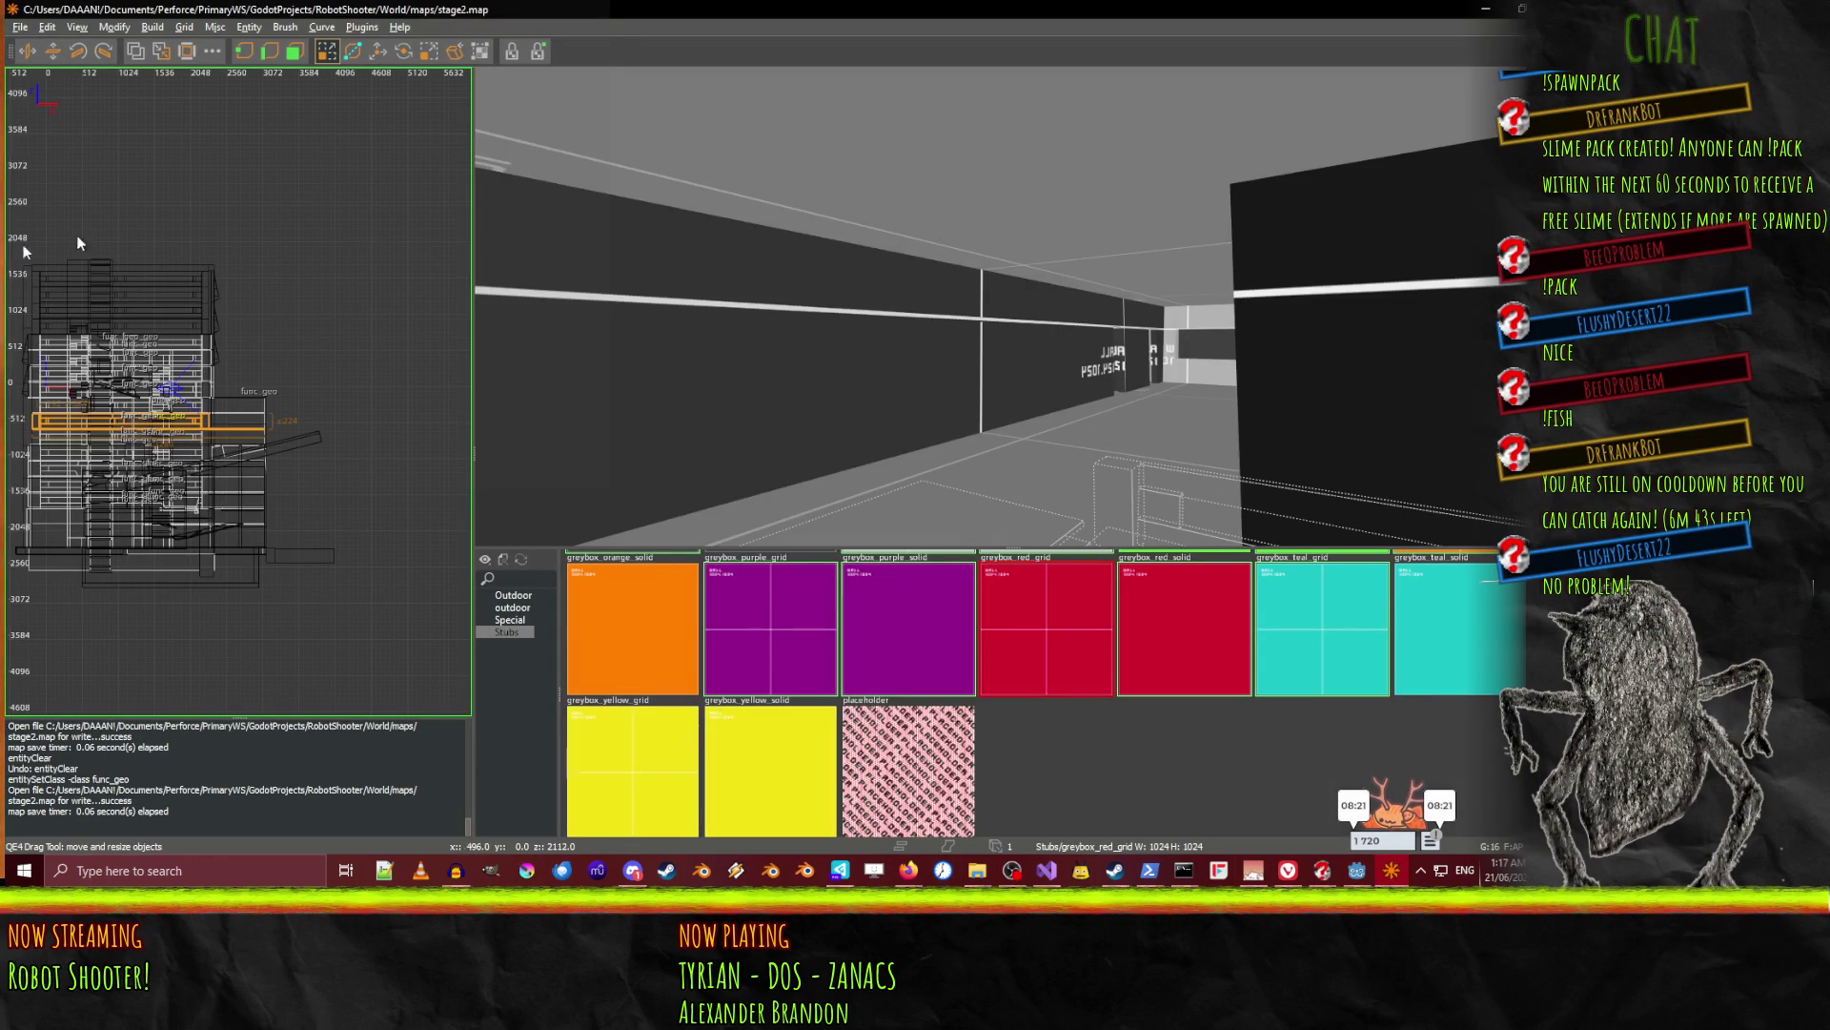
right_click(1066, 363)
key("w")
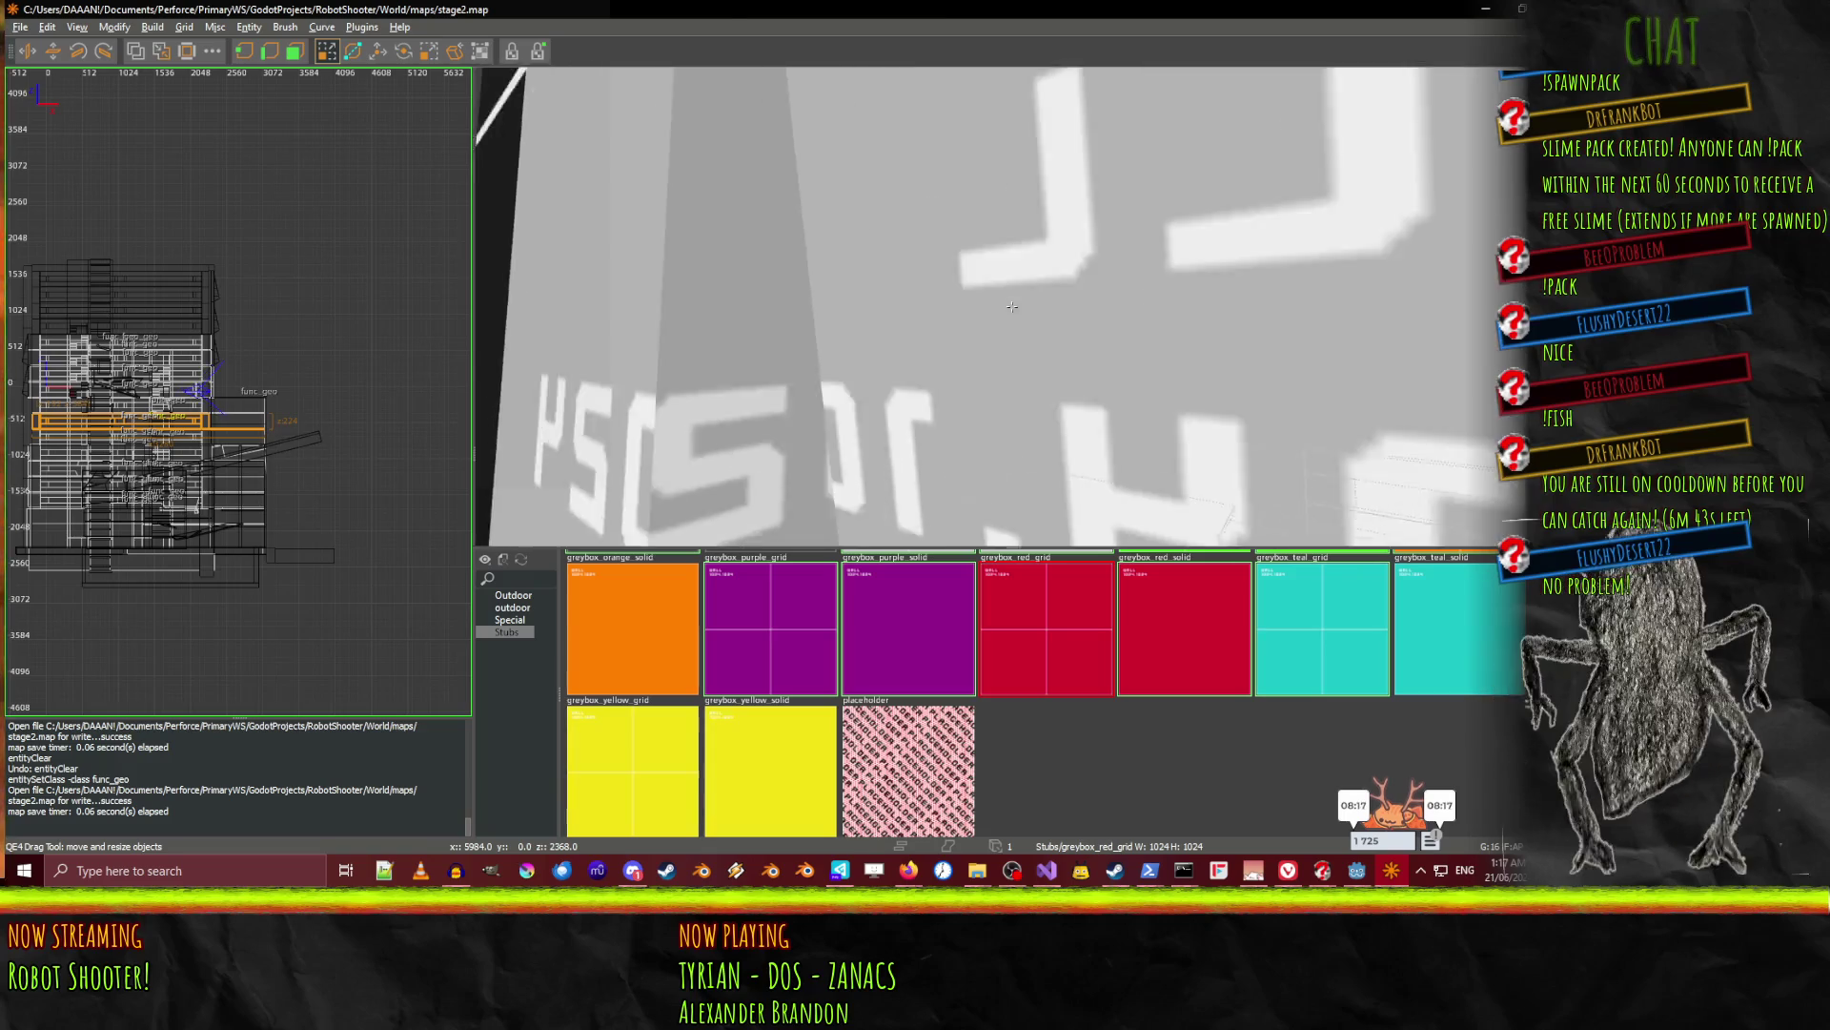
left_click(1160, 417)
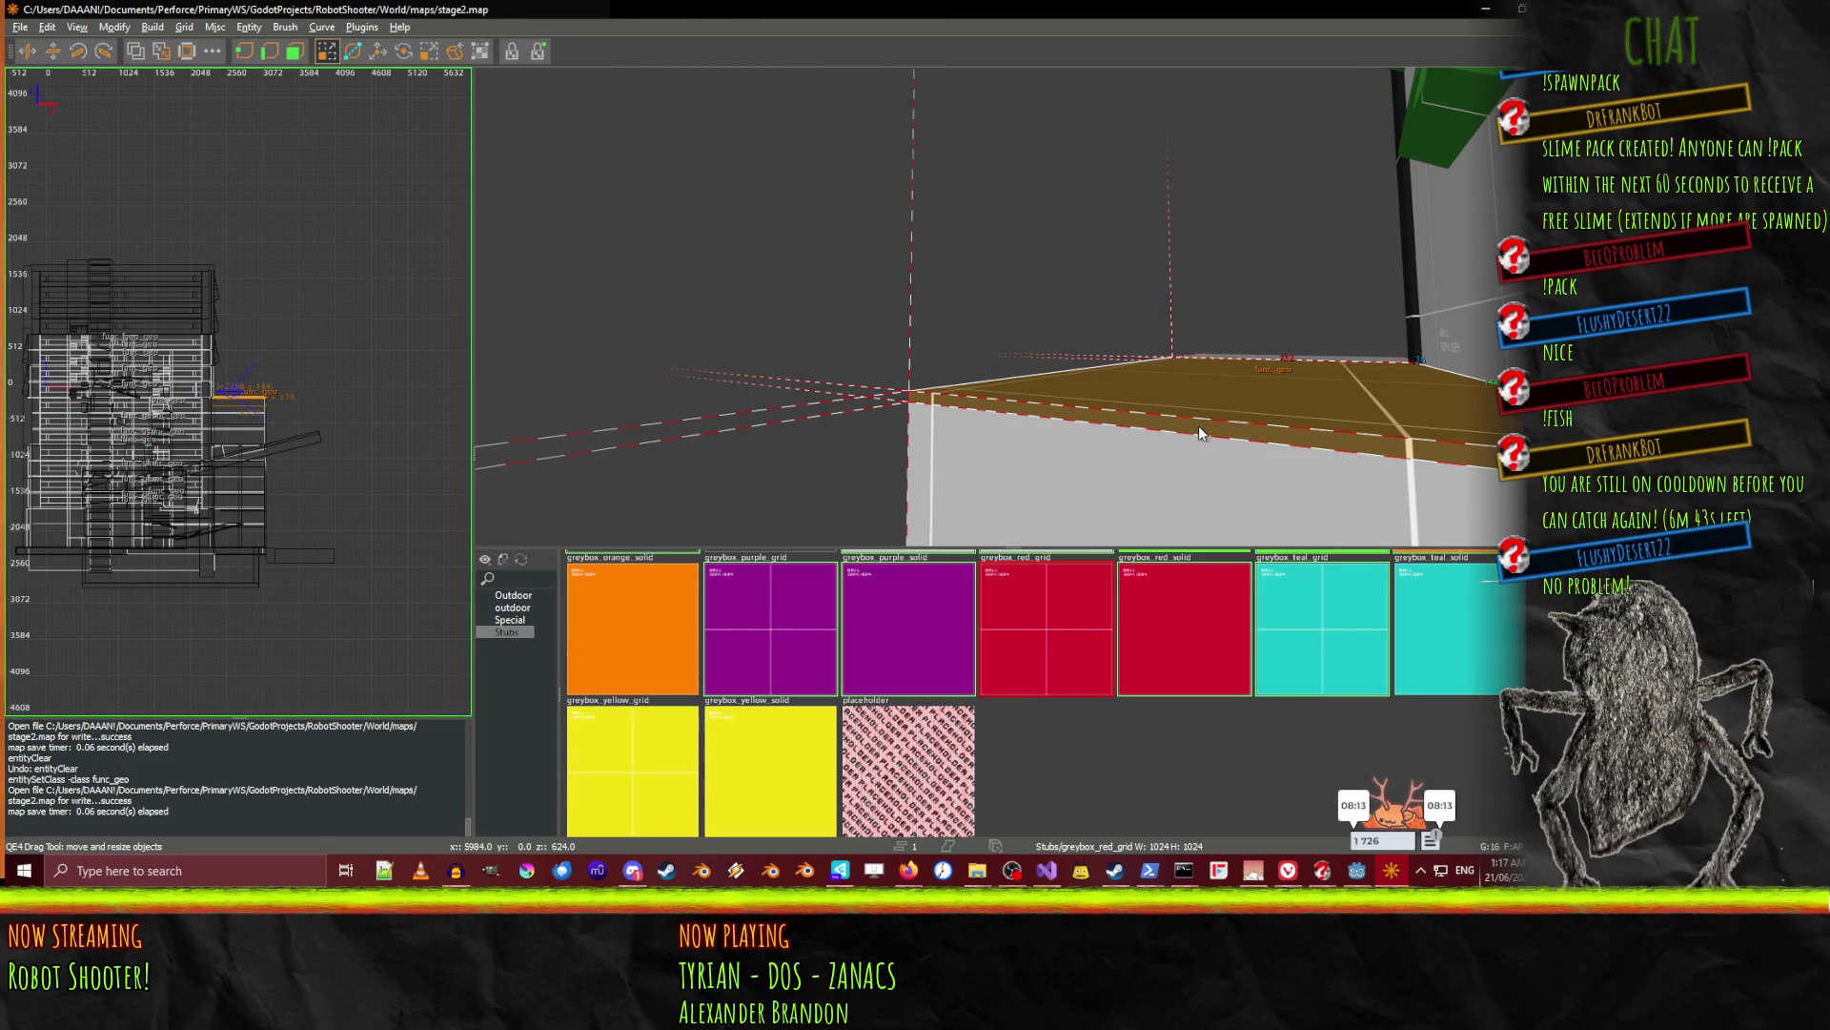
key("n")
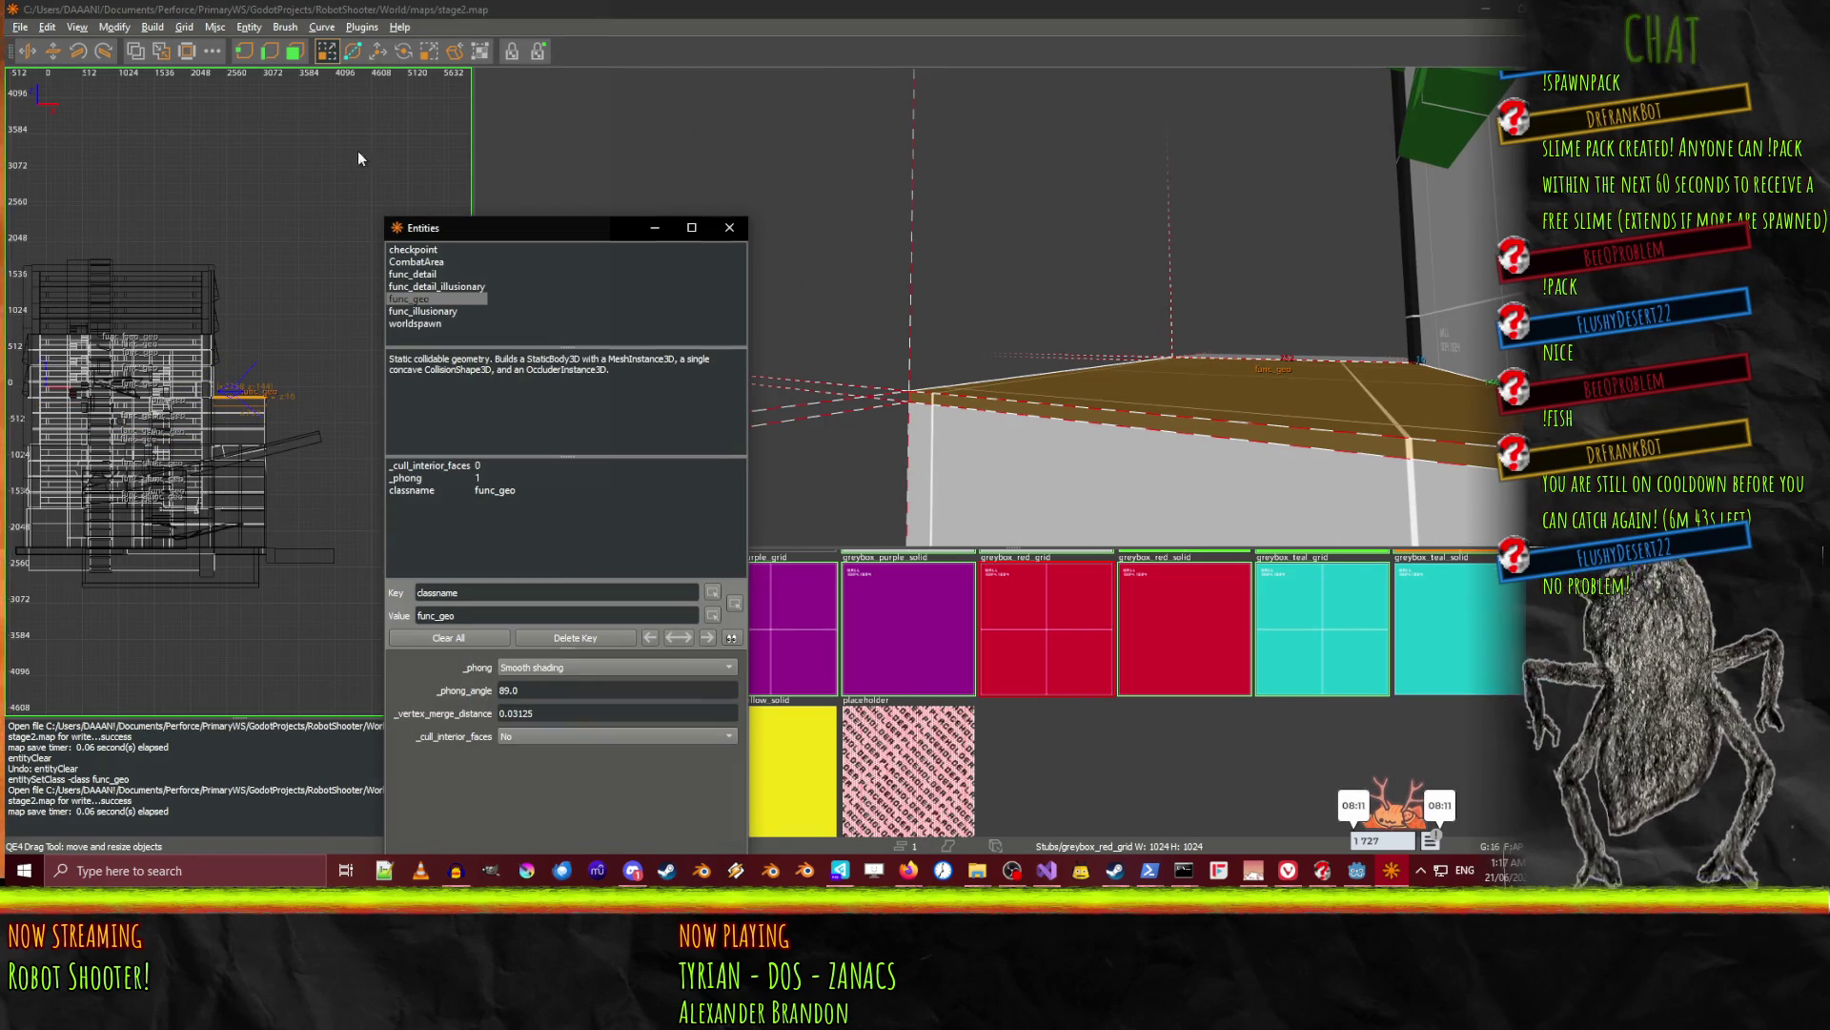
double_click(433, 299)
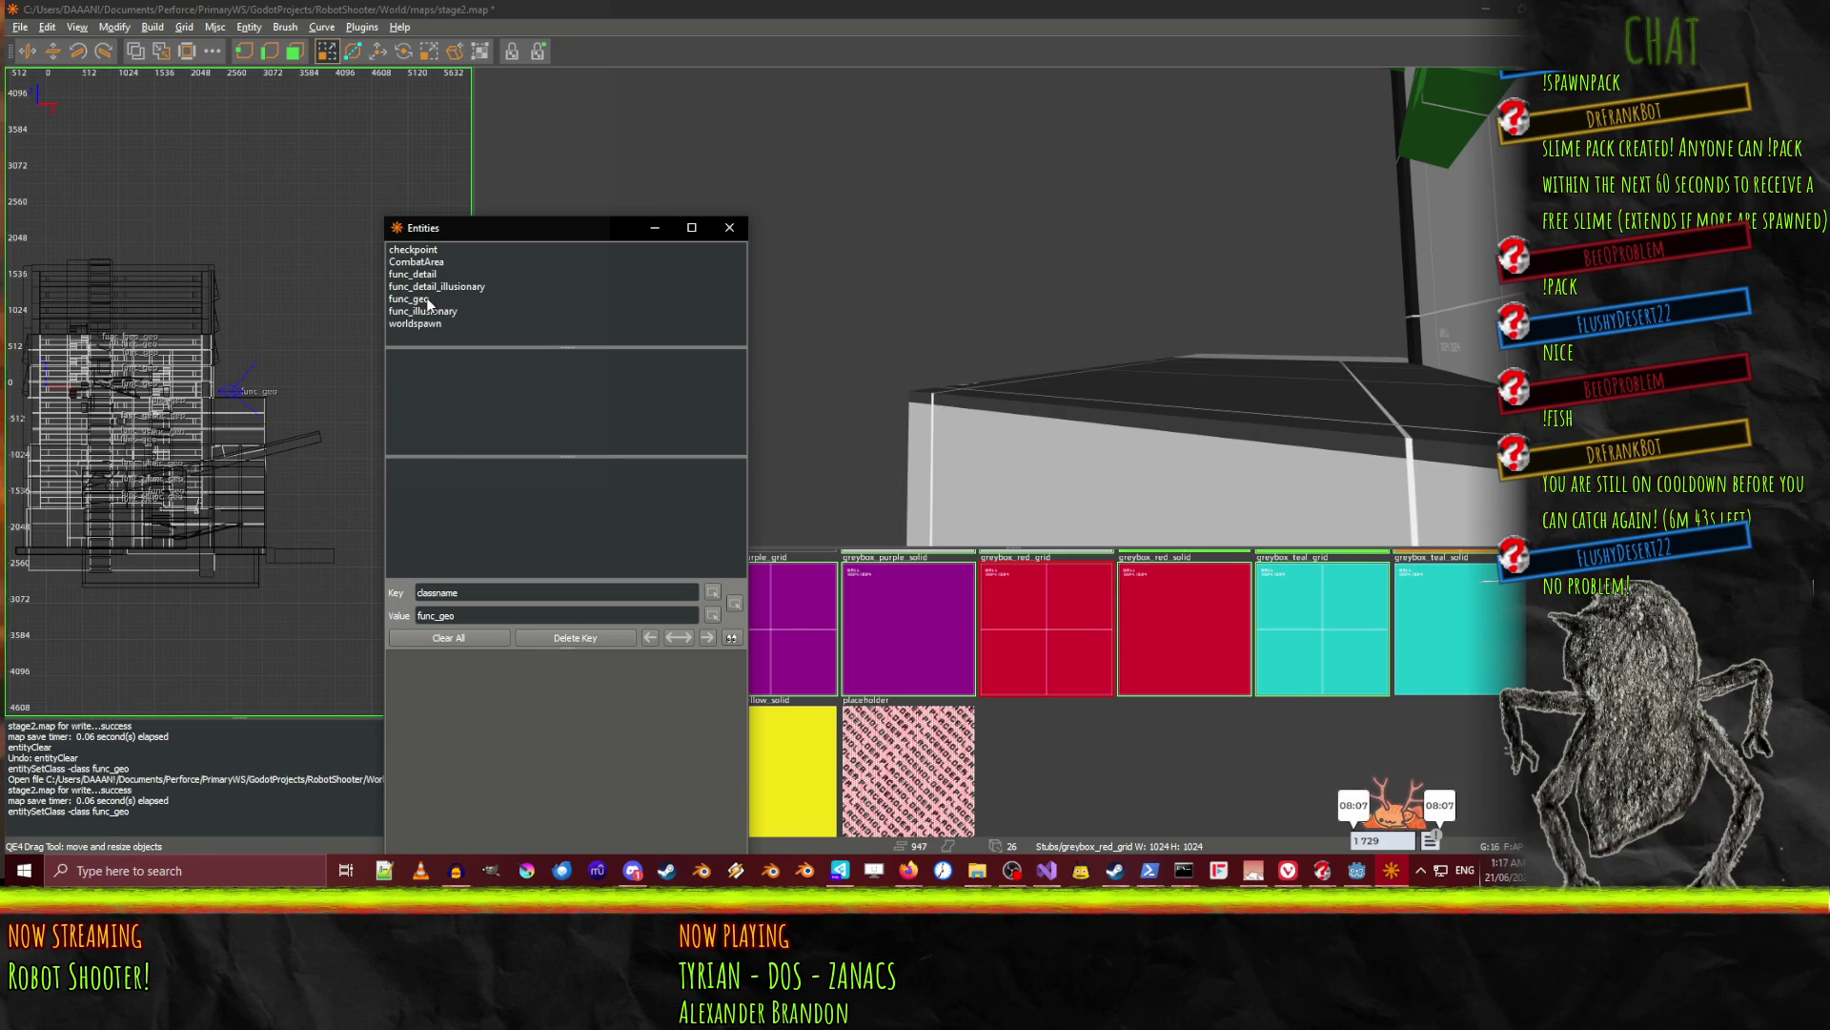
left_click(1306, 405, "shift")
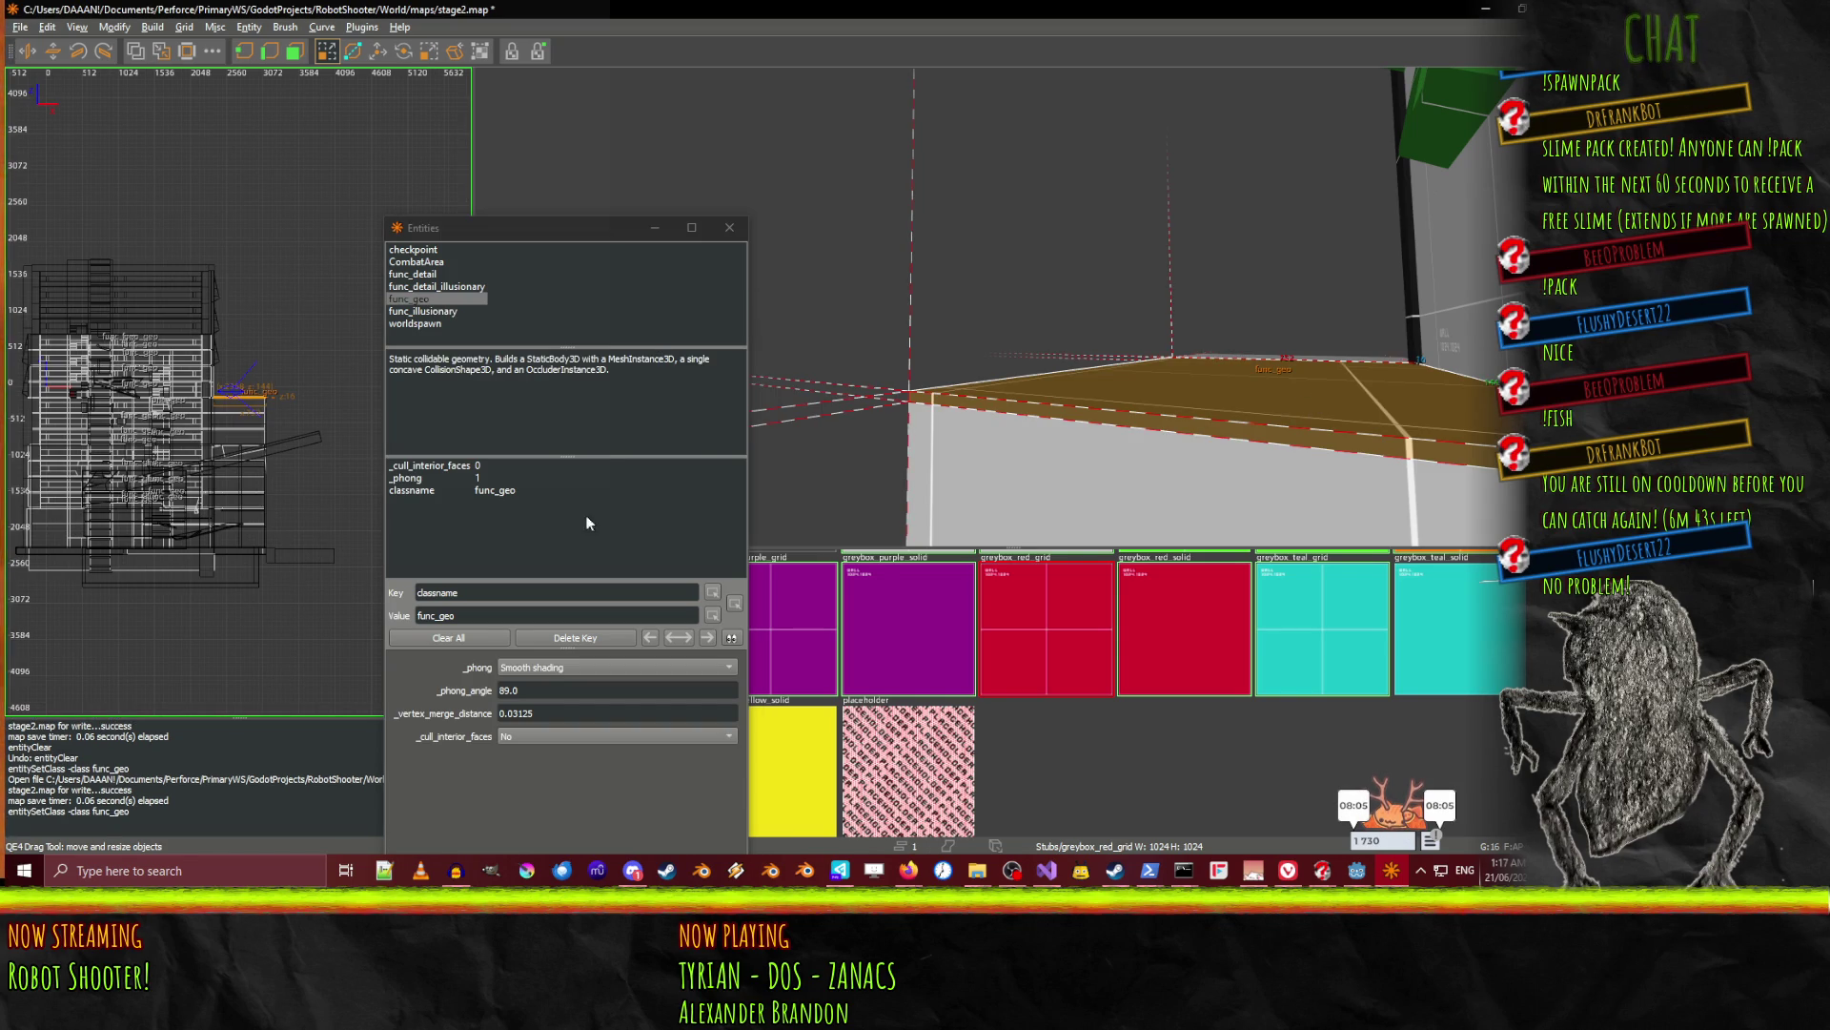
left_click(730, 227)
key("ctrl+s")
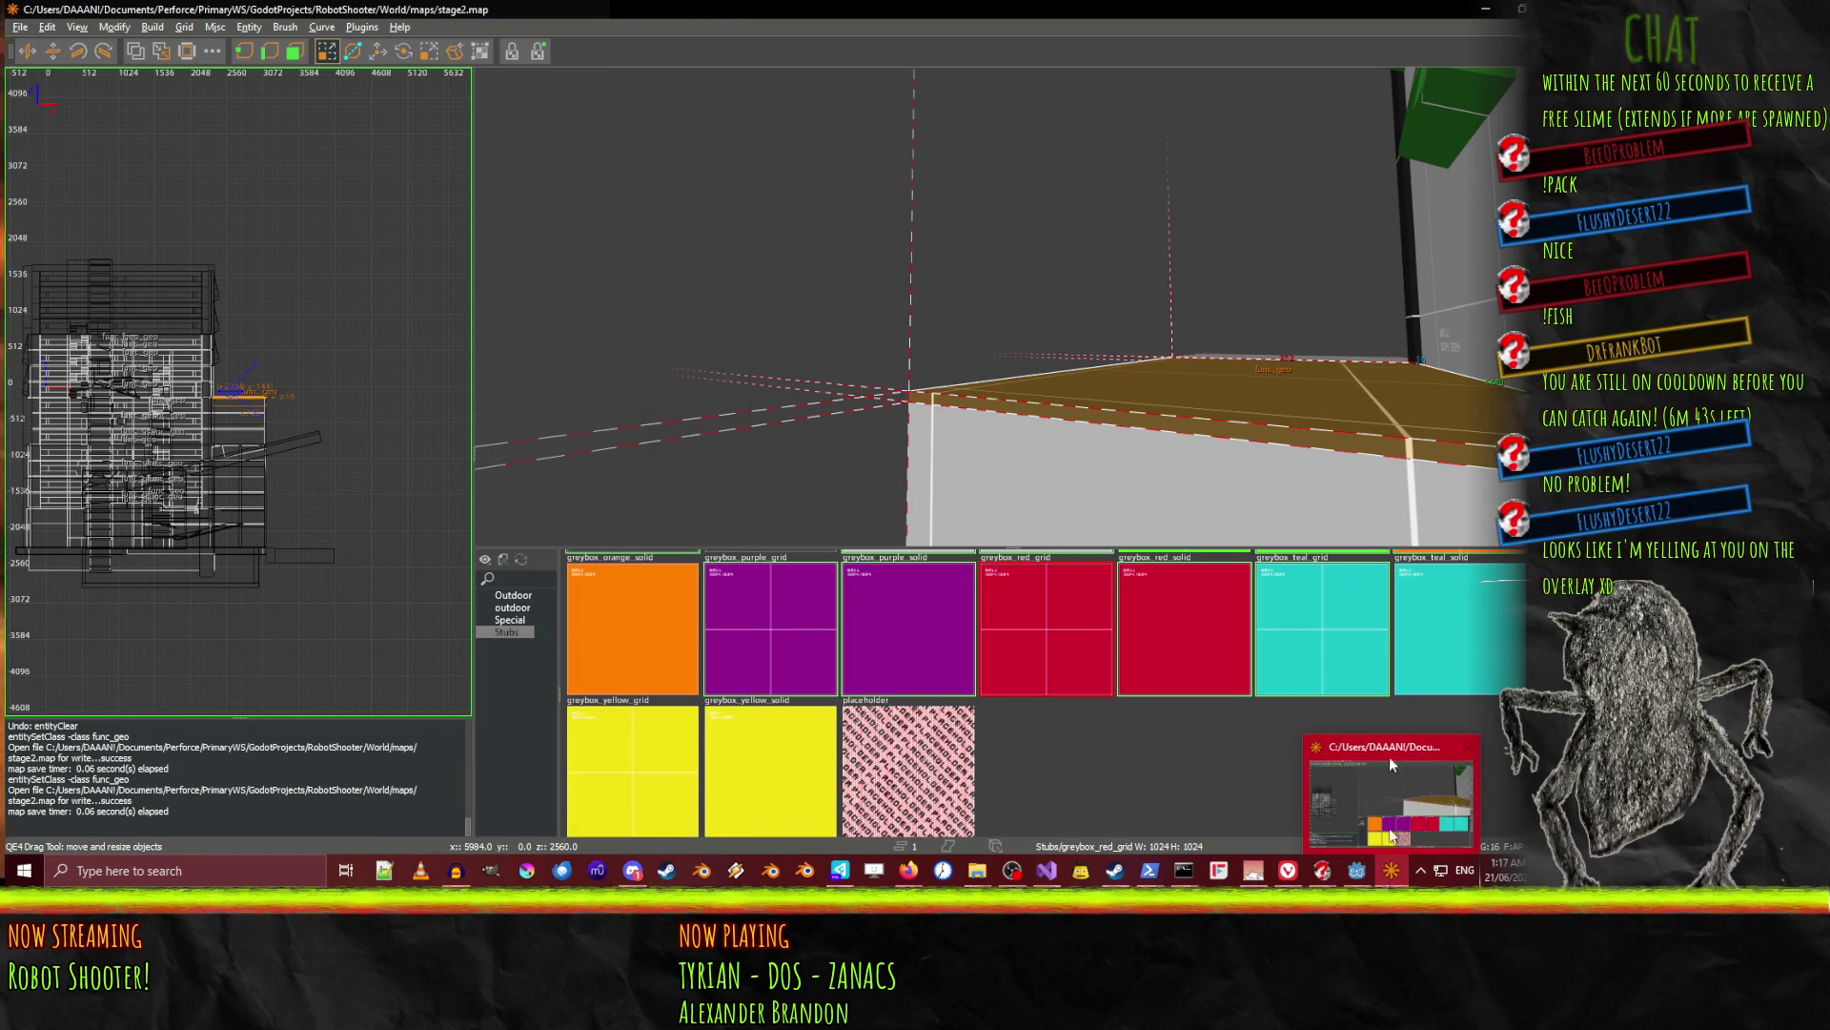
Free-look the 3D camera through the doorway toward the text wall and back into the room.
right_click(1012, 306)
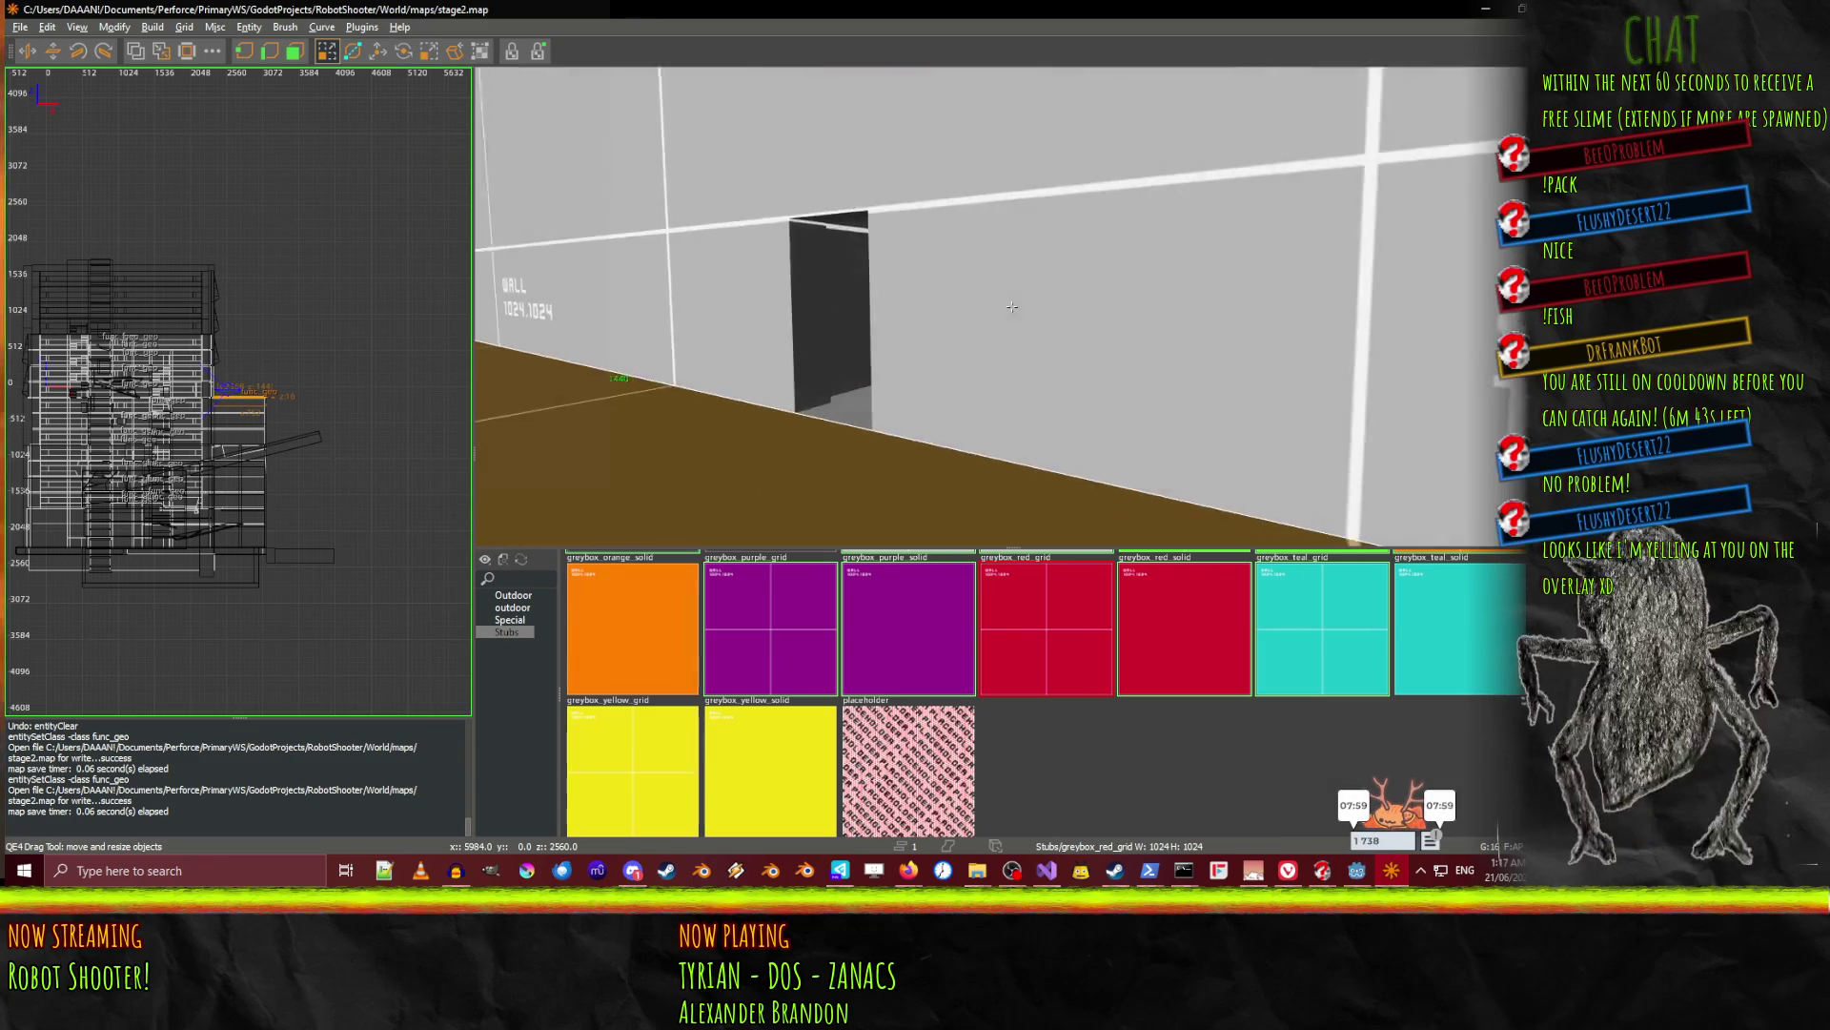
right_click(1013, 306)
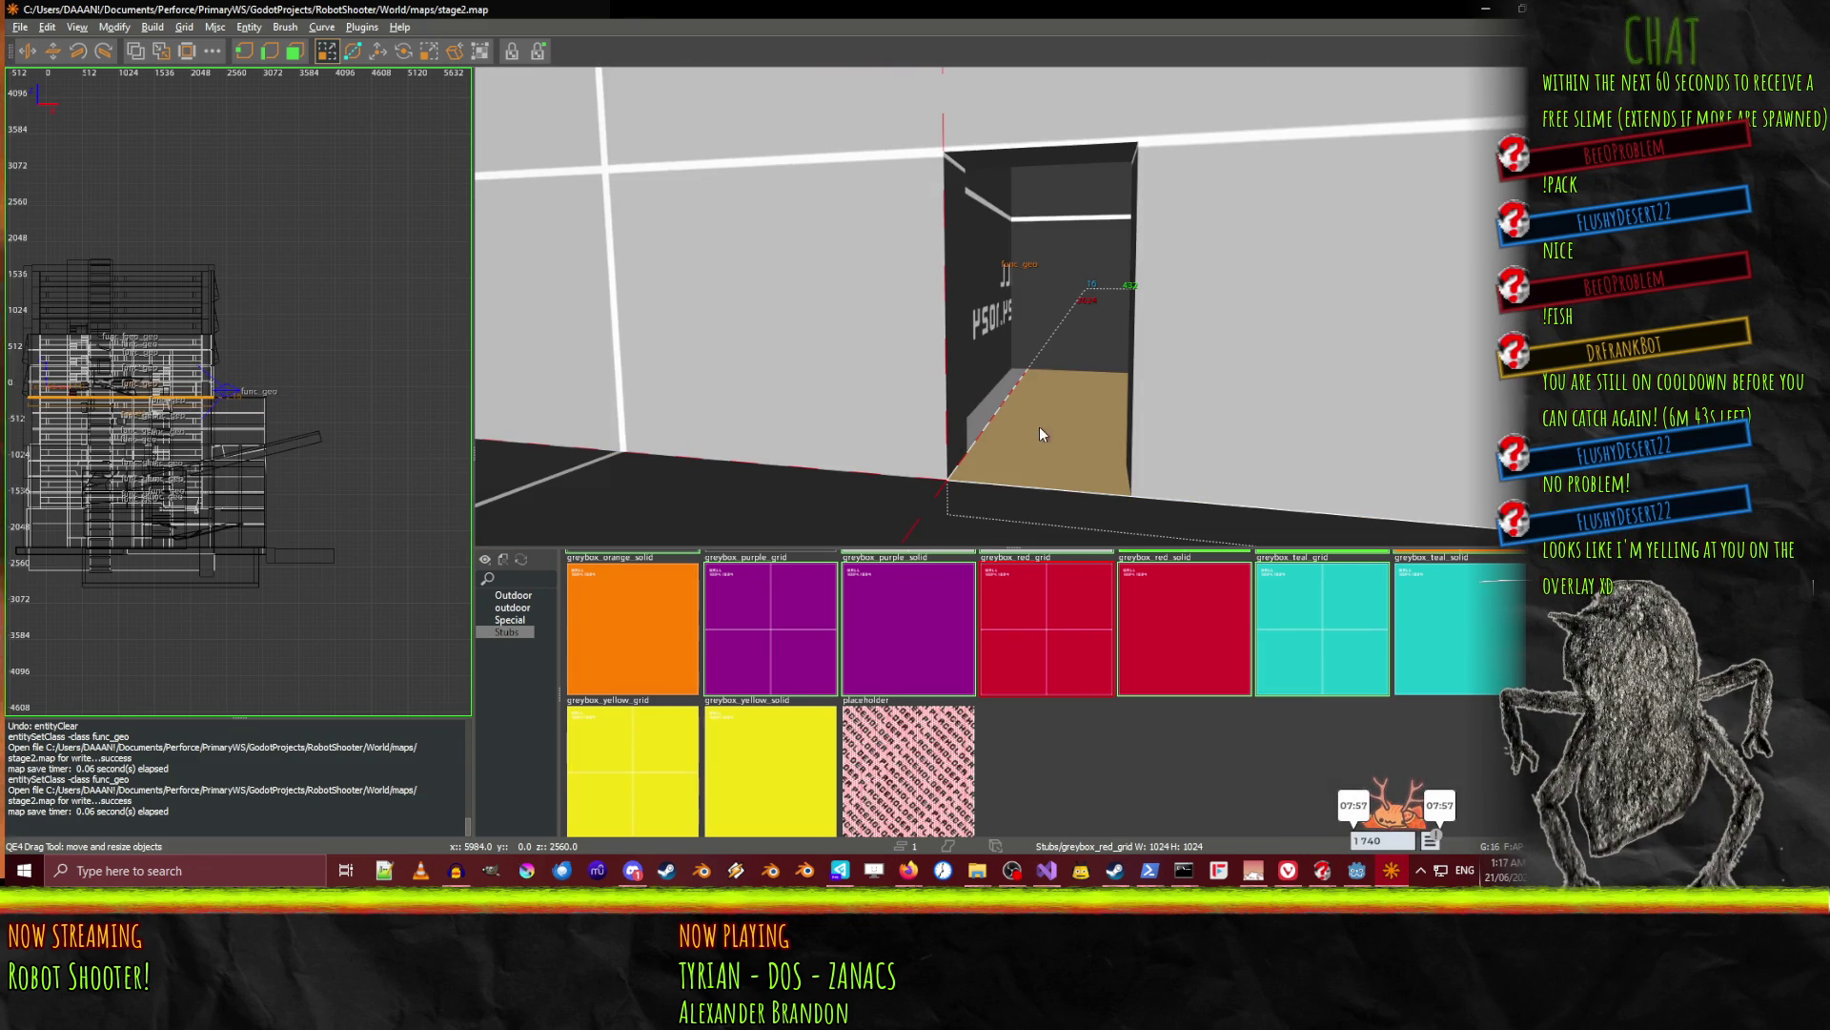
right_click(1039, 426)
key("w")
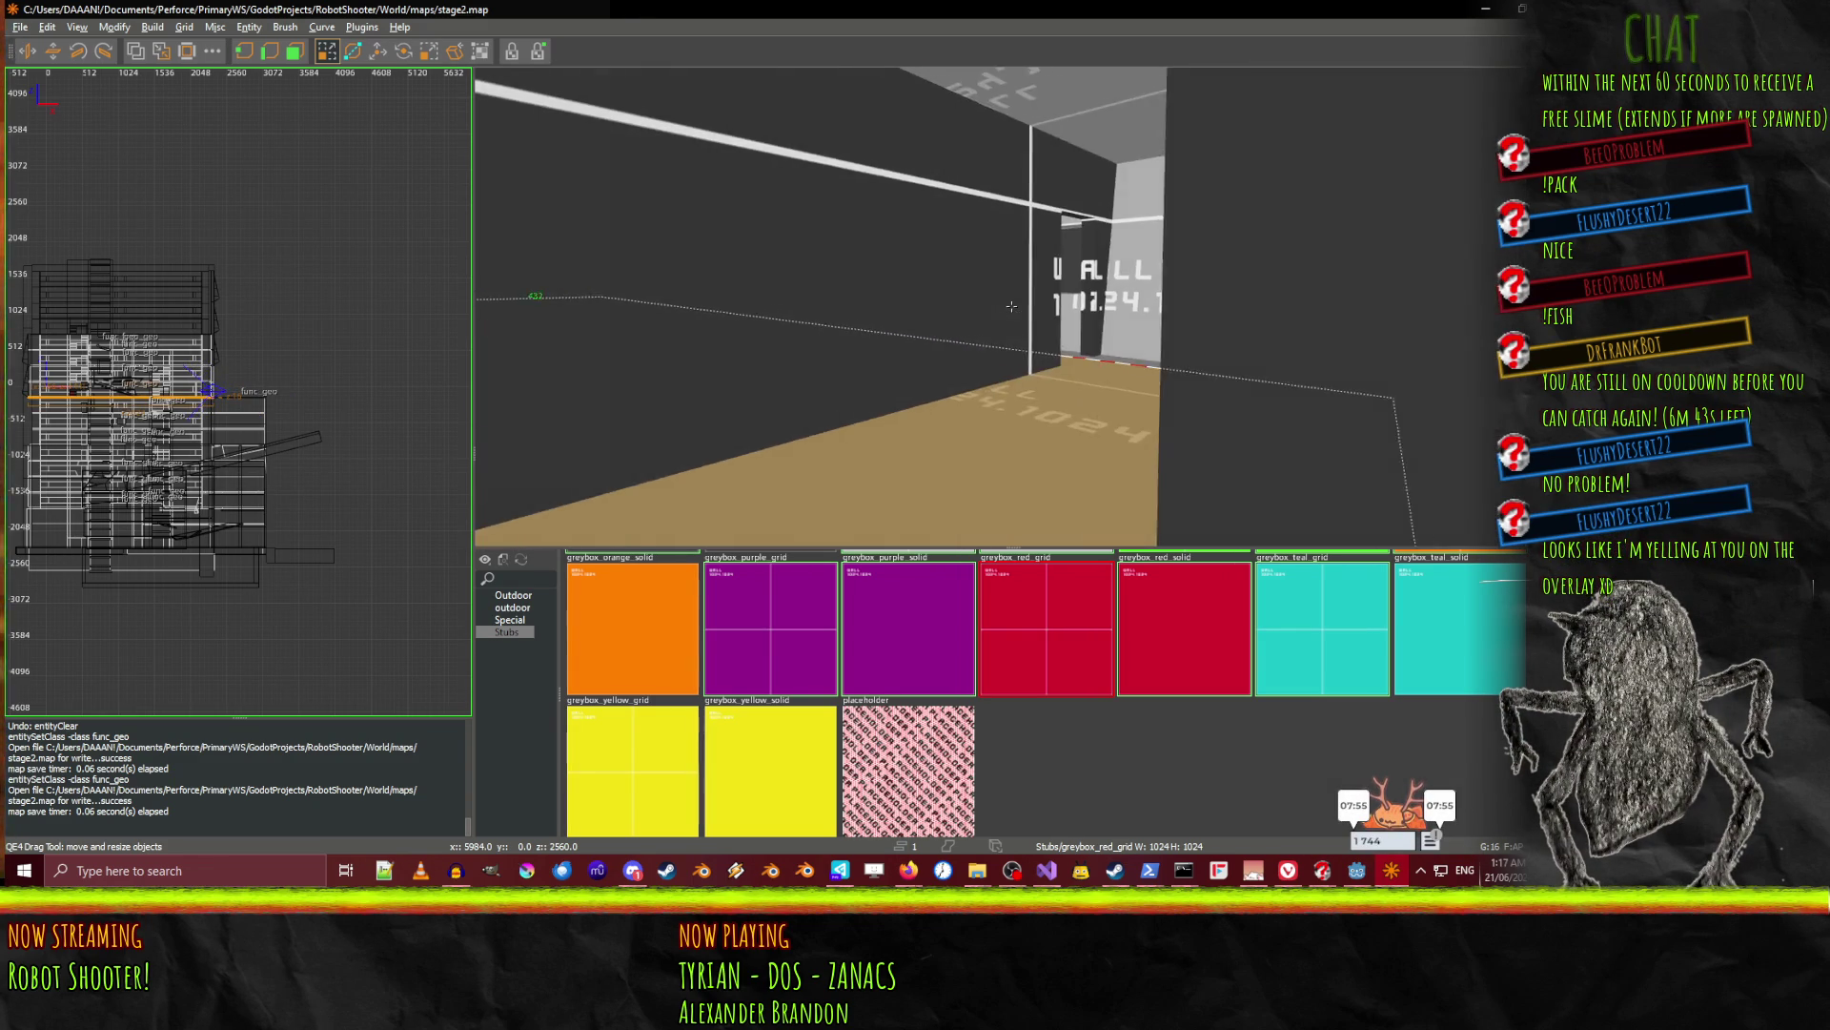
key("s")
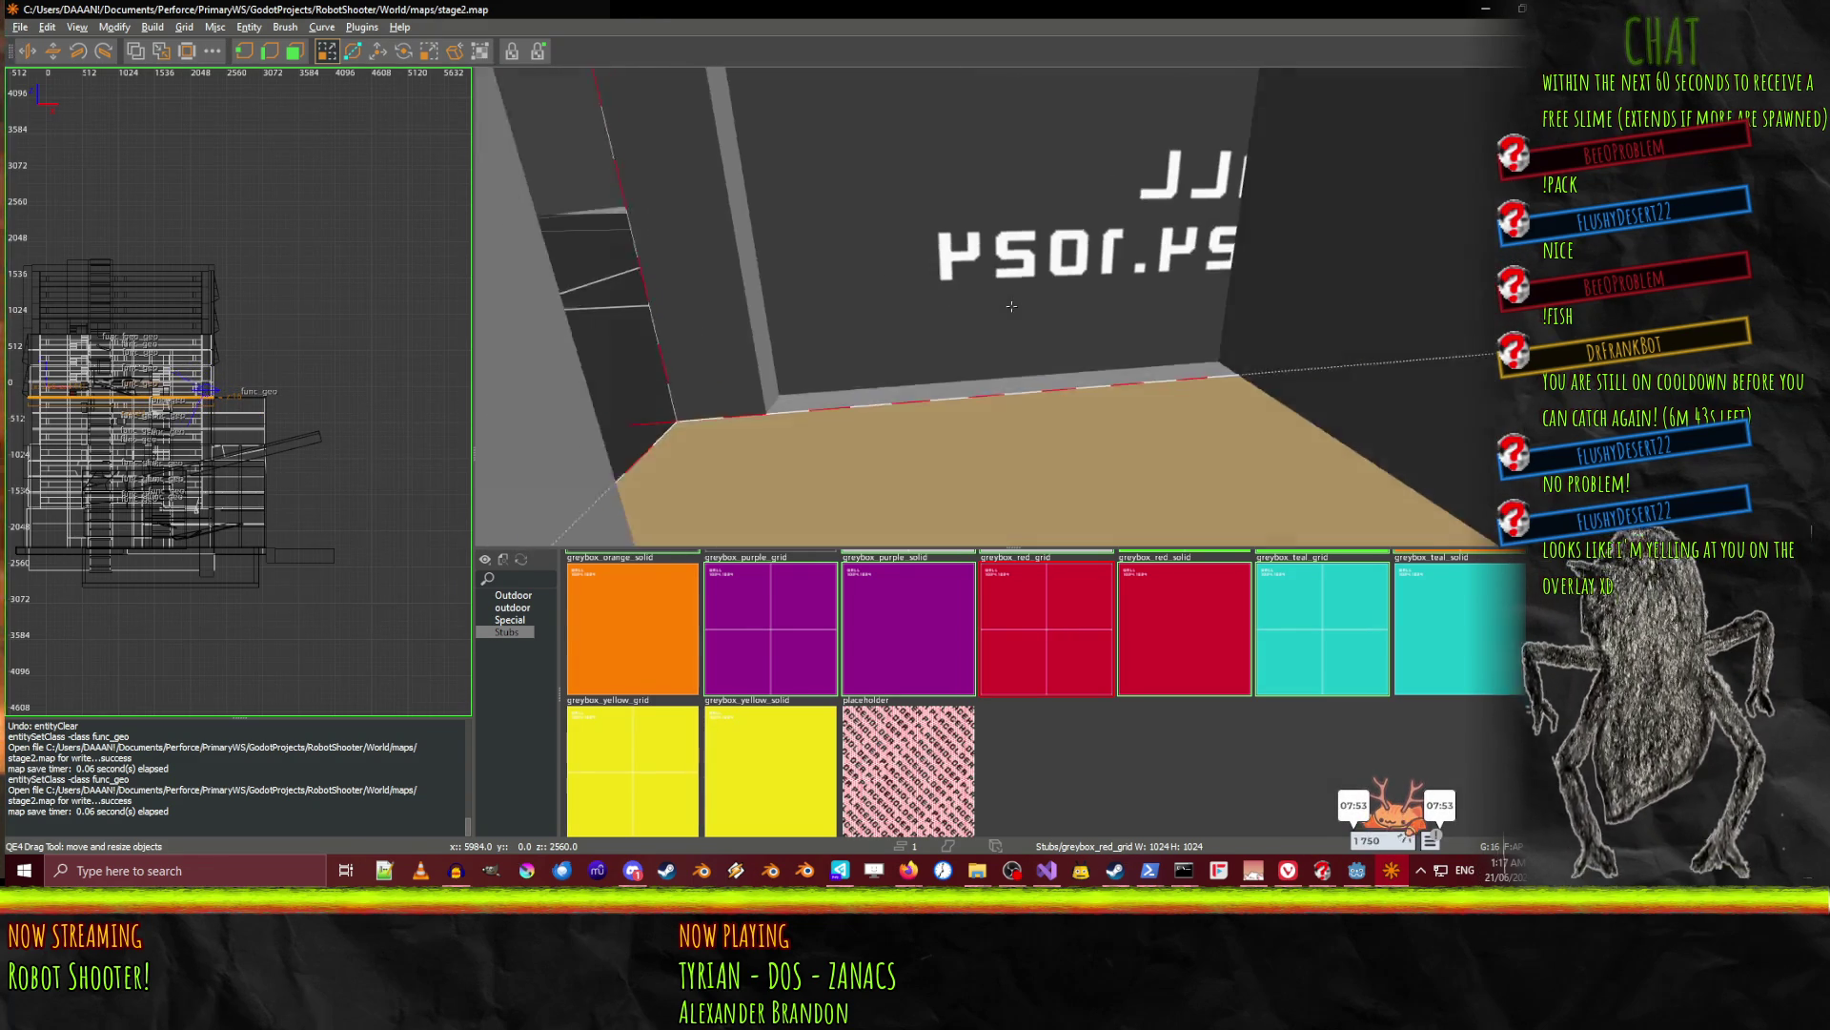
right_click(1013, 306)
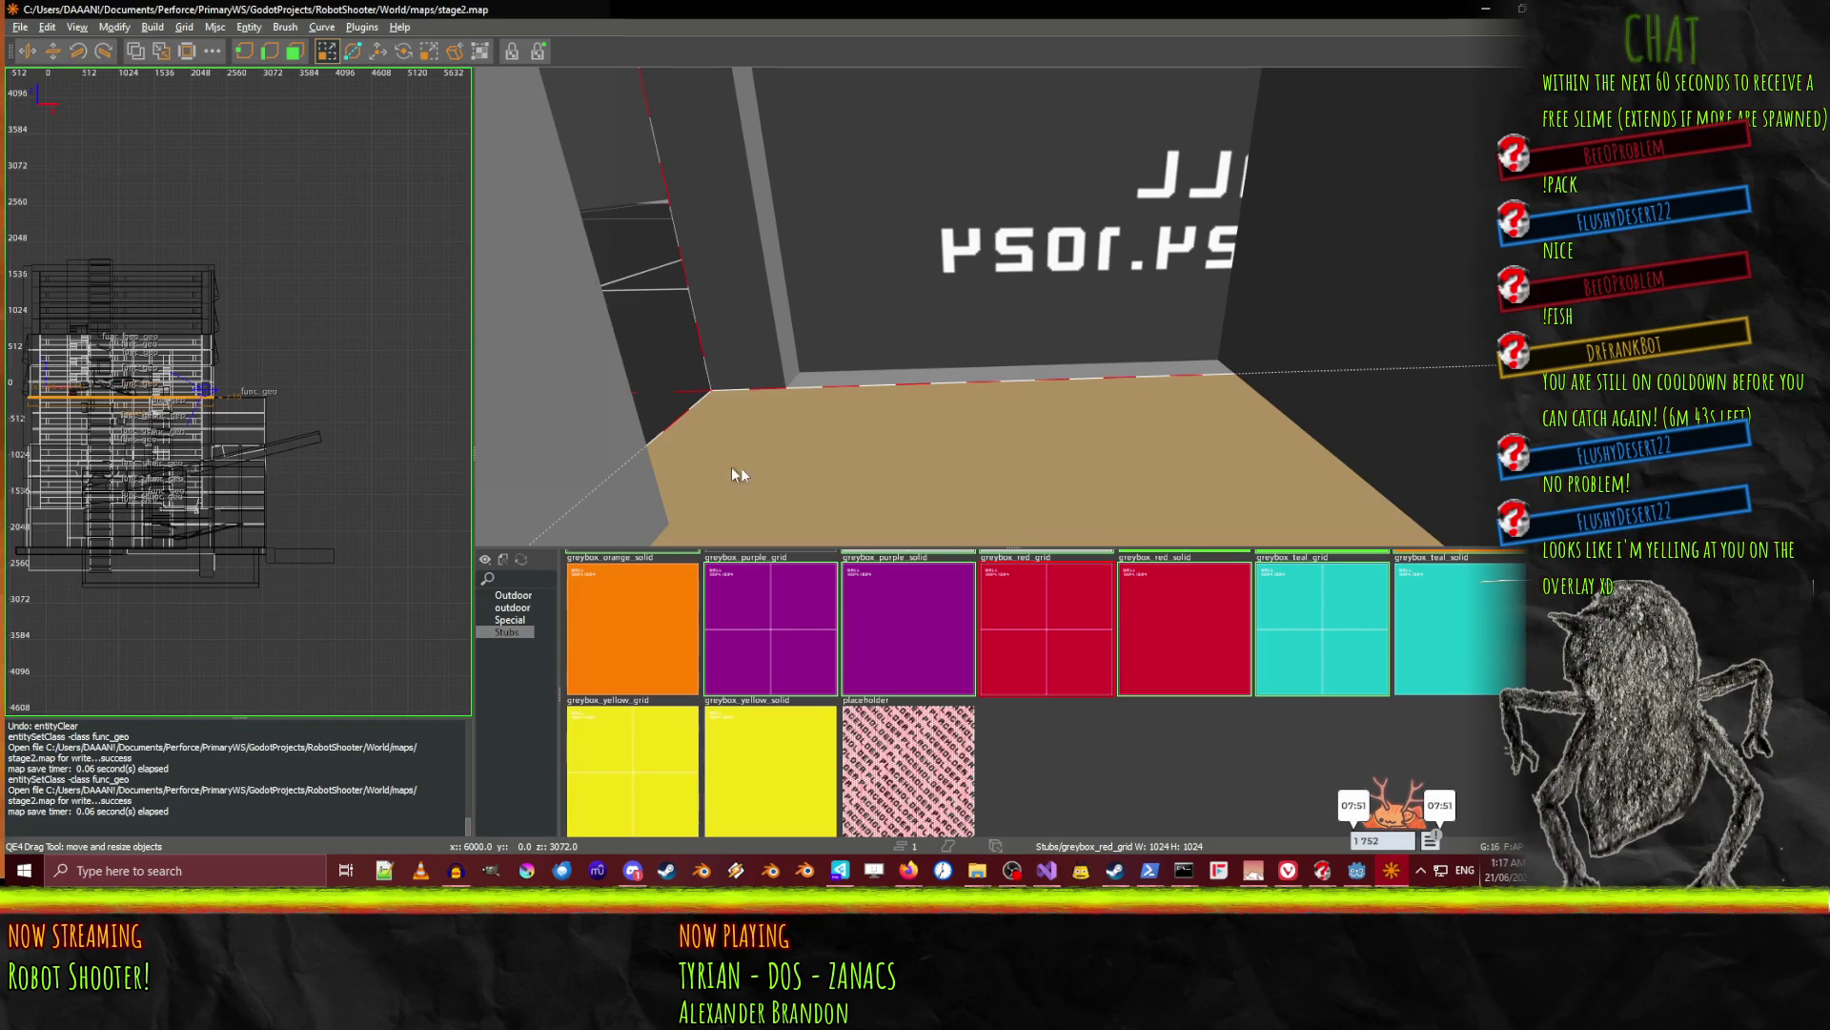
Pick the fourth func_geo in the Entity List, then look over and select the small floor brush.
key("l")
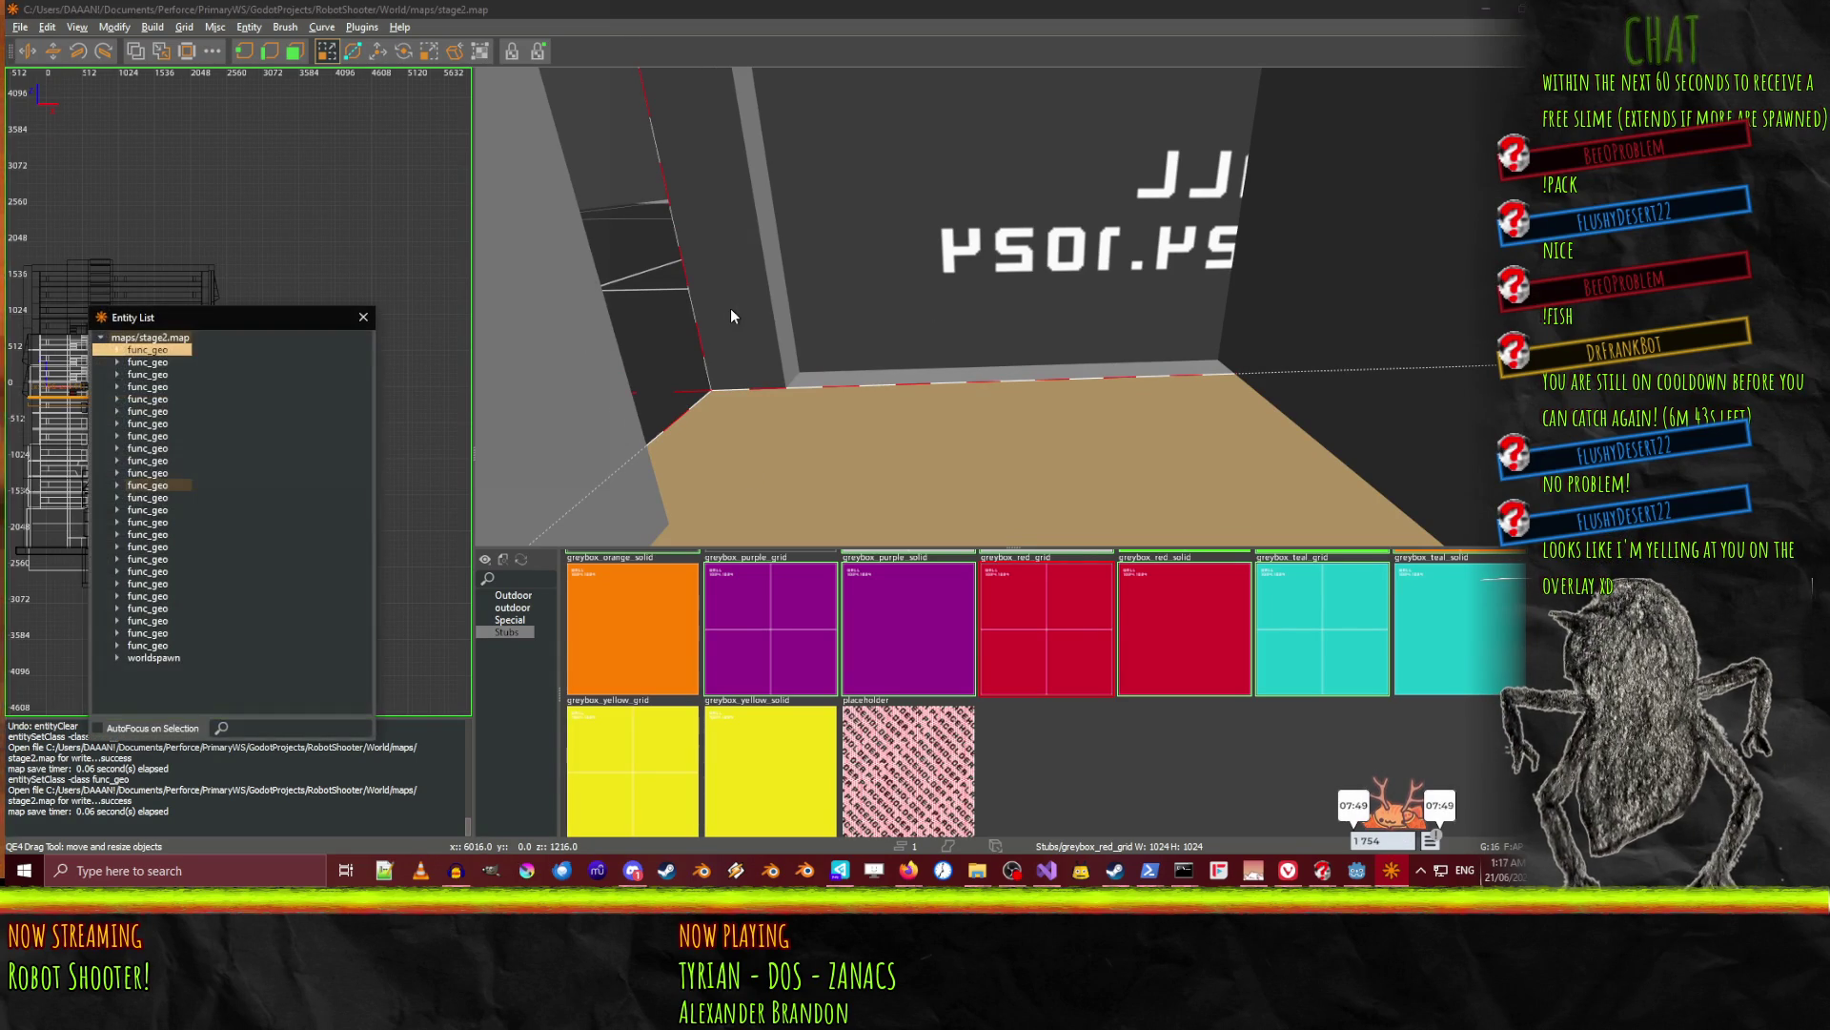
left_click(153, 657)
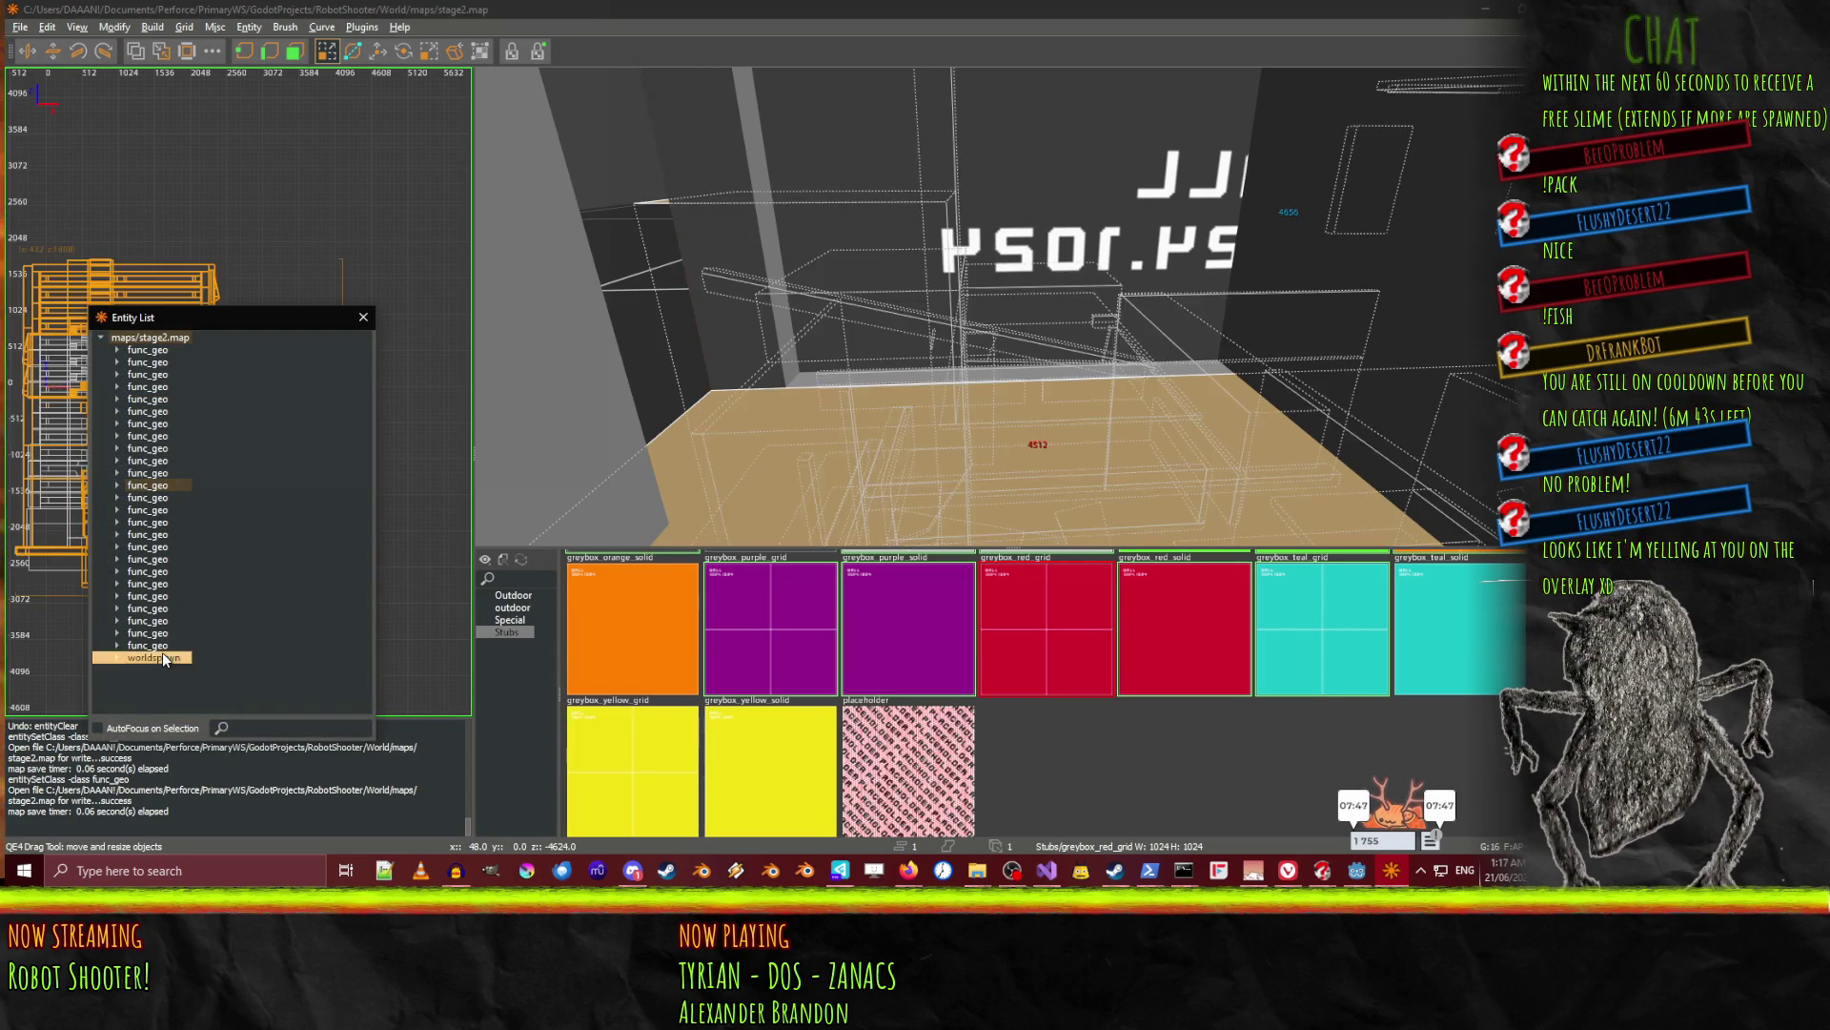
left_click(148, 485)
left_click(148, 386)
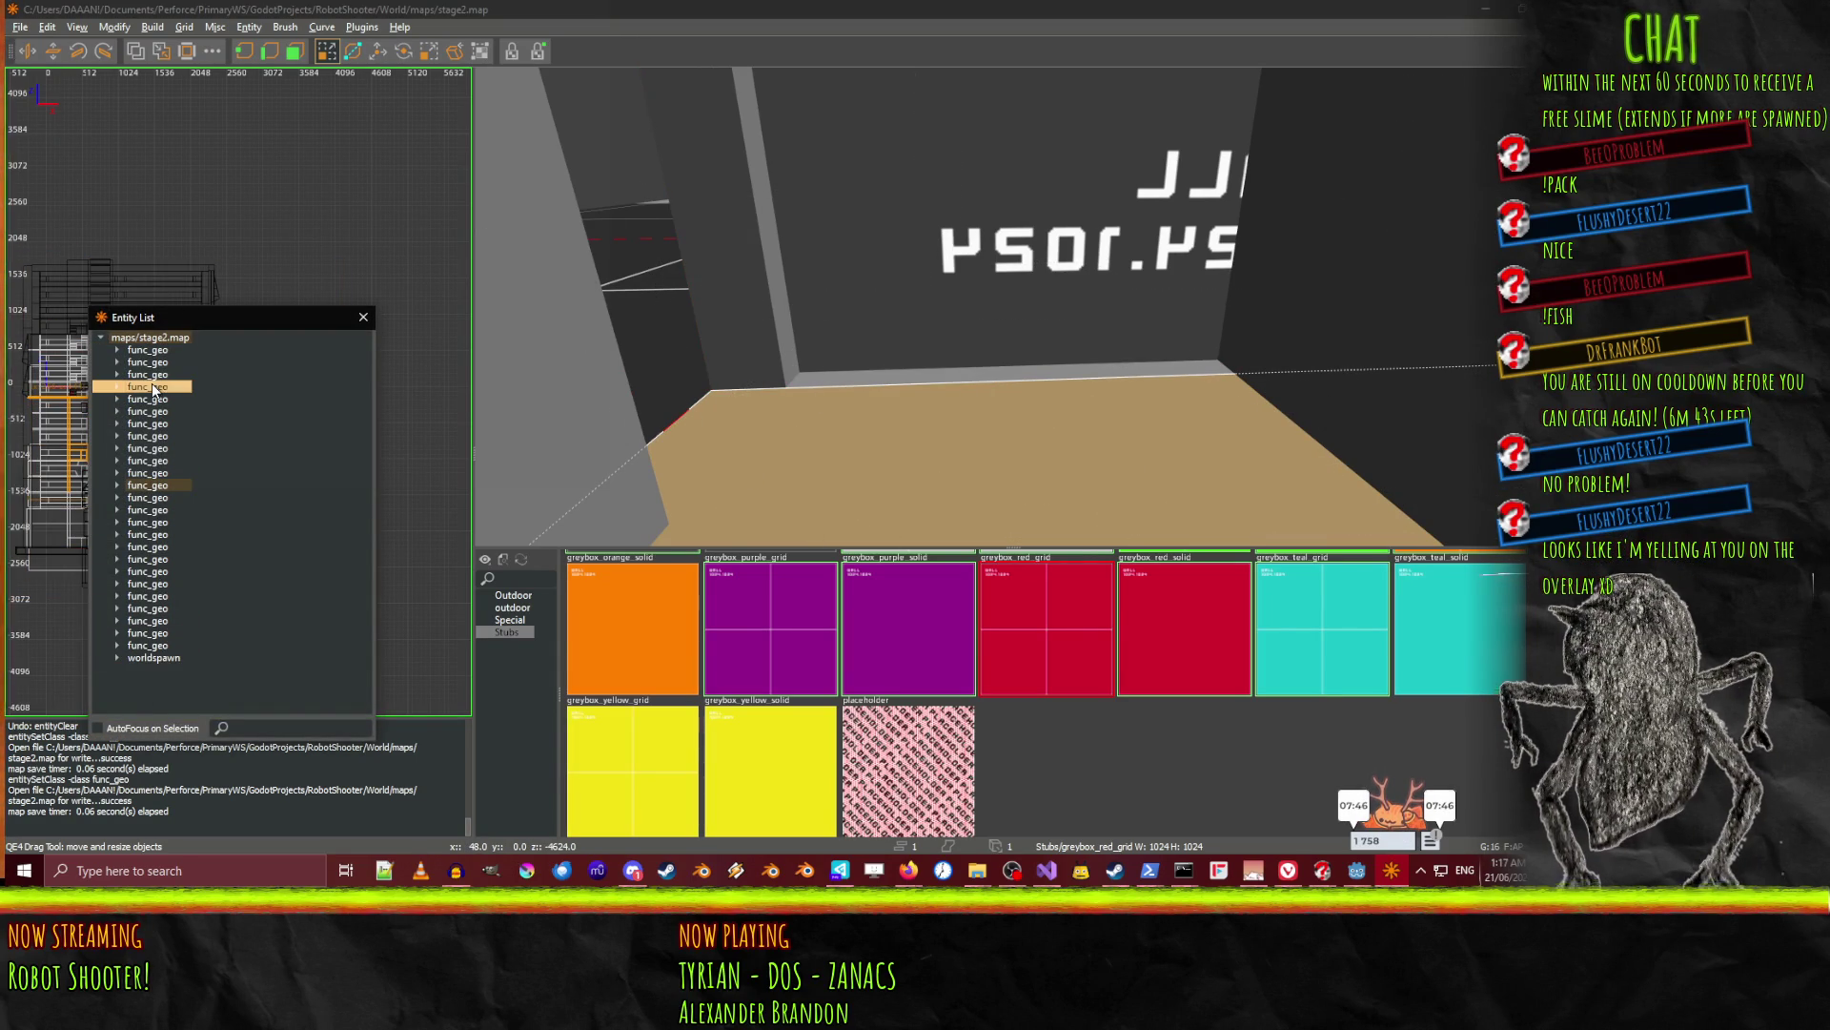
left_click(360, 319)
right_click(778, 324)
right_click(1005, 307)
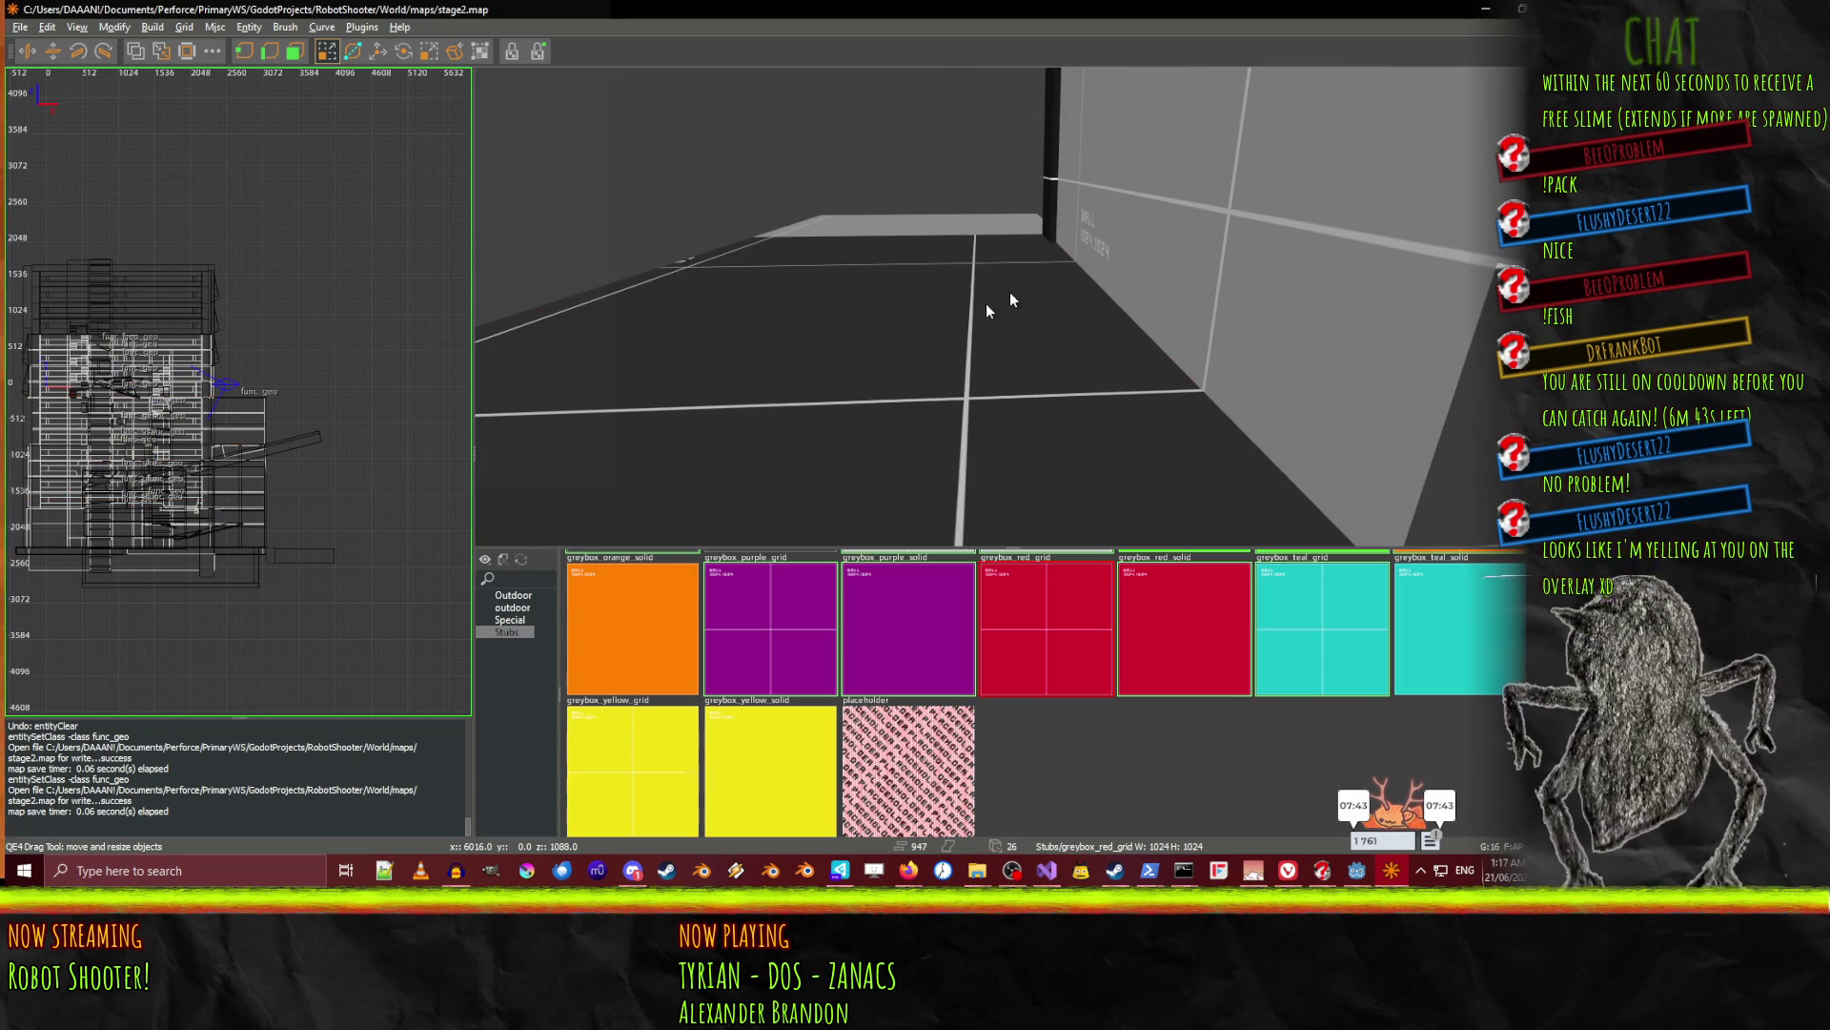
left_click(906, 345, "shift")
Narrow the small brush, check the checkpoint class description, then delete the brush.
left_click_drag(910, 345, 942, 373)
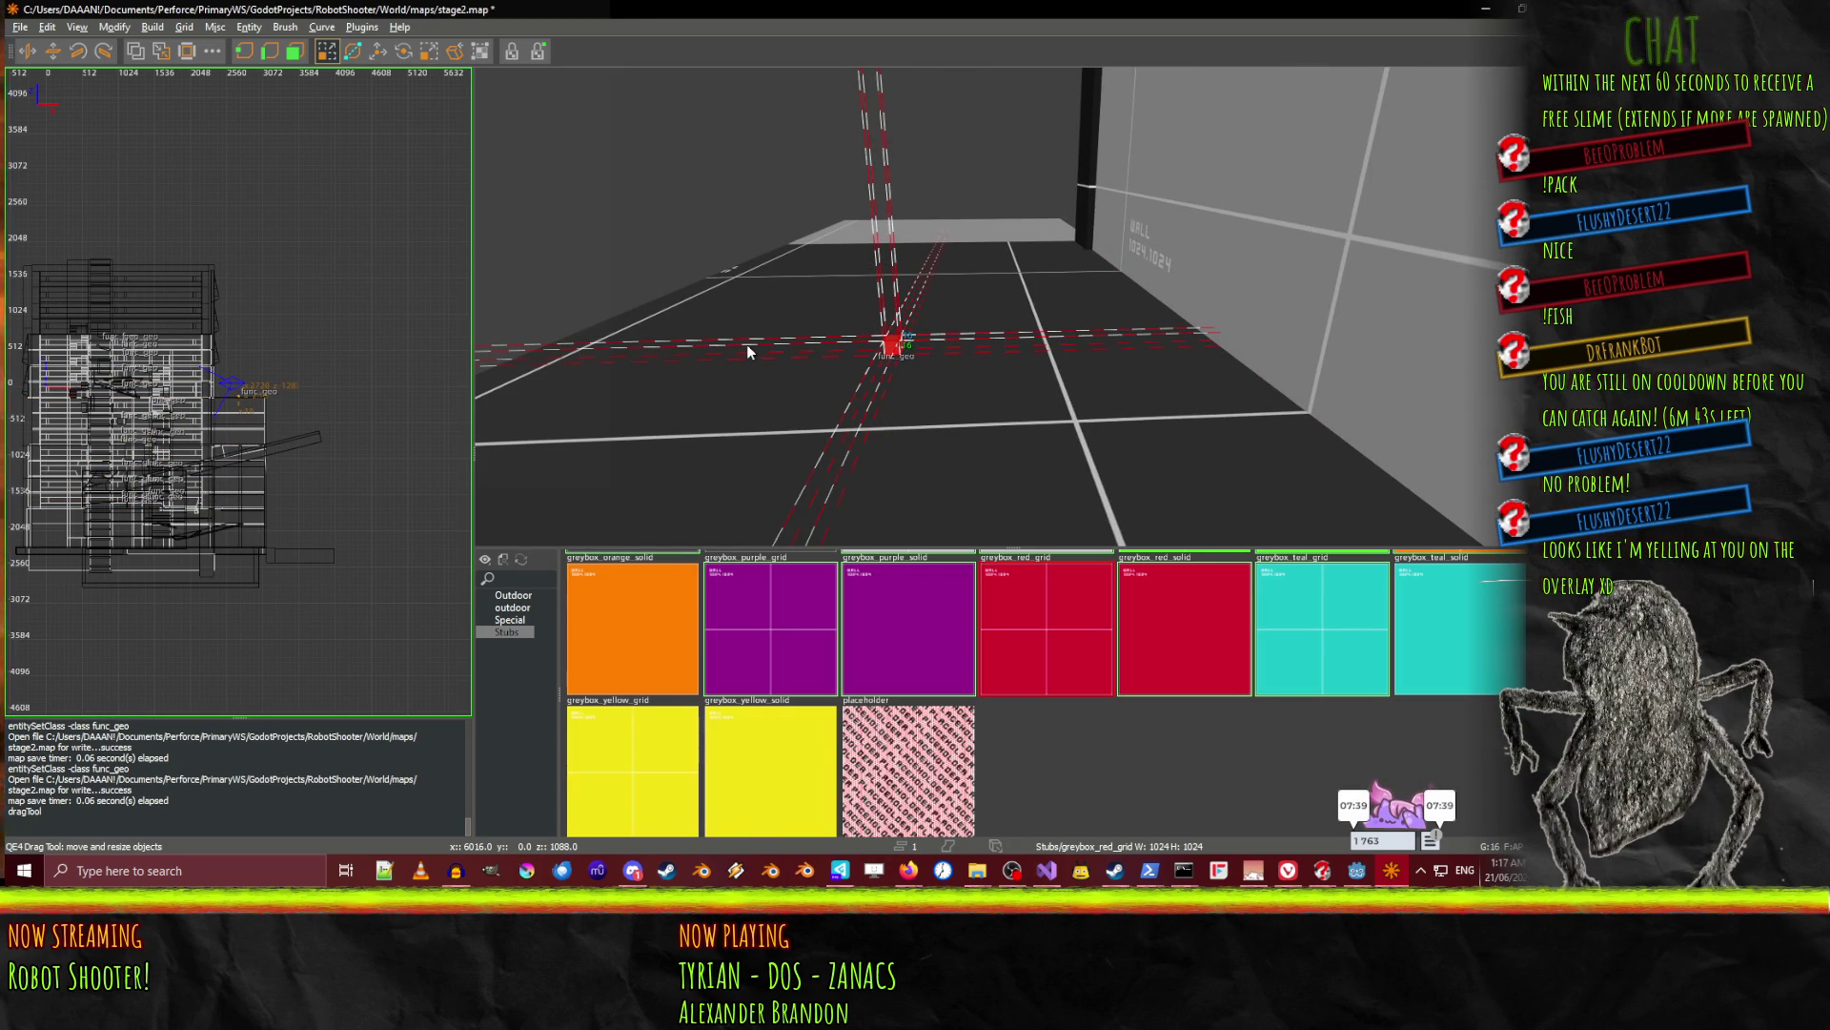
key("n")
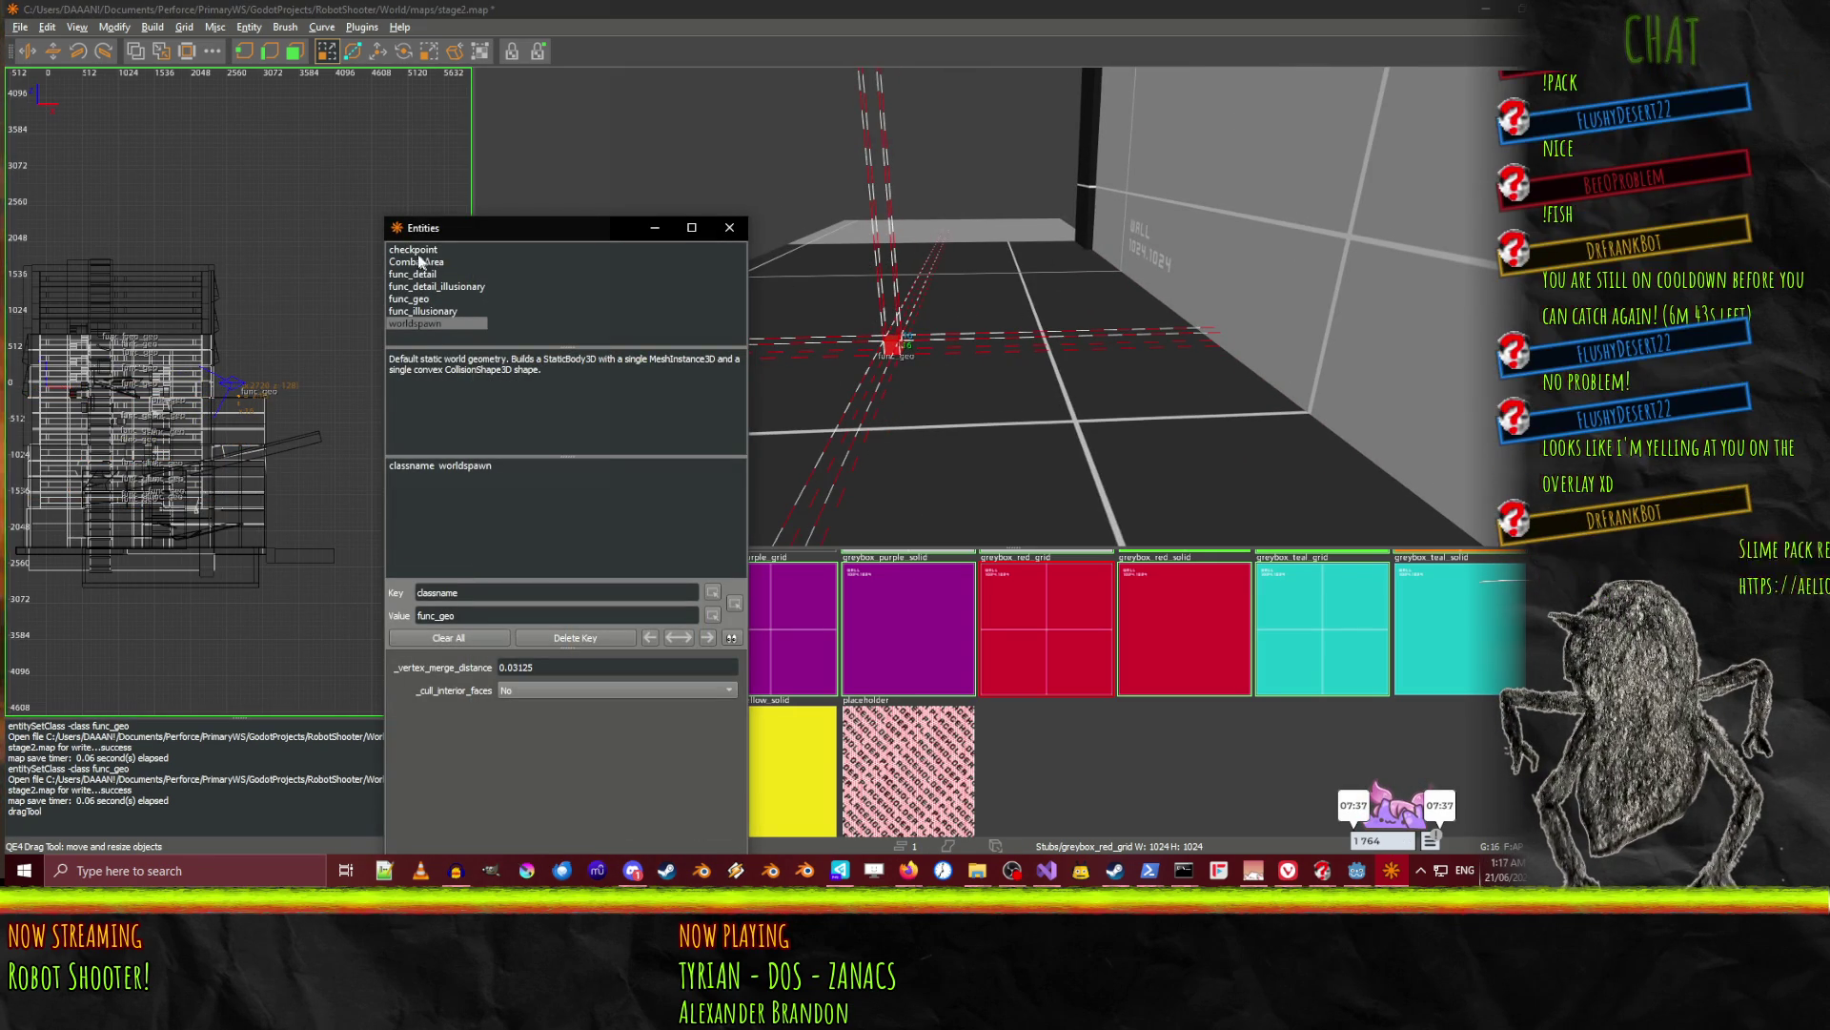
left_click(426, 249)
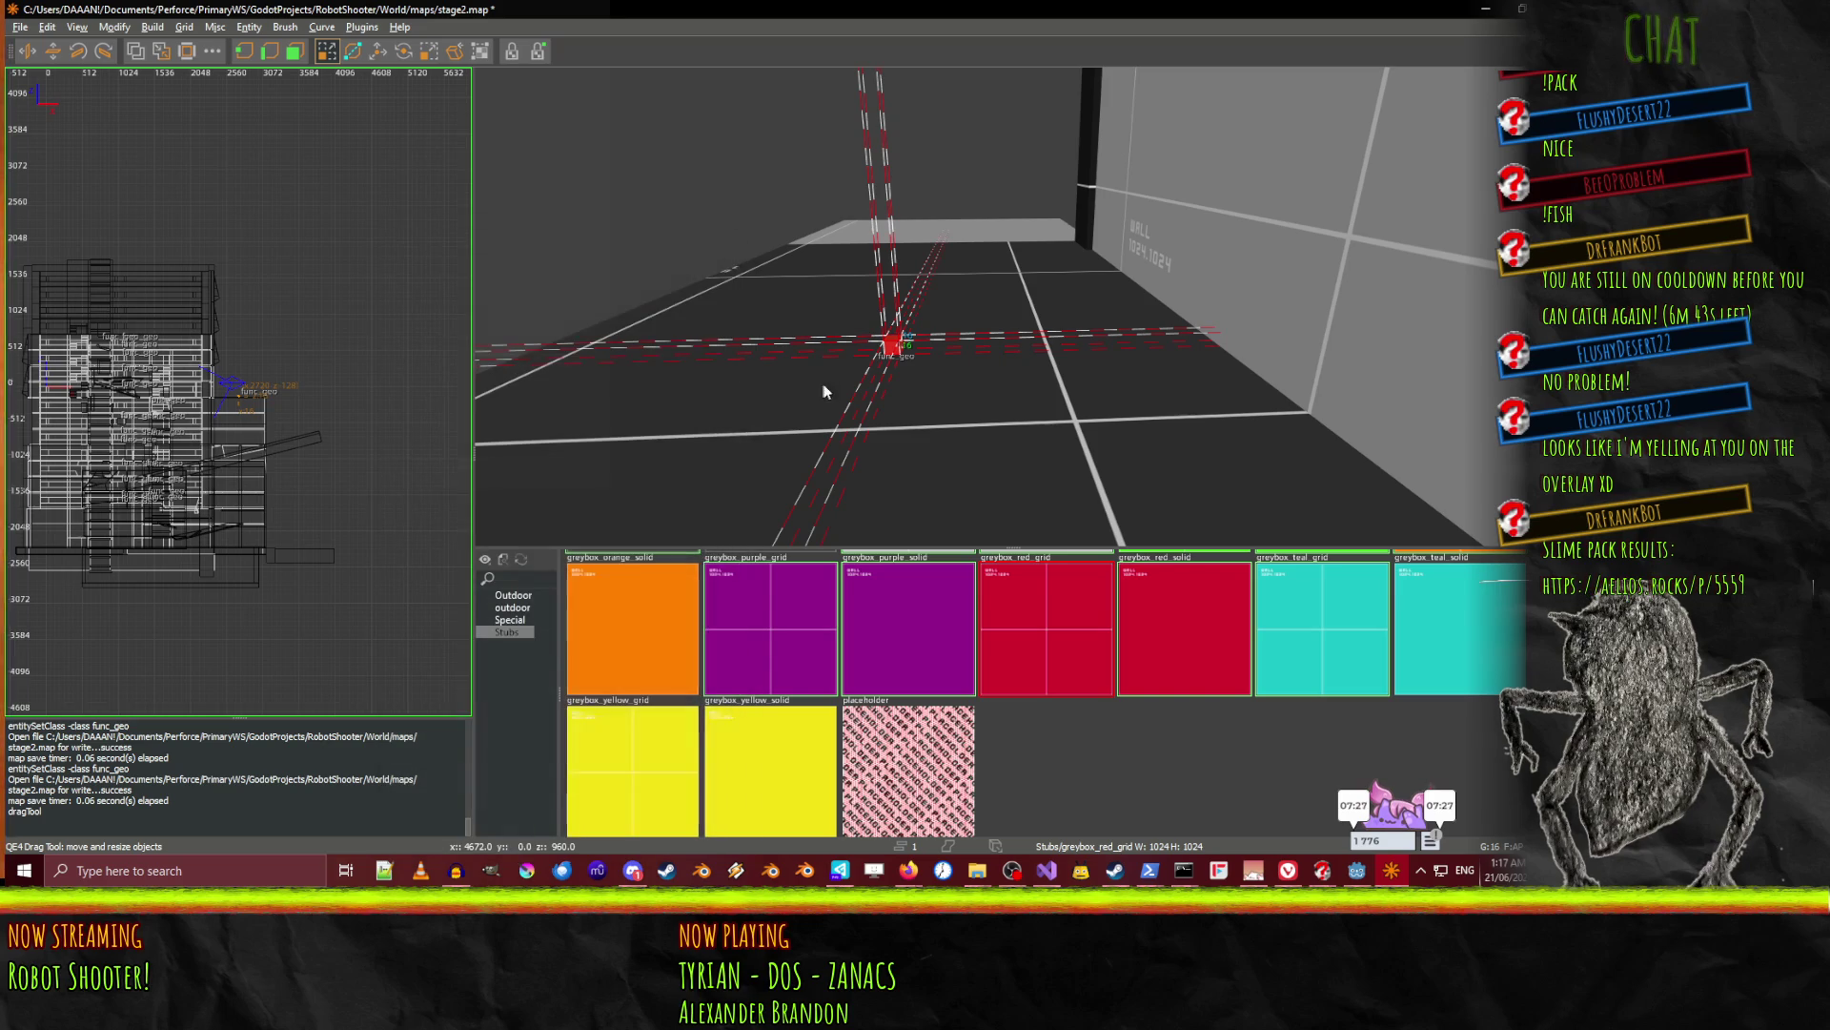
key("Delete")
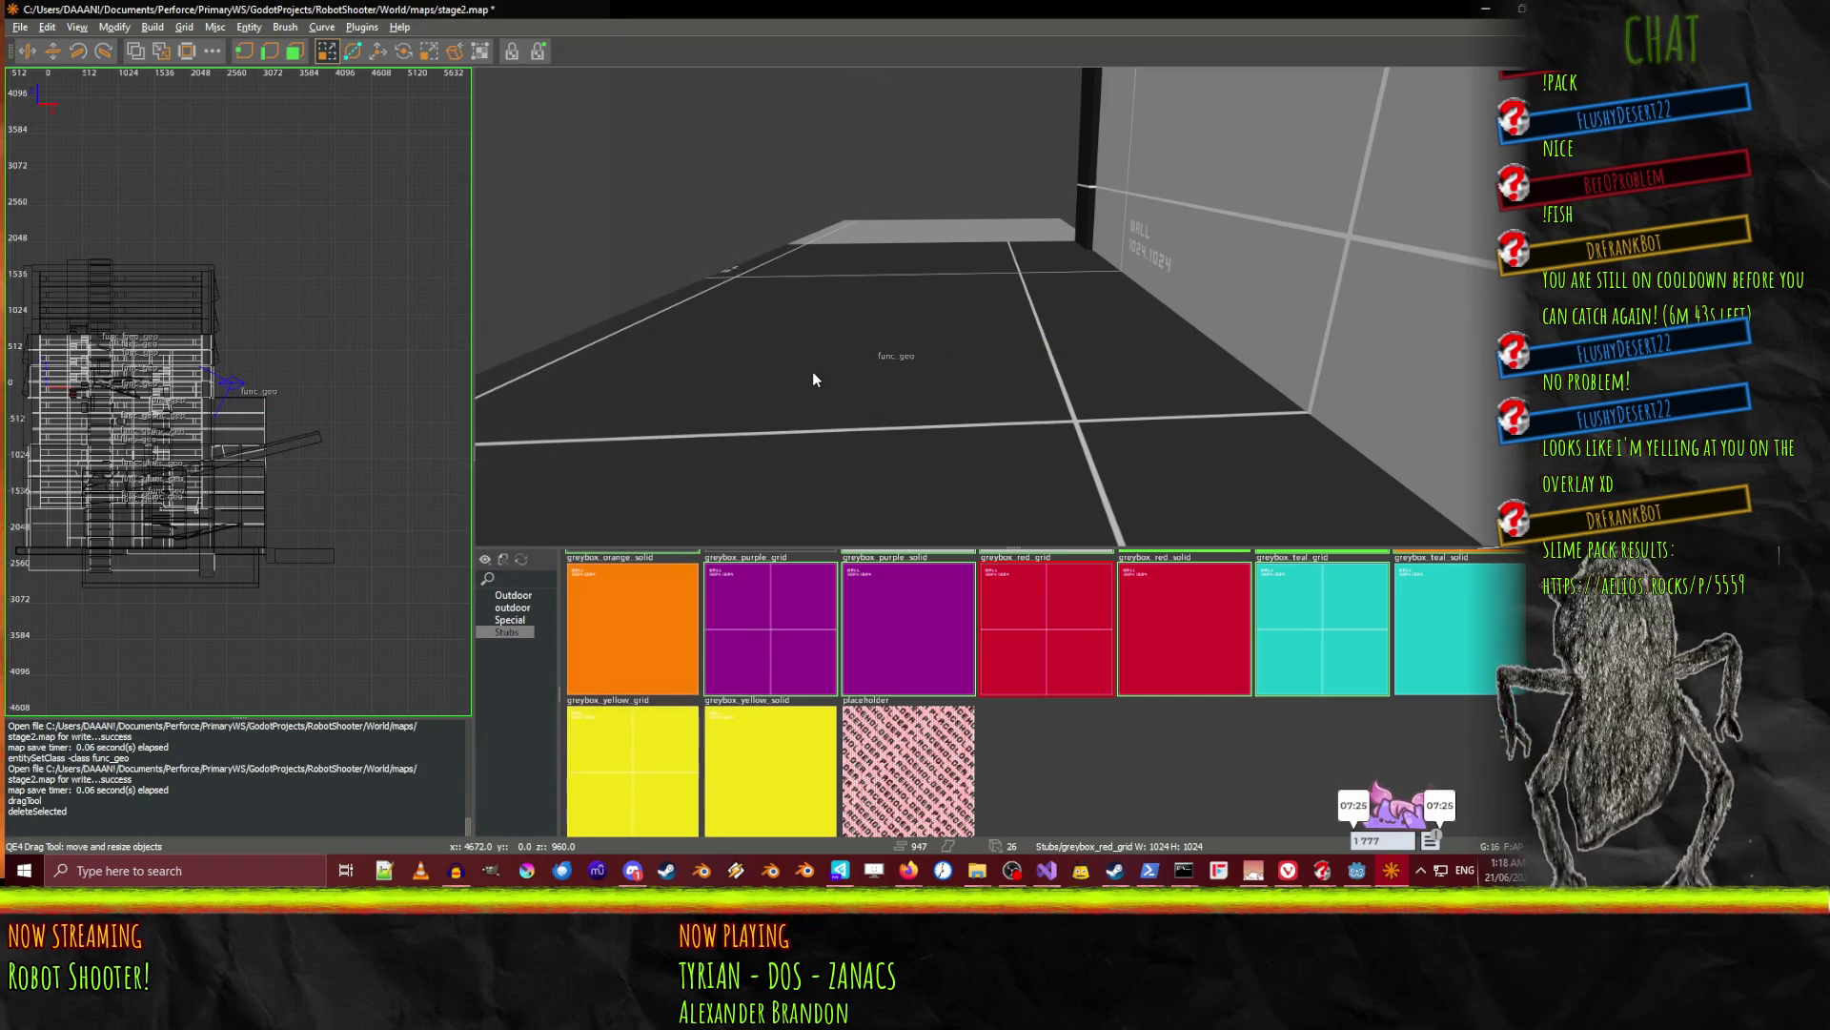
Create a small new cube brush on the floor and select it.
left_click(250, 28)
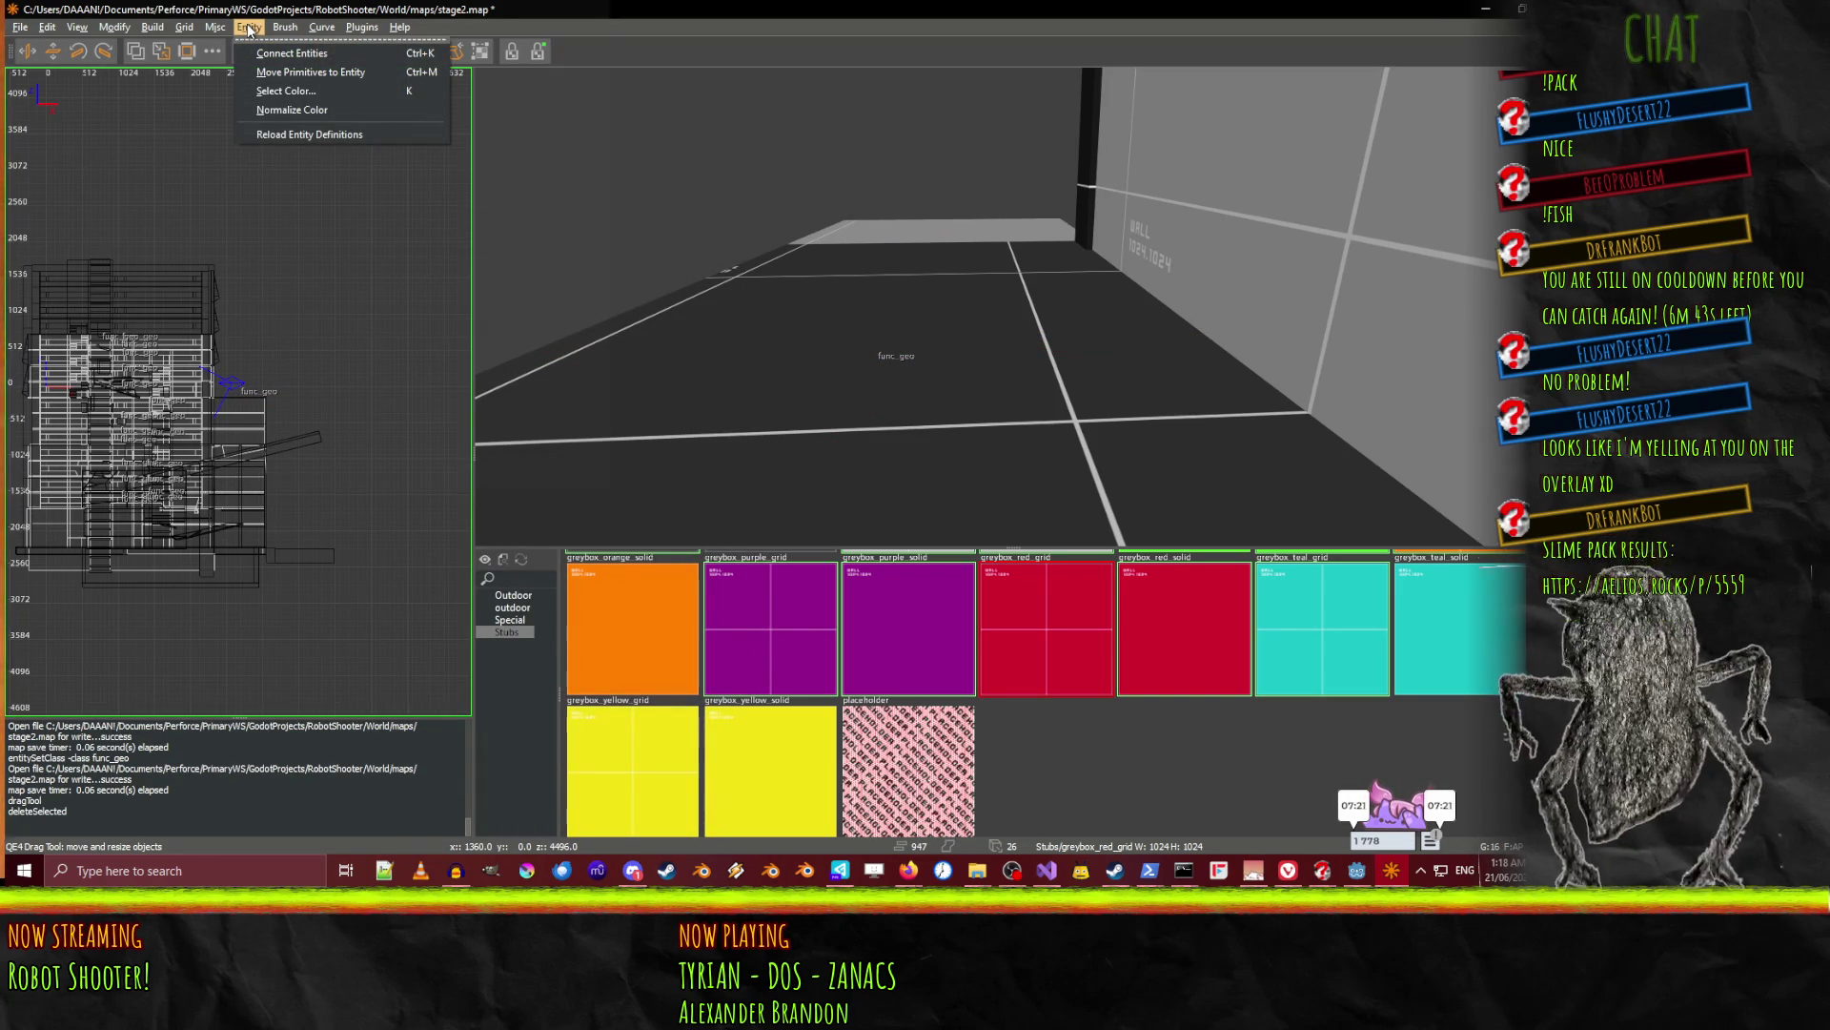
left_click(249, 28)
key("ctrl+z")
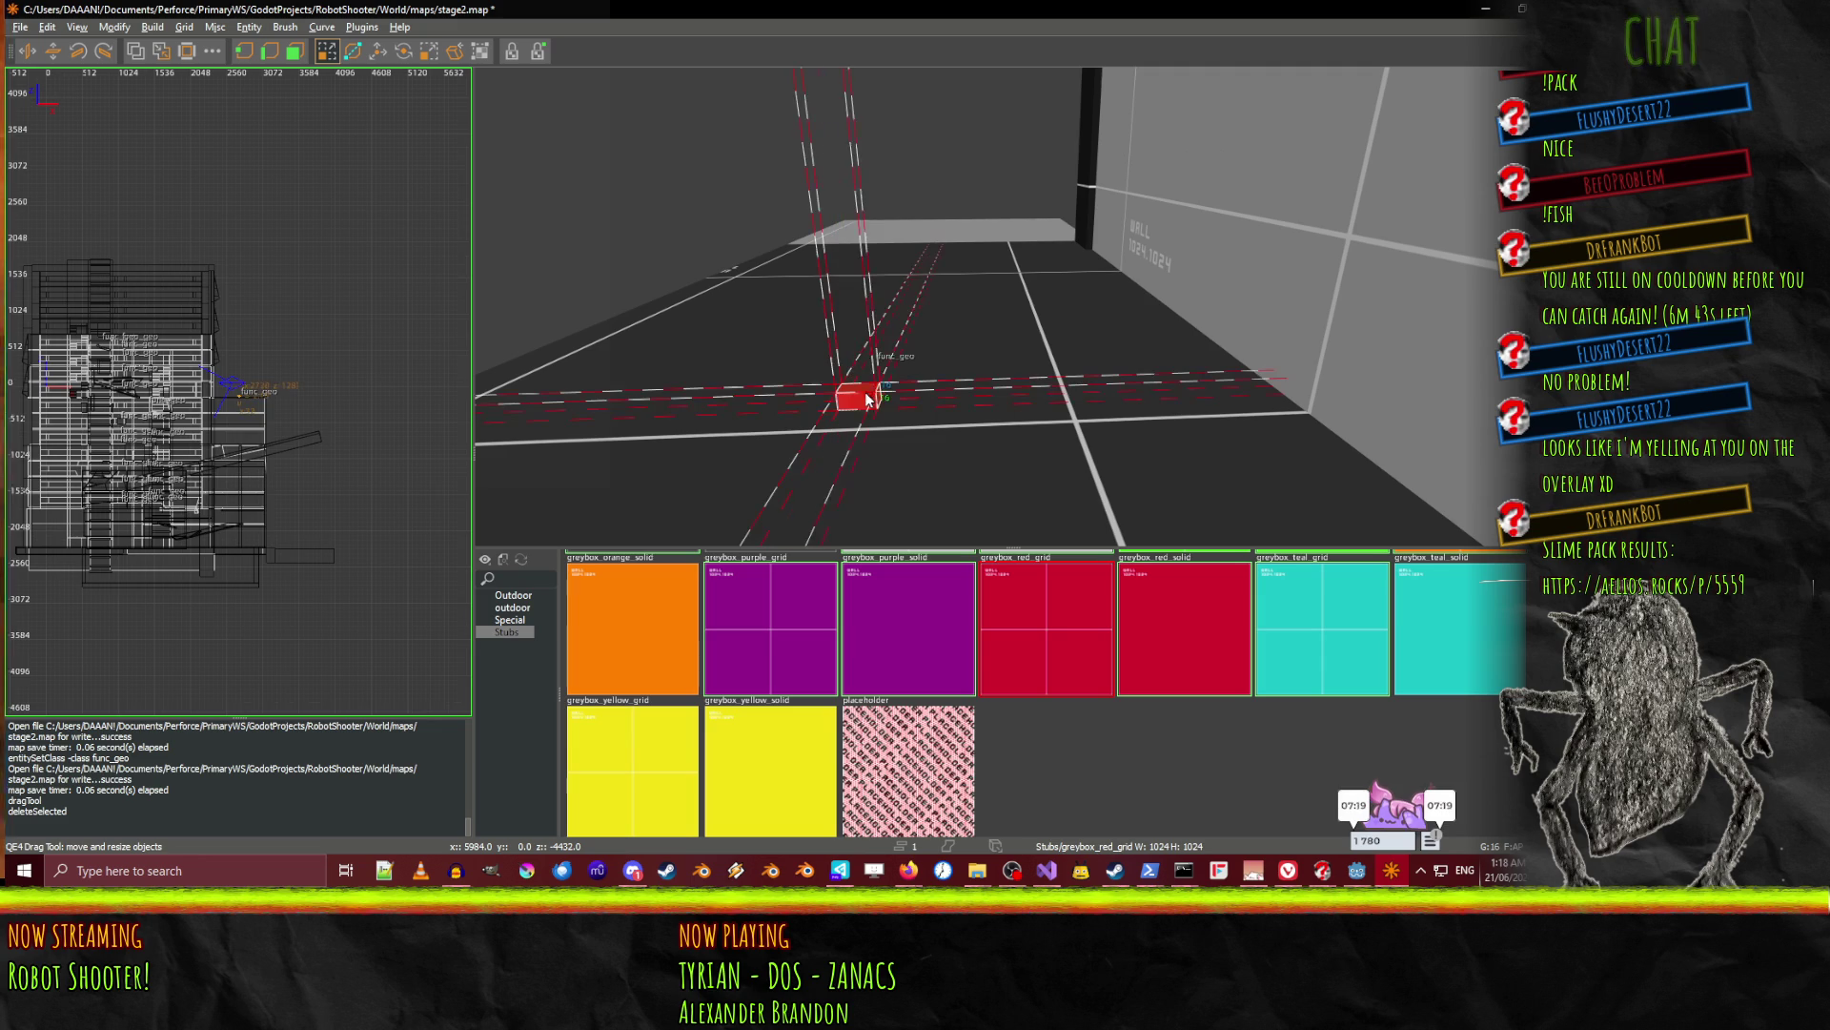
left_click(835, 515, "shift")
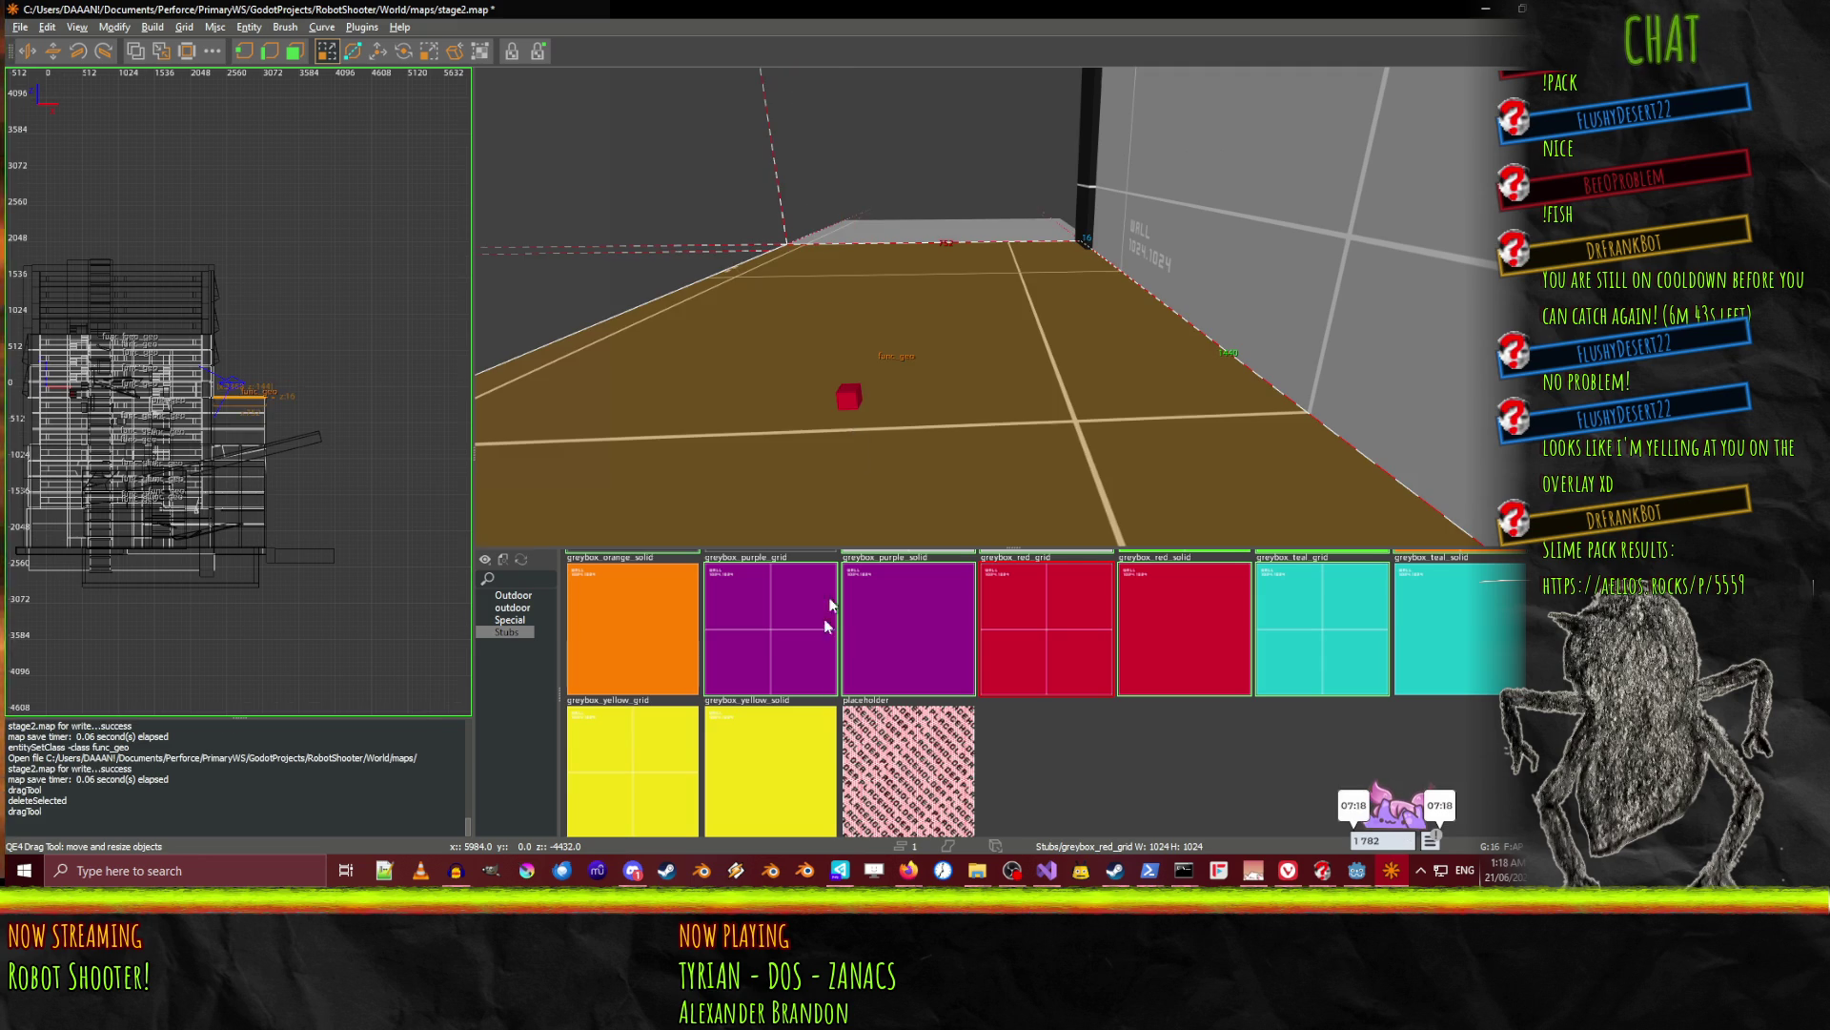
left_click(850, 397, "shift")
Convert the cube into a checkpoint entity from the entity class list.
key("n")
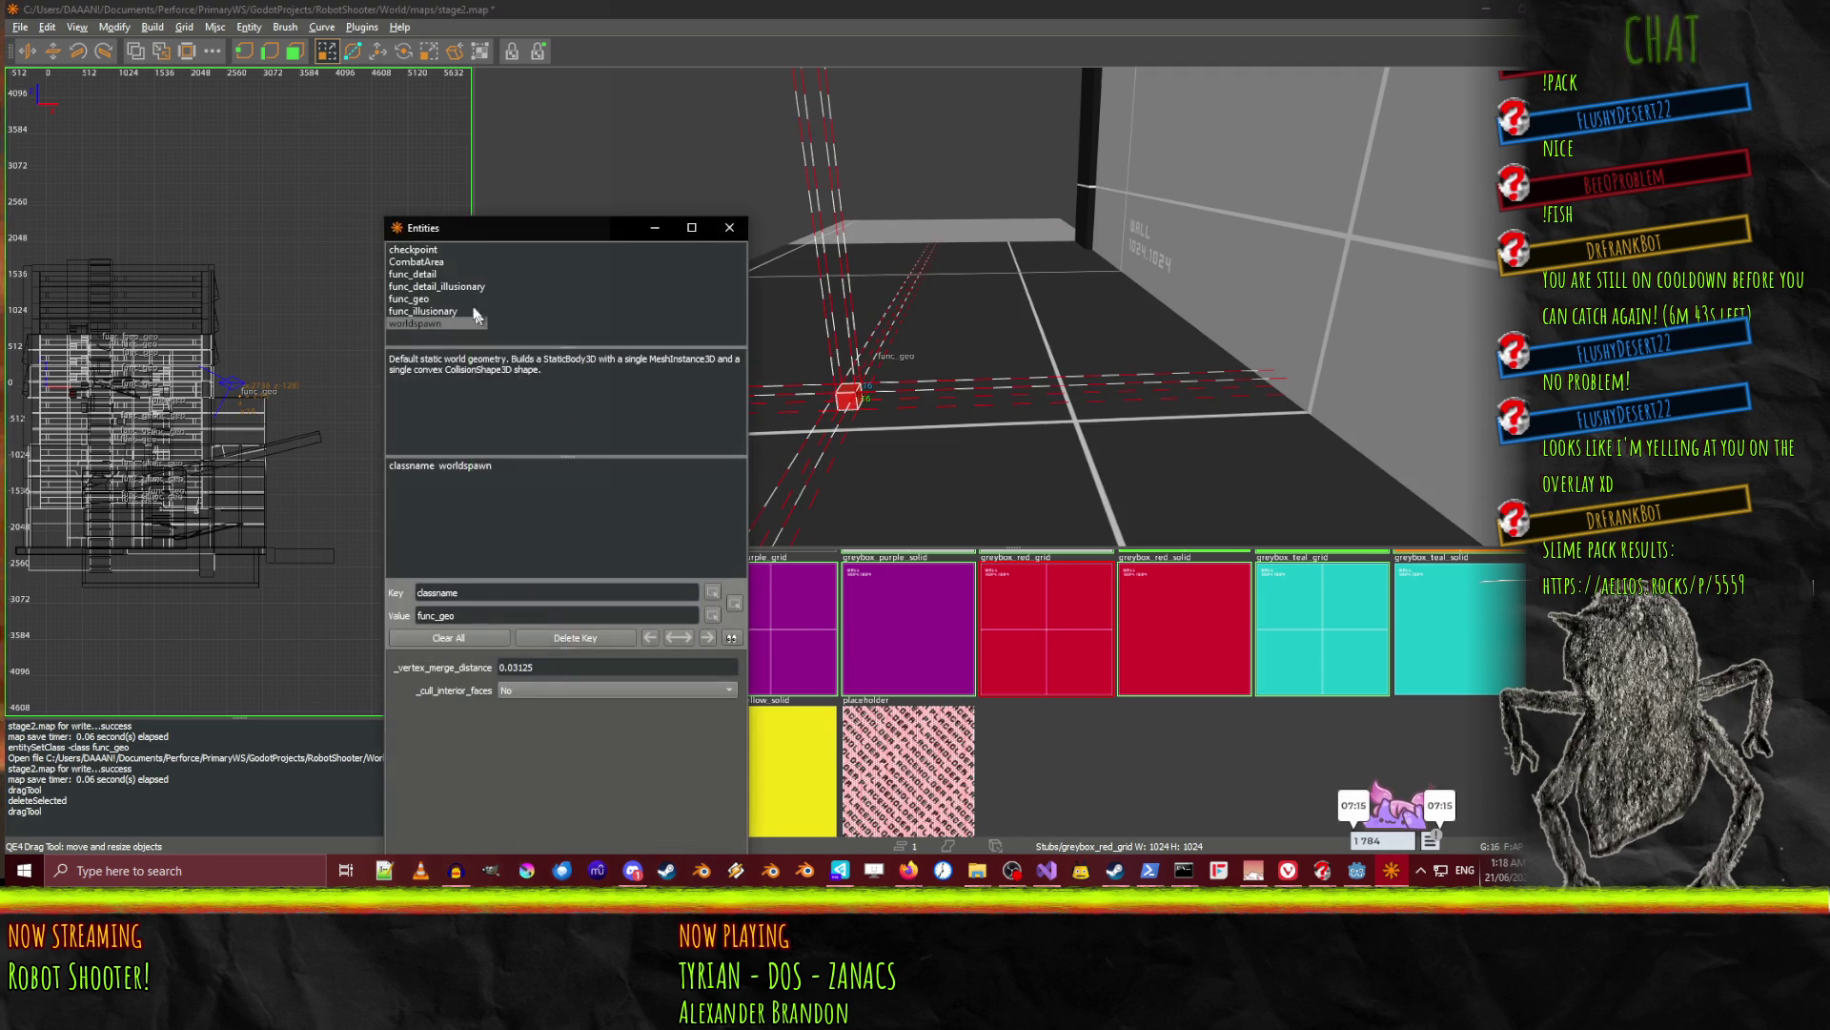
left_click(433, 250)
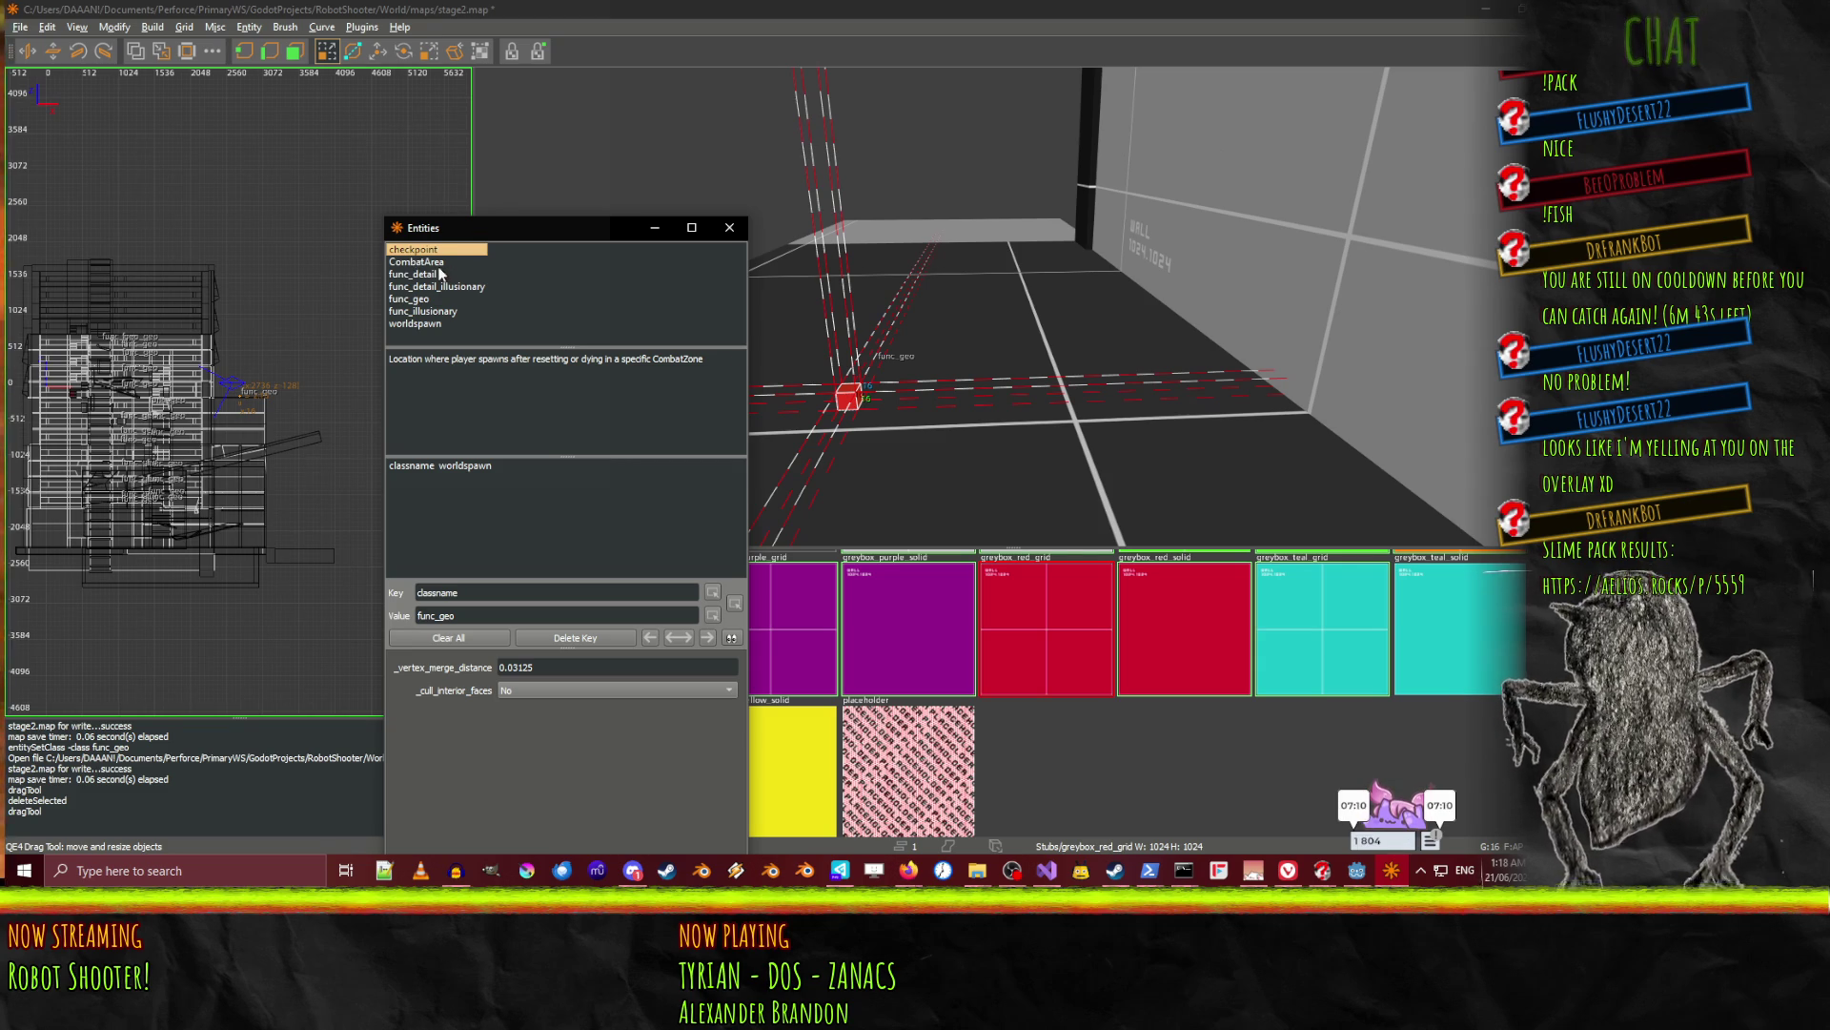
double_click(427, 261)
double_click(427, 250)
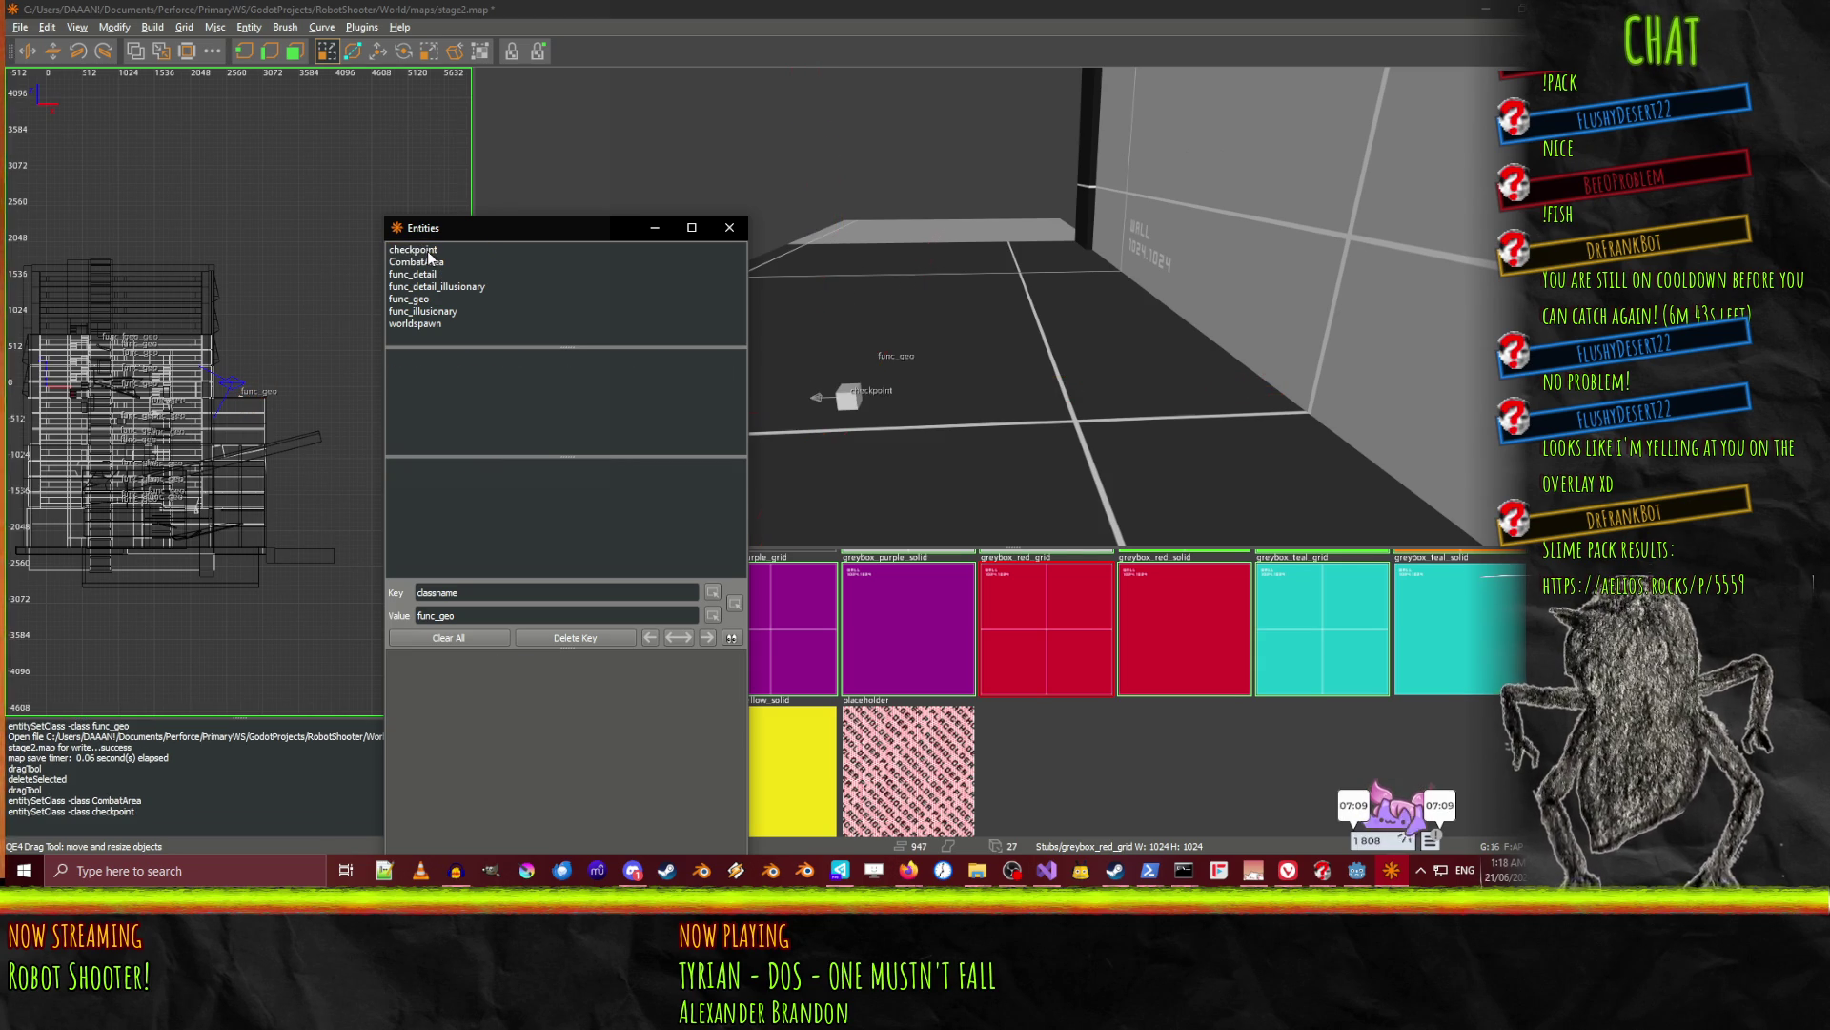
left_click(848, 399, "shift")
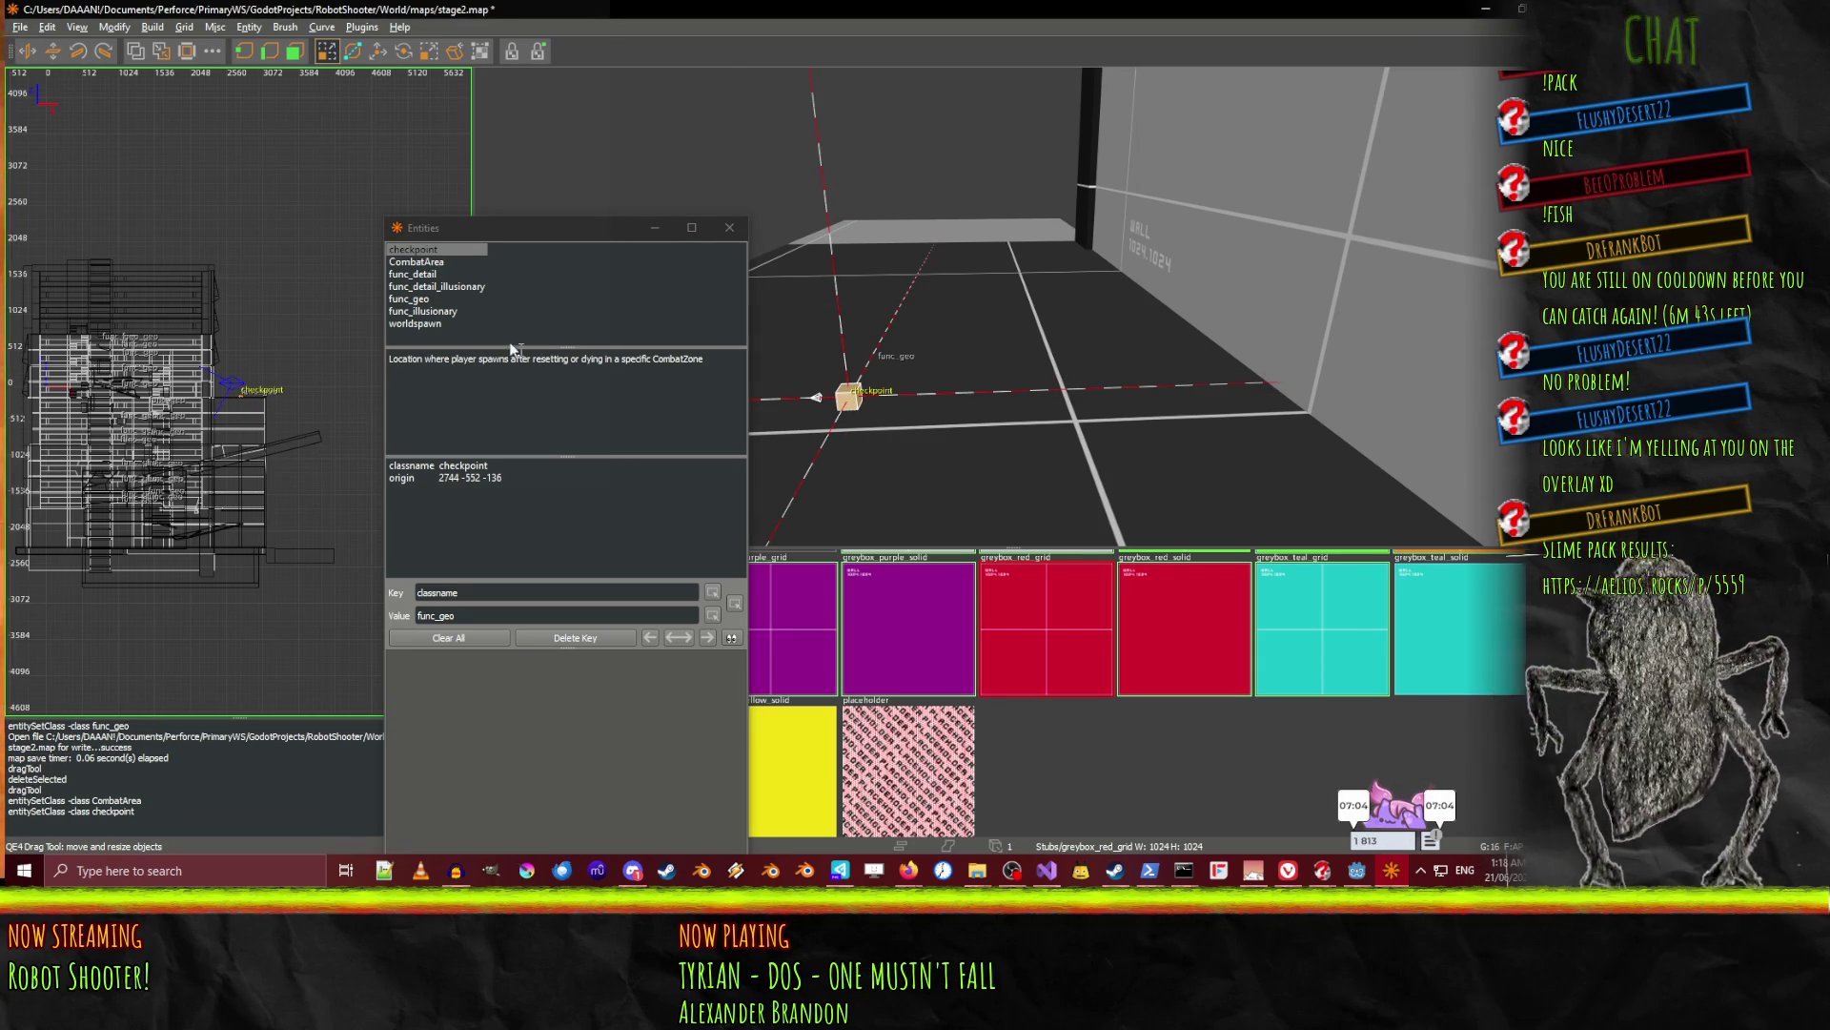
double_click(425, 250)
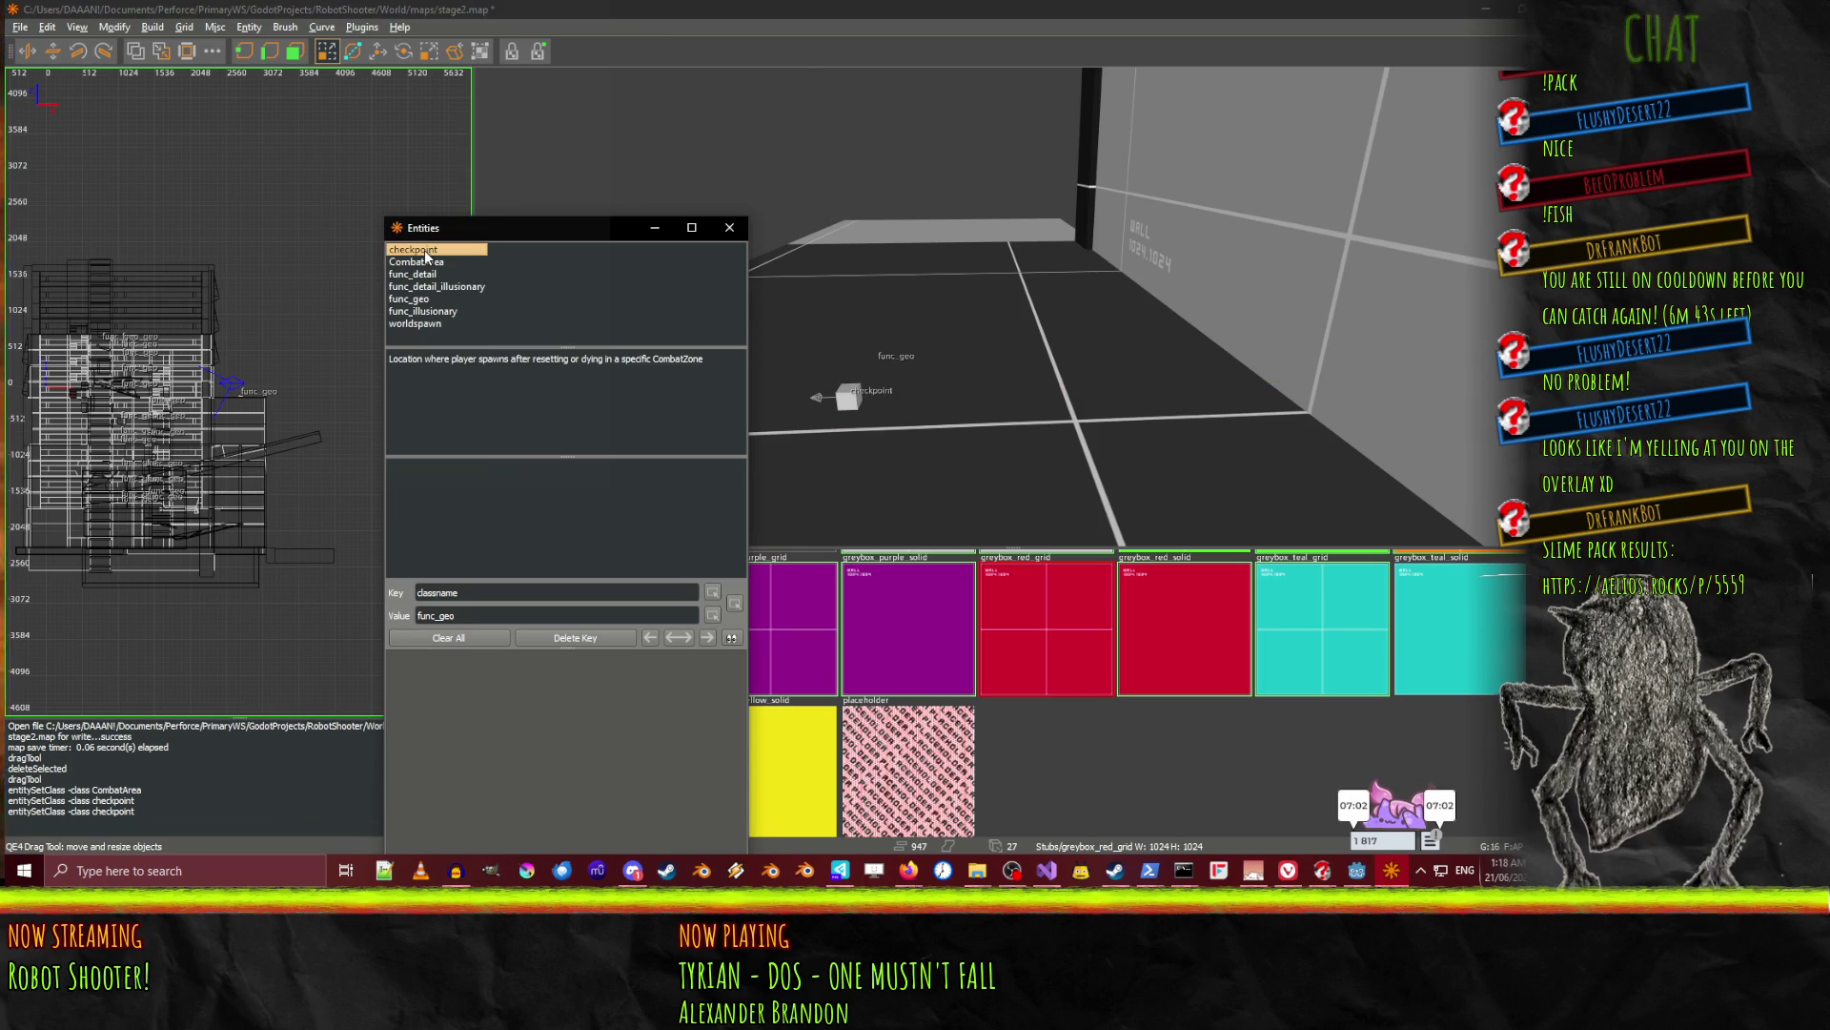
left_click(853, 404, "shift")
Close the entity class list and rotate the checkpoint a quarter turn (90°).
left_click(730, 226)
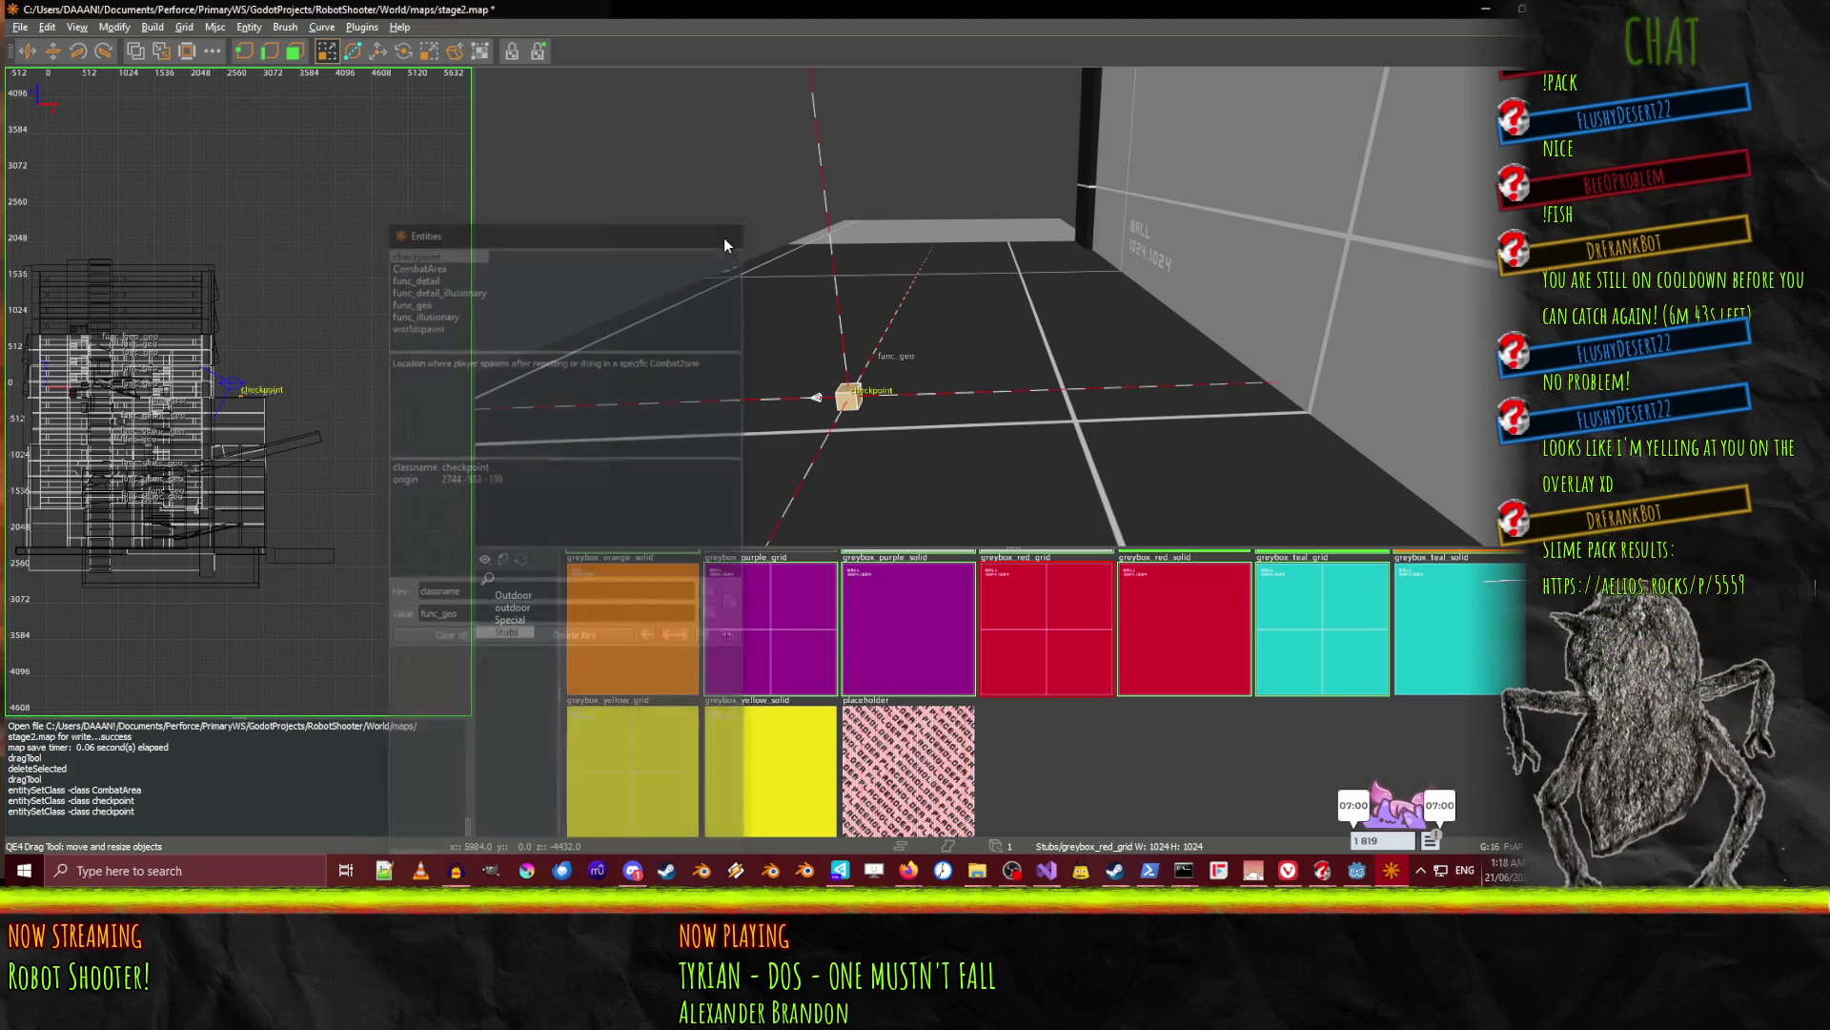
right_click(1012, 306)
right_click(1174, 370)
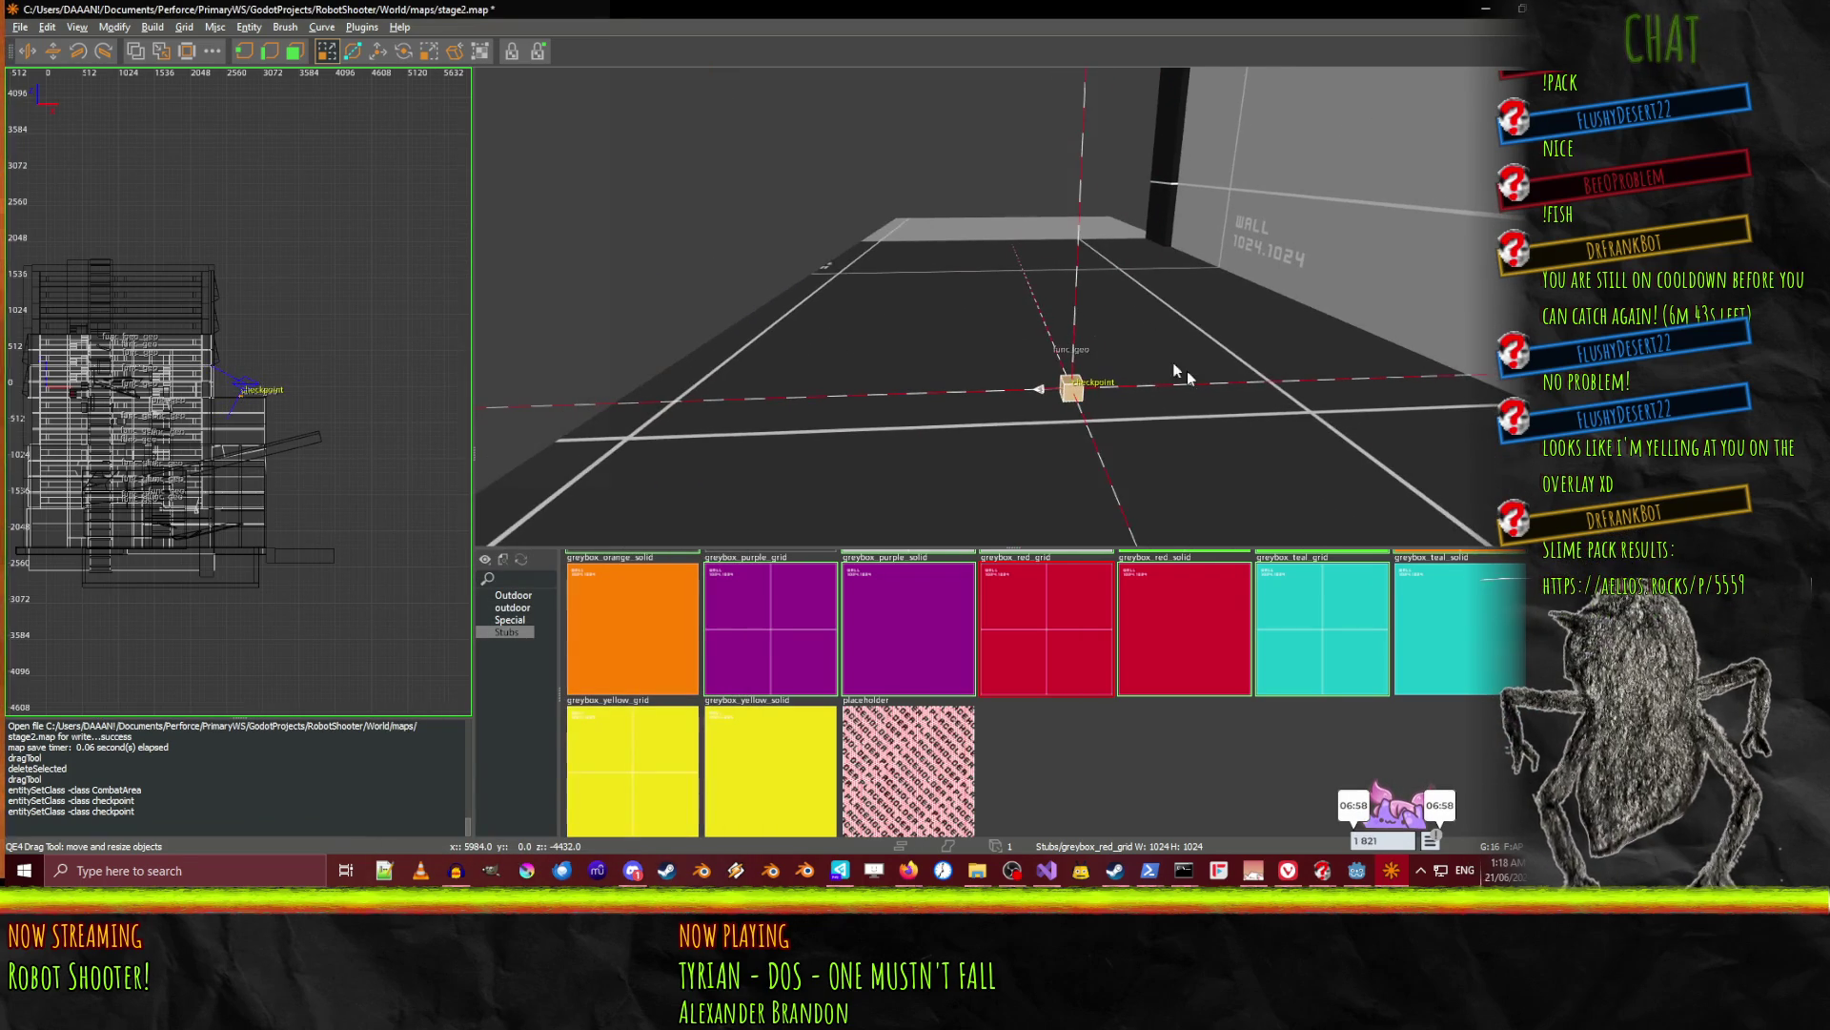
left_click(404, 54)
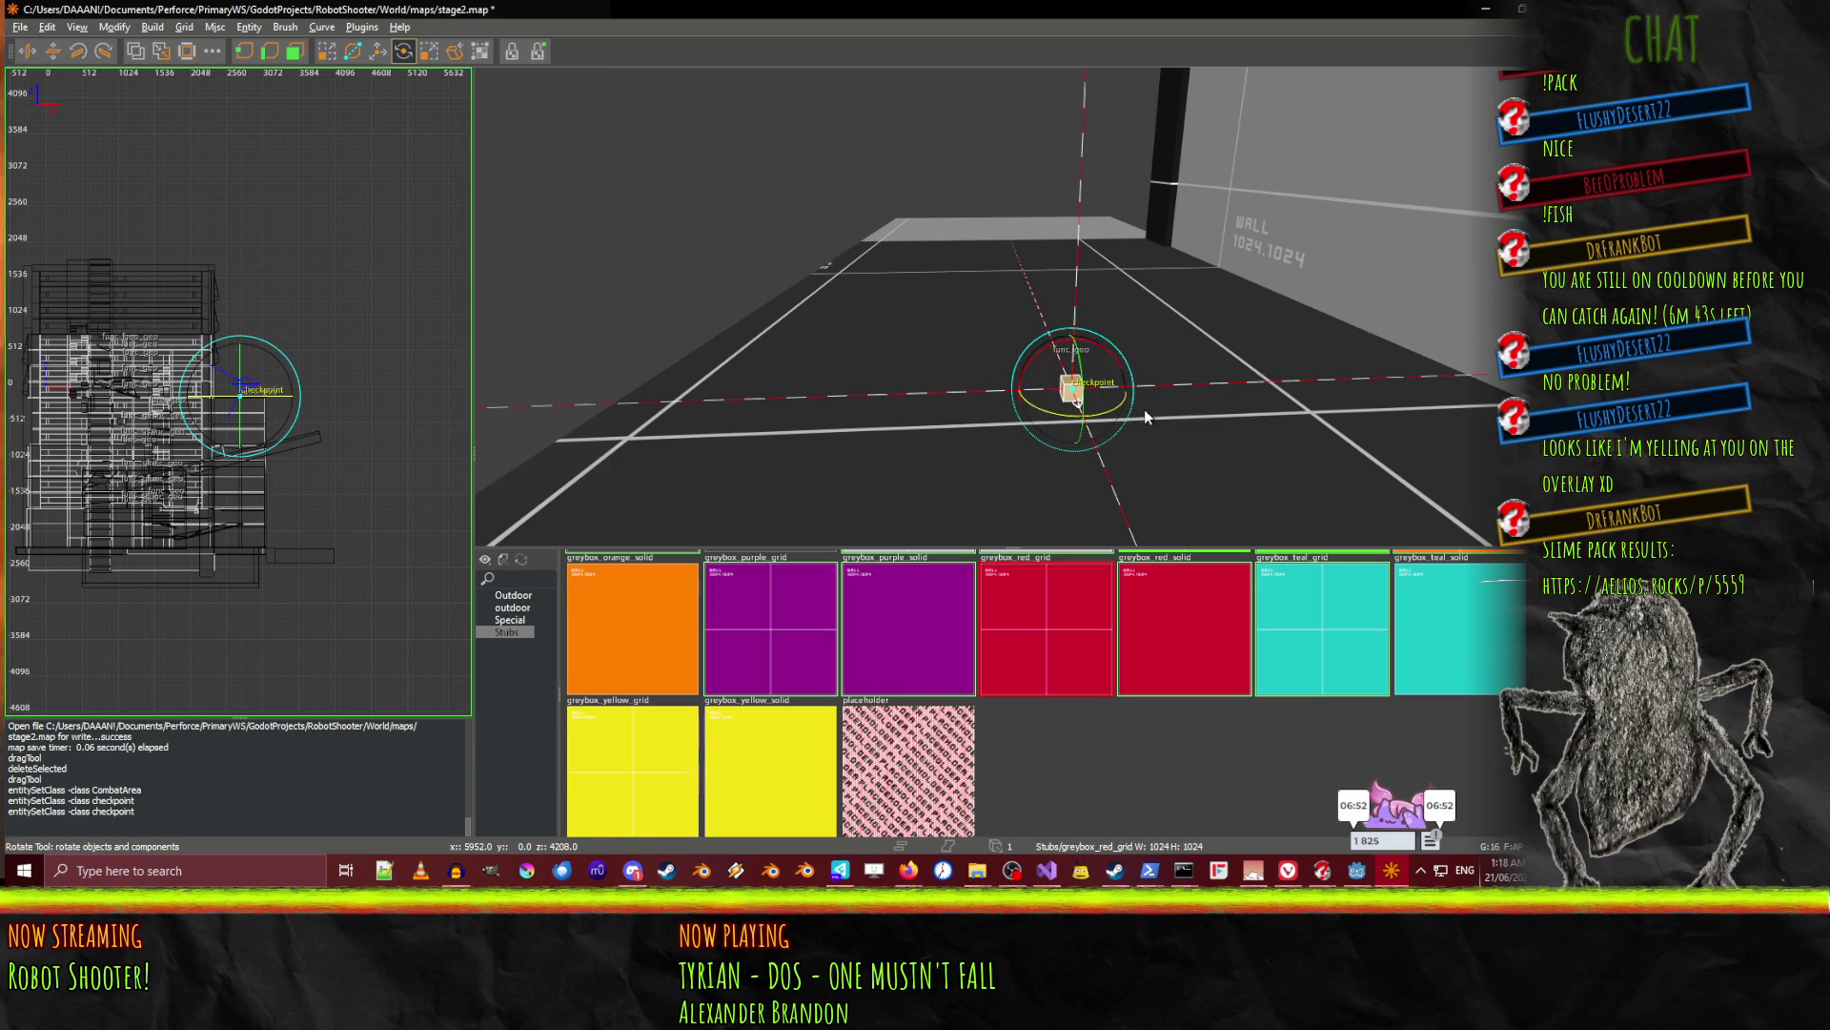
left_click_drag(1146, 417, 1144, 416)
right_click(1144, 416)
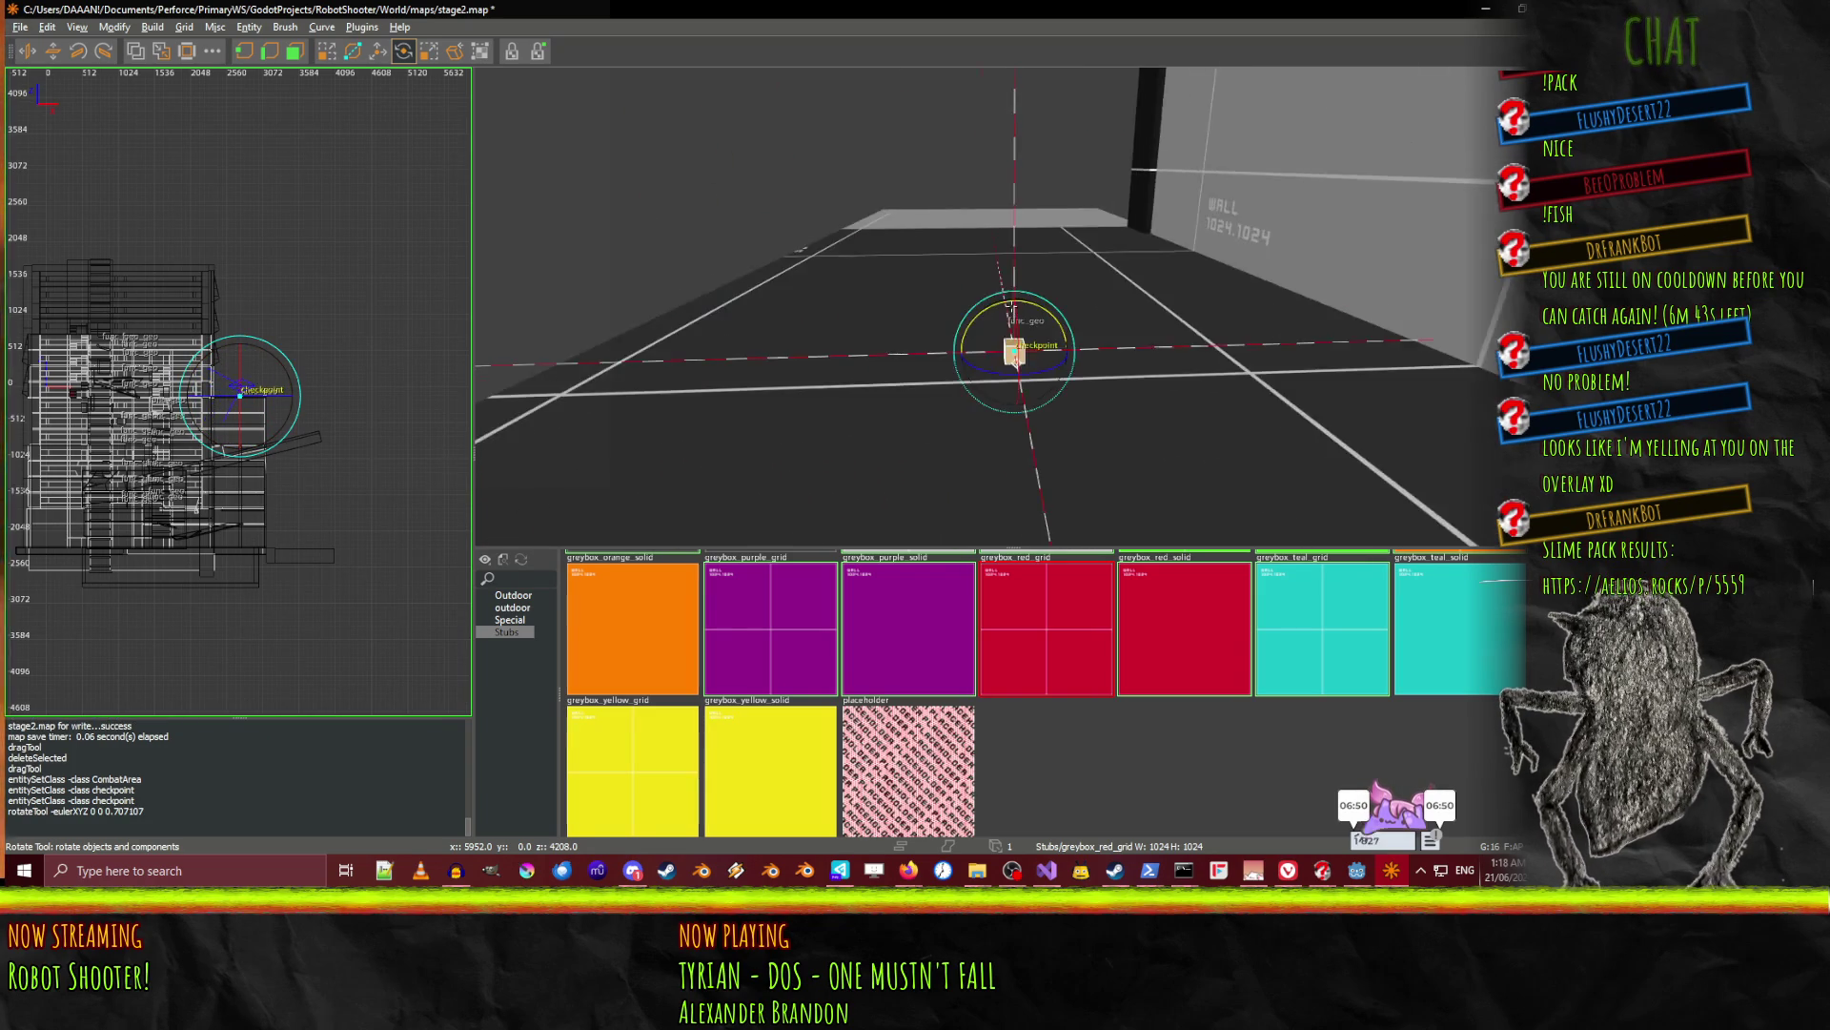
key("ctrl+u")
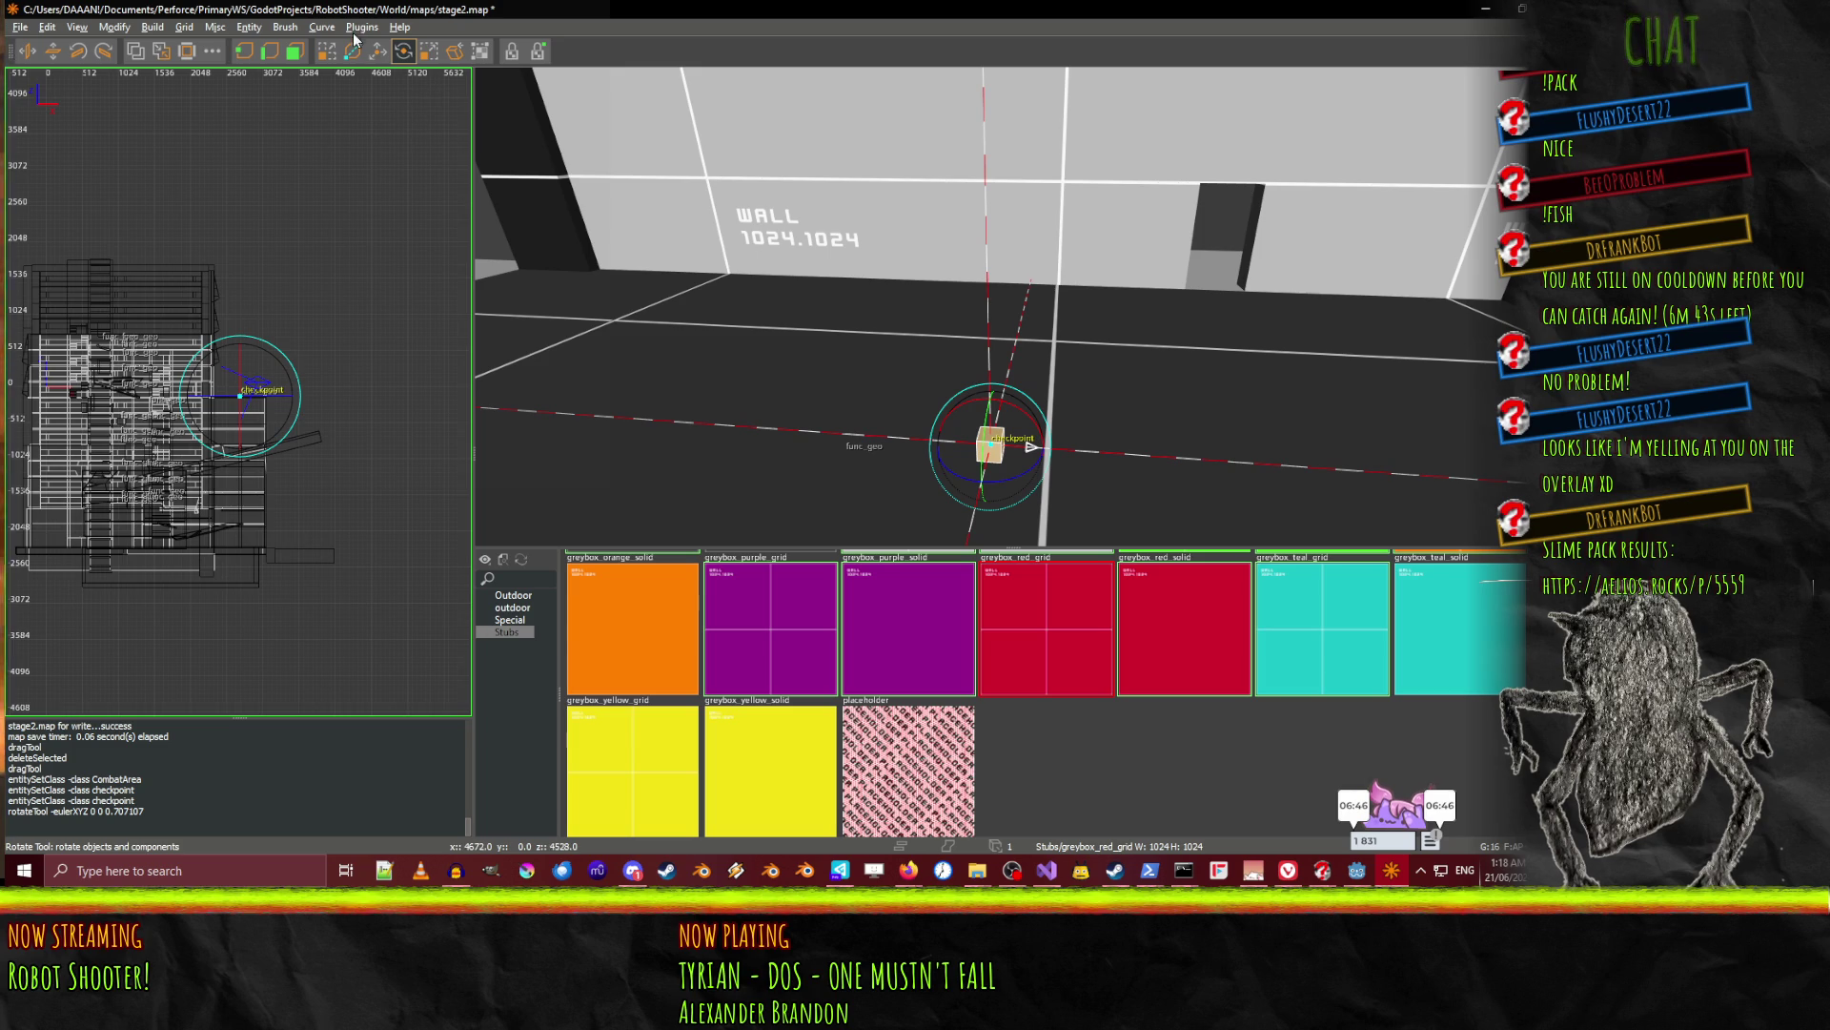
Move the checkpoint into the doorway beside the WALL sign and save stage2.map.
left_click(378, 55)
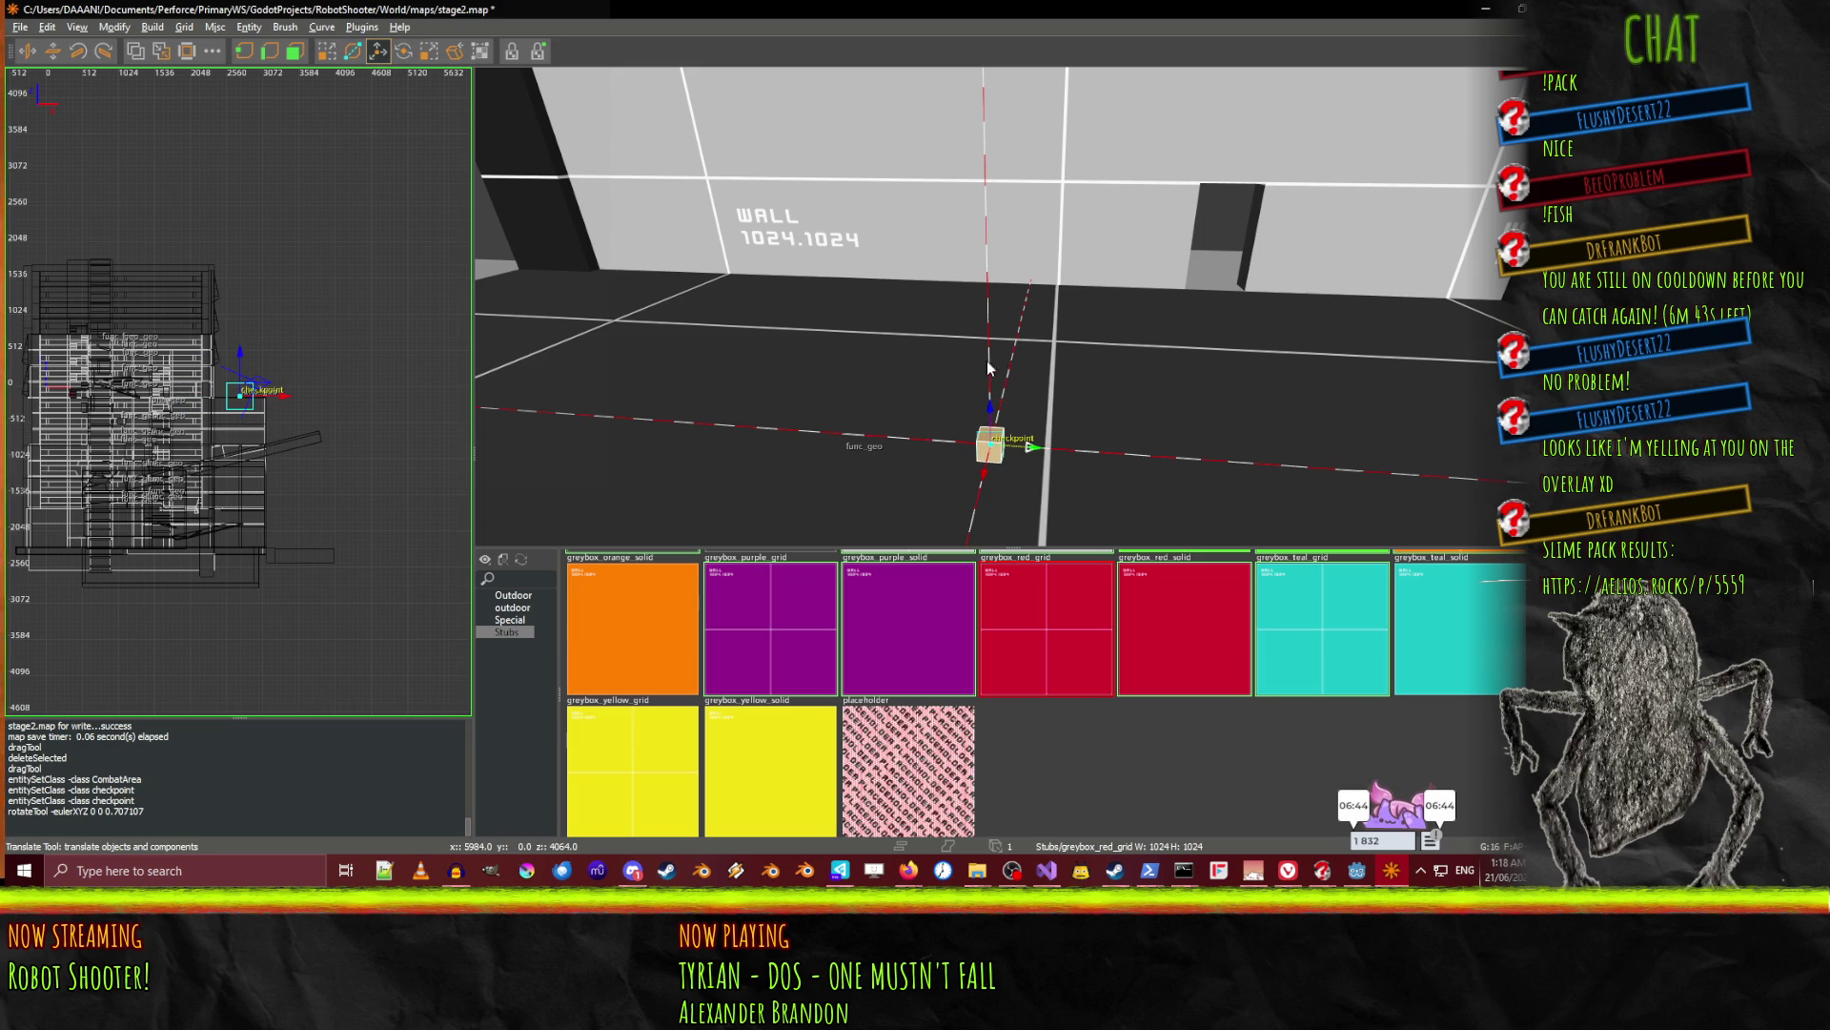
left_click(985, 489, "shift")
left_click(982, 487, "shift")
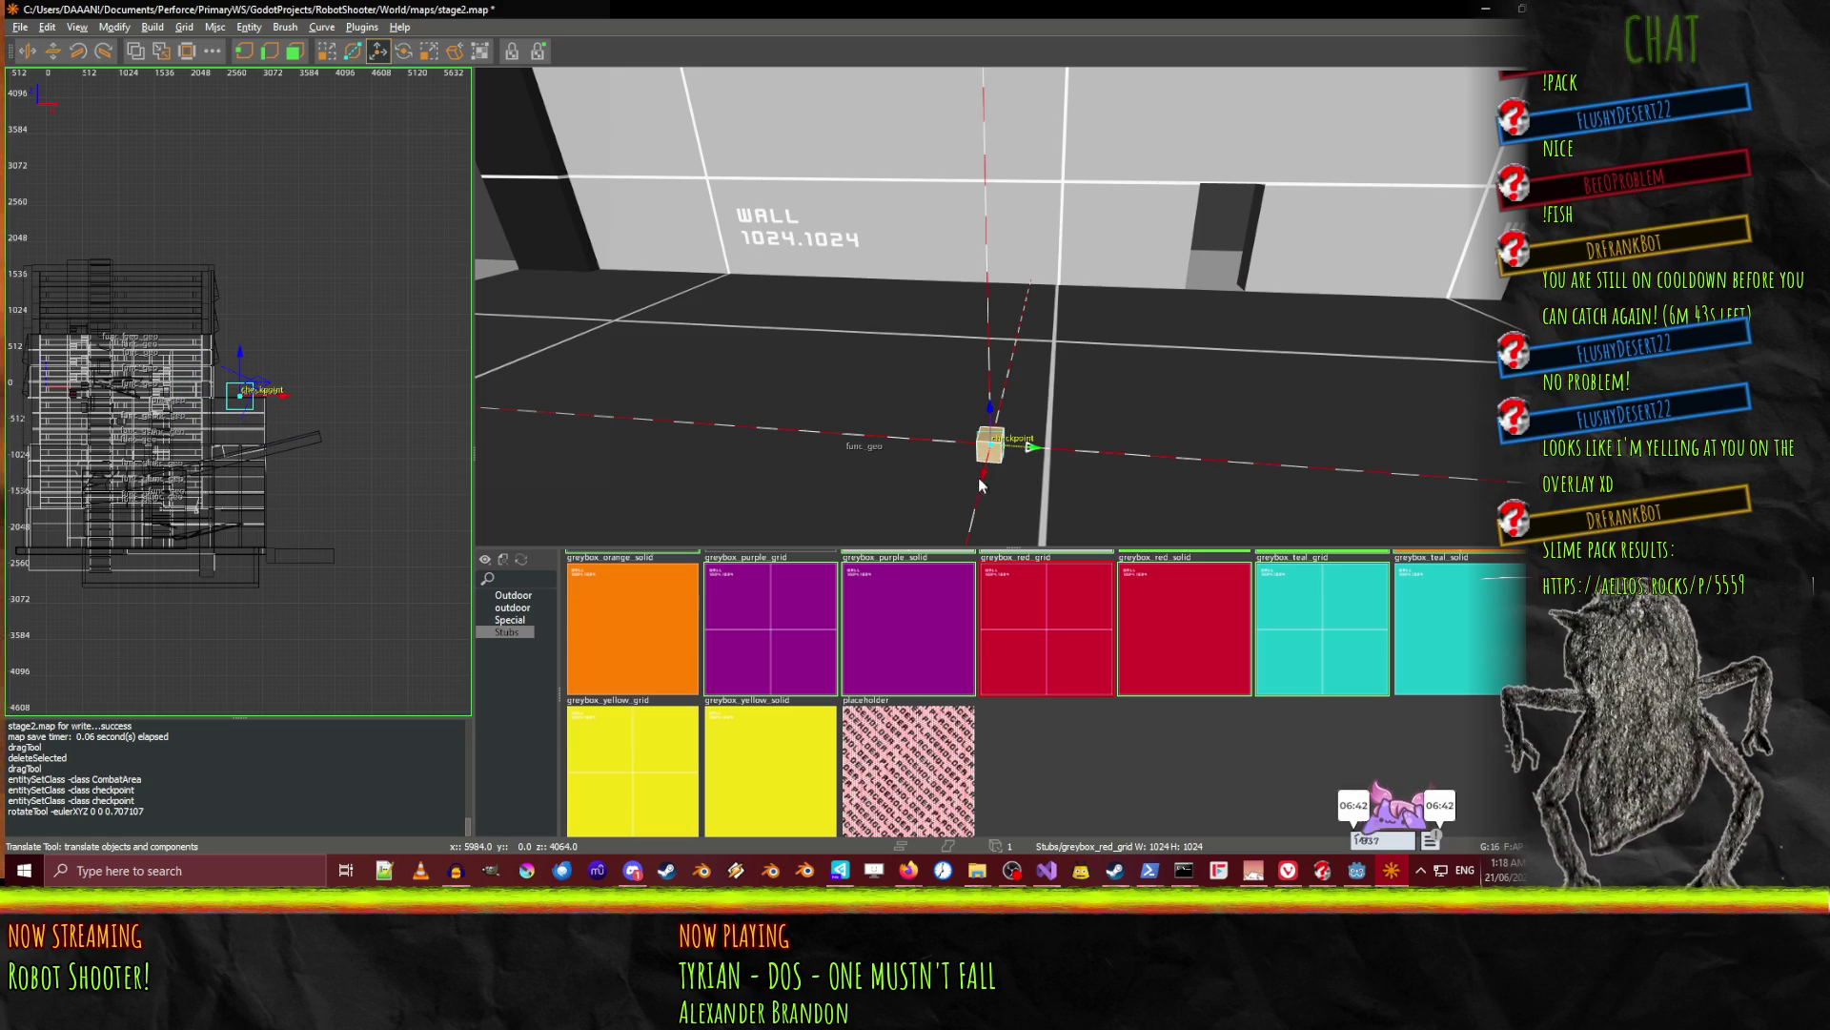
left_click_drag(980, 486, 1074, 261)
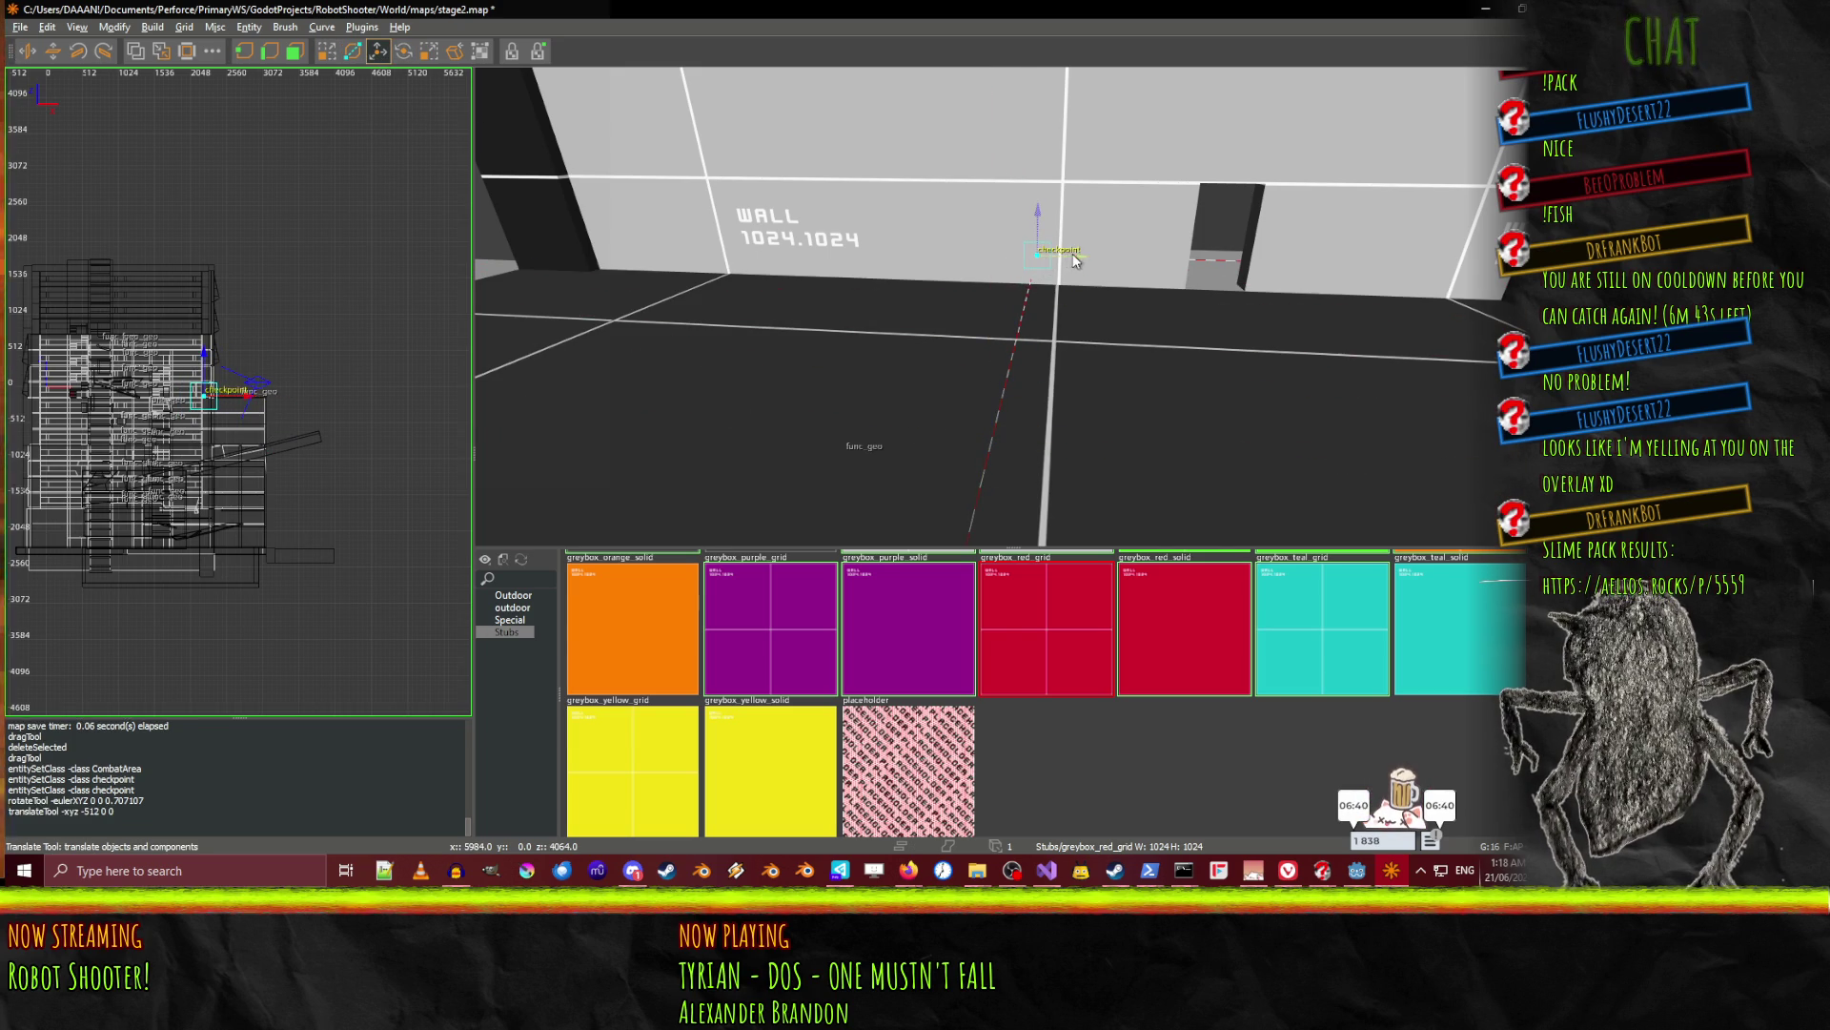
left_click_drag(1244, 270, 1225, 289)
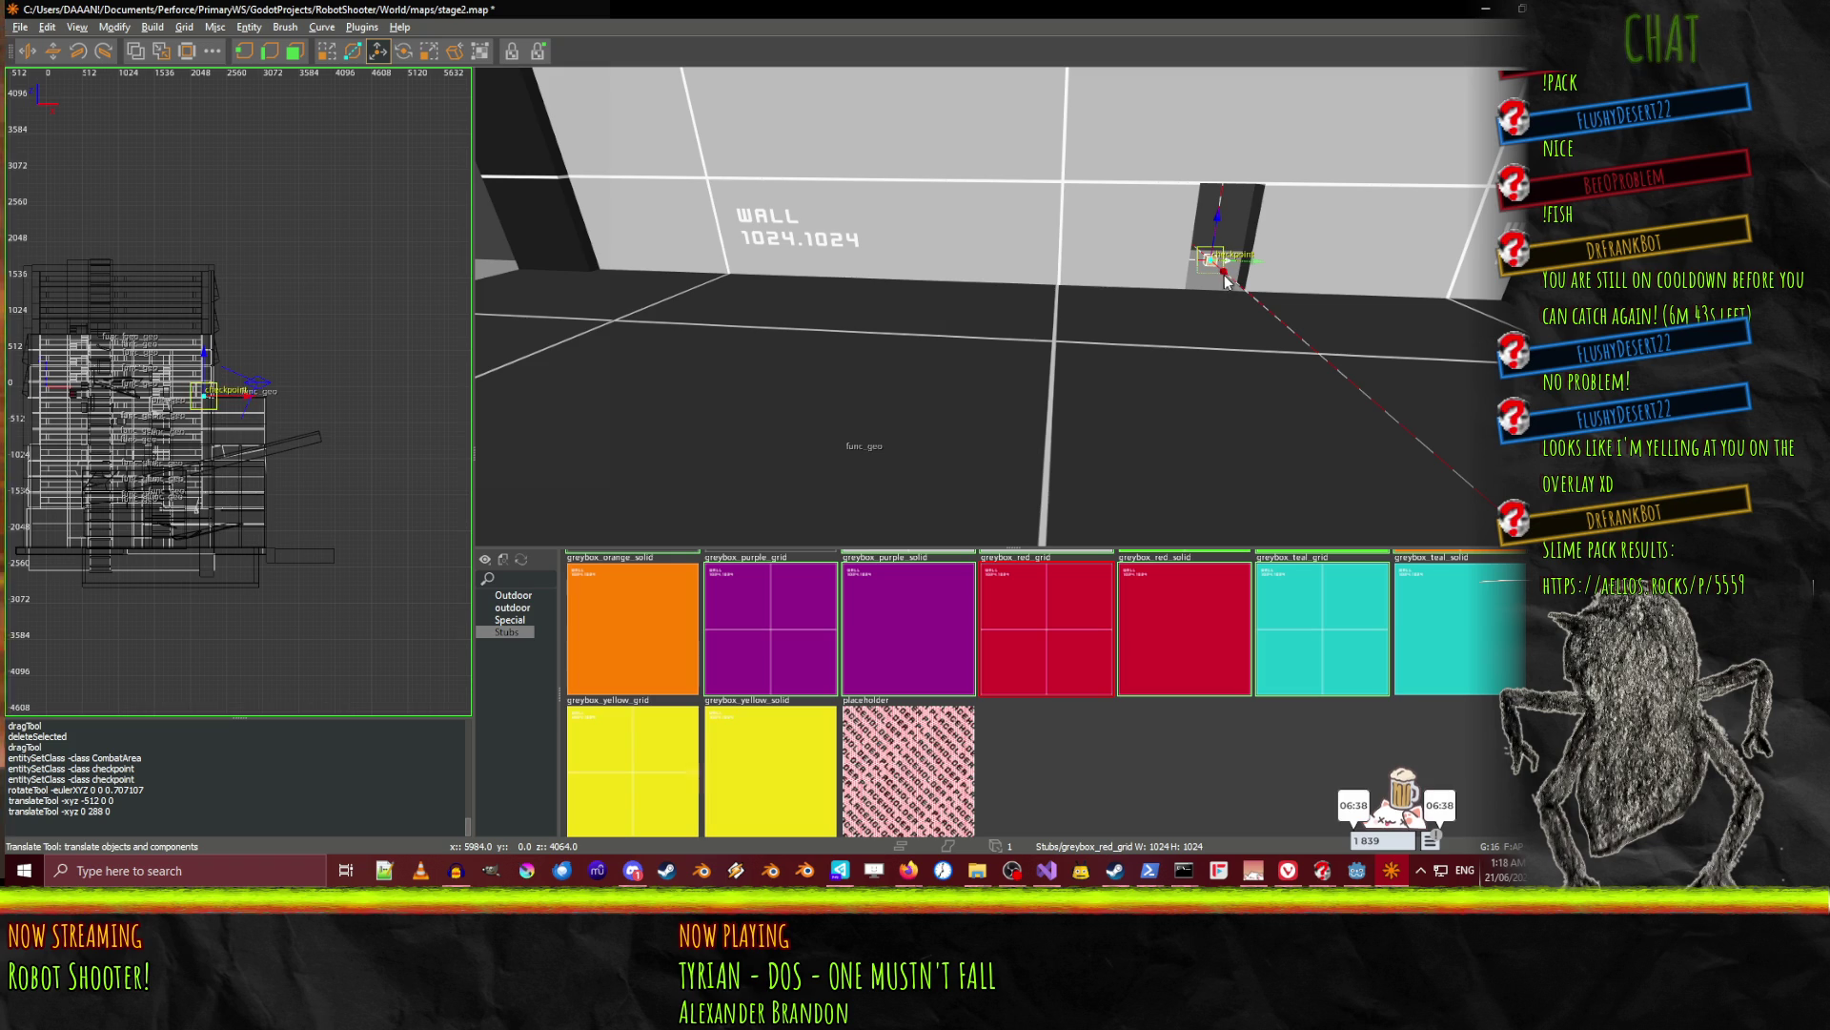
left_click_drag(1123, 319, 826, 286)
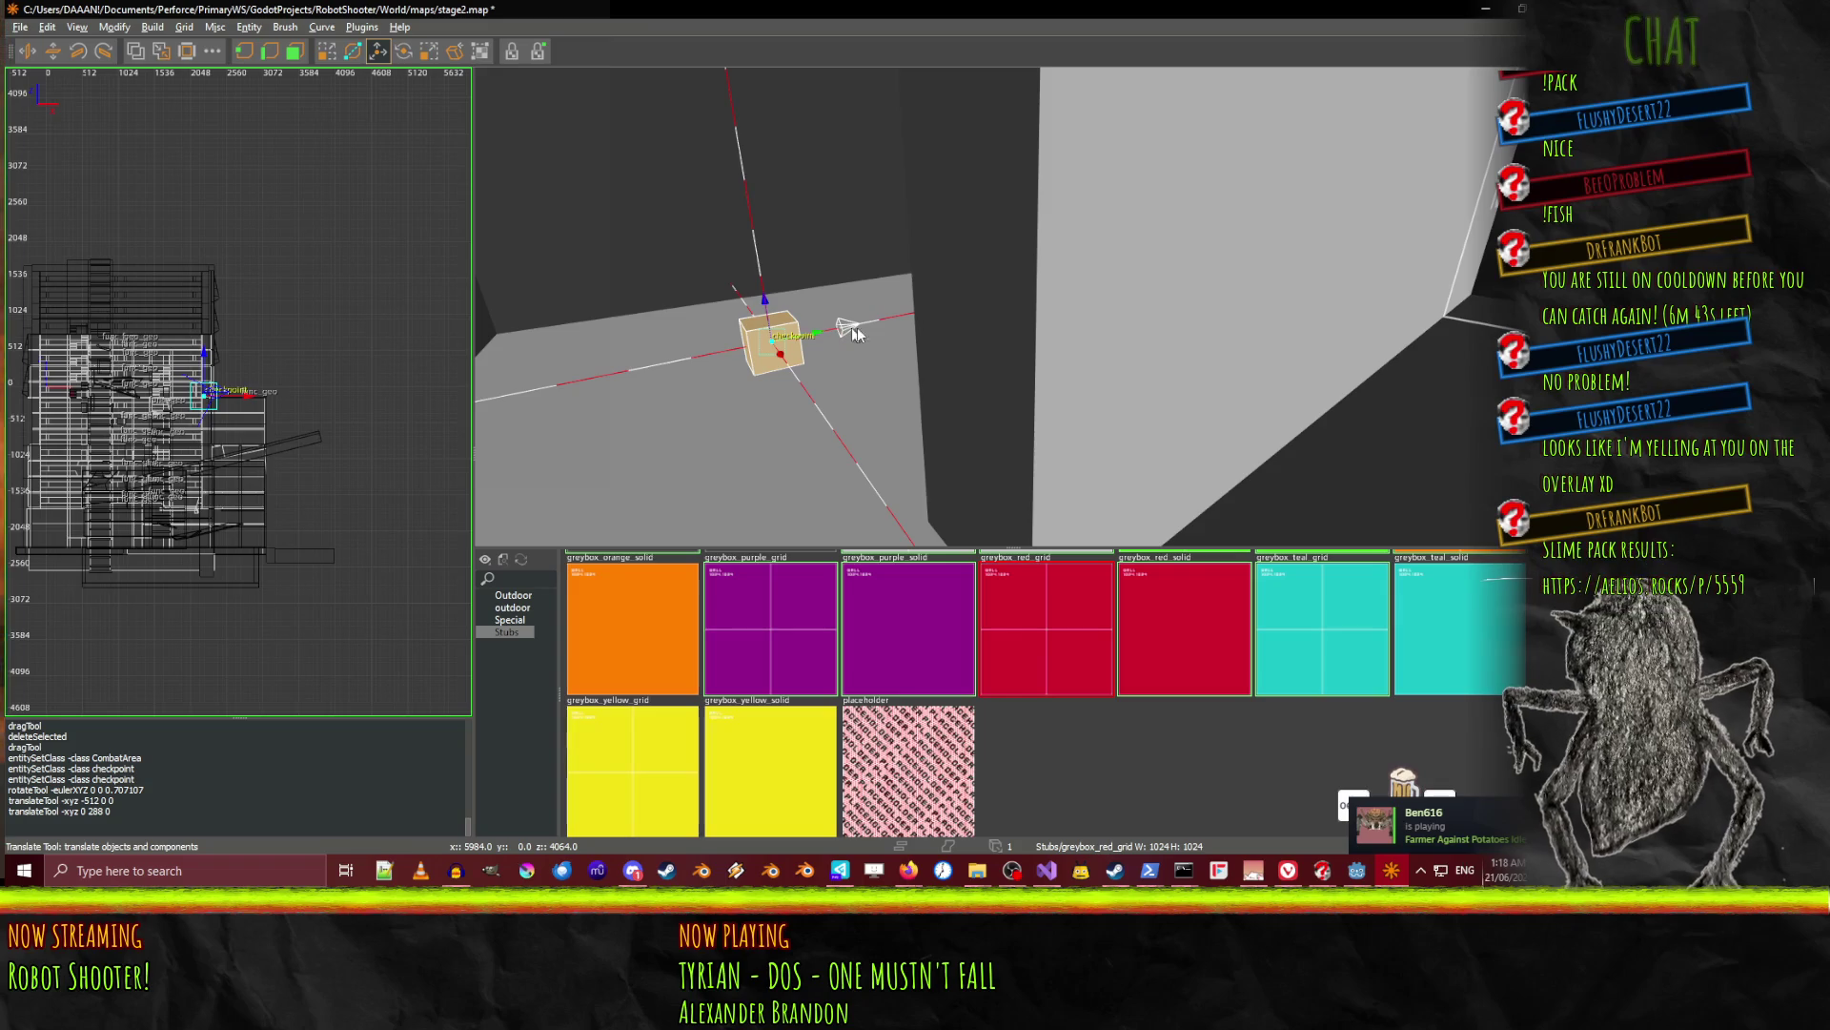
left_click_drag(914, 309, 914, 309)
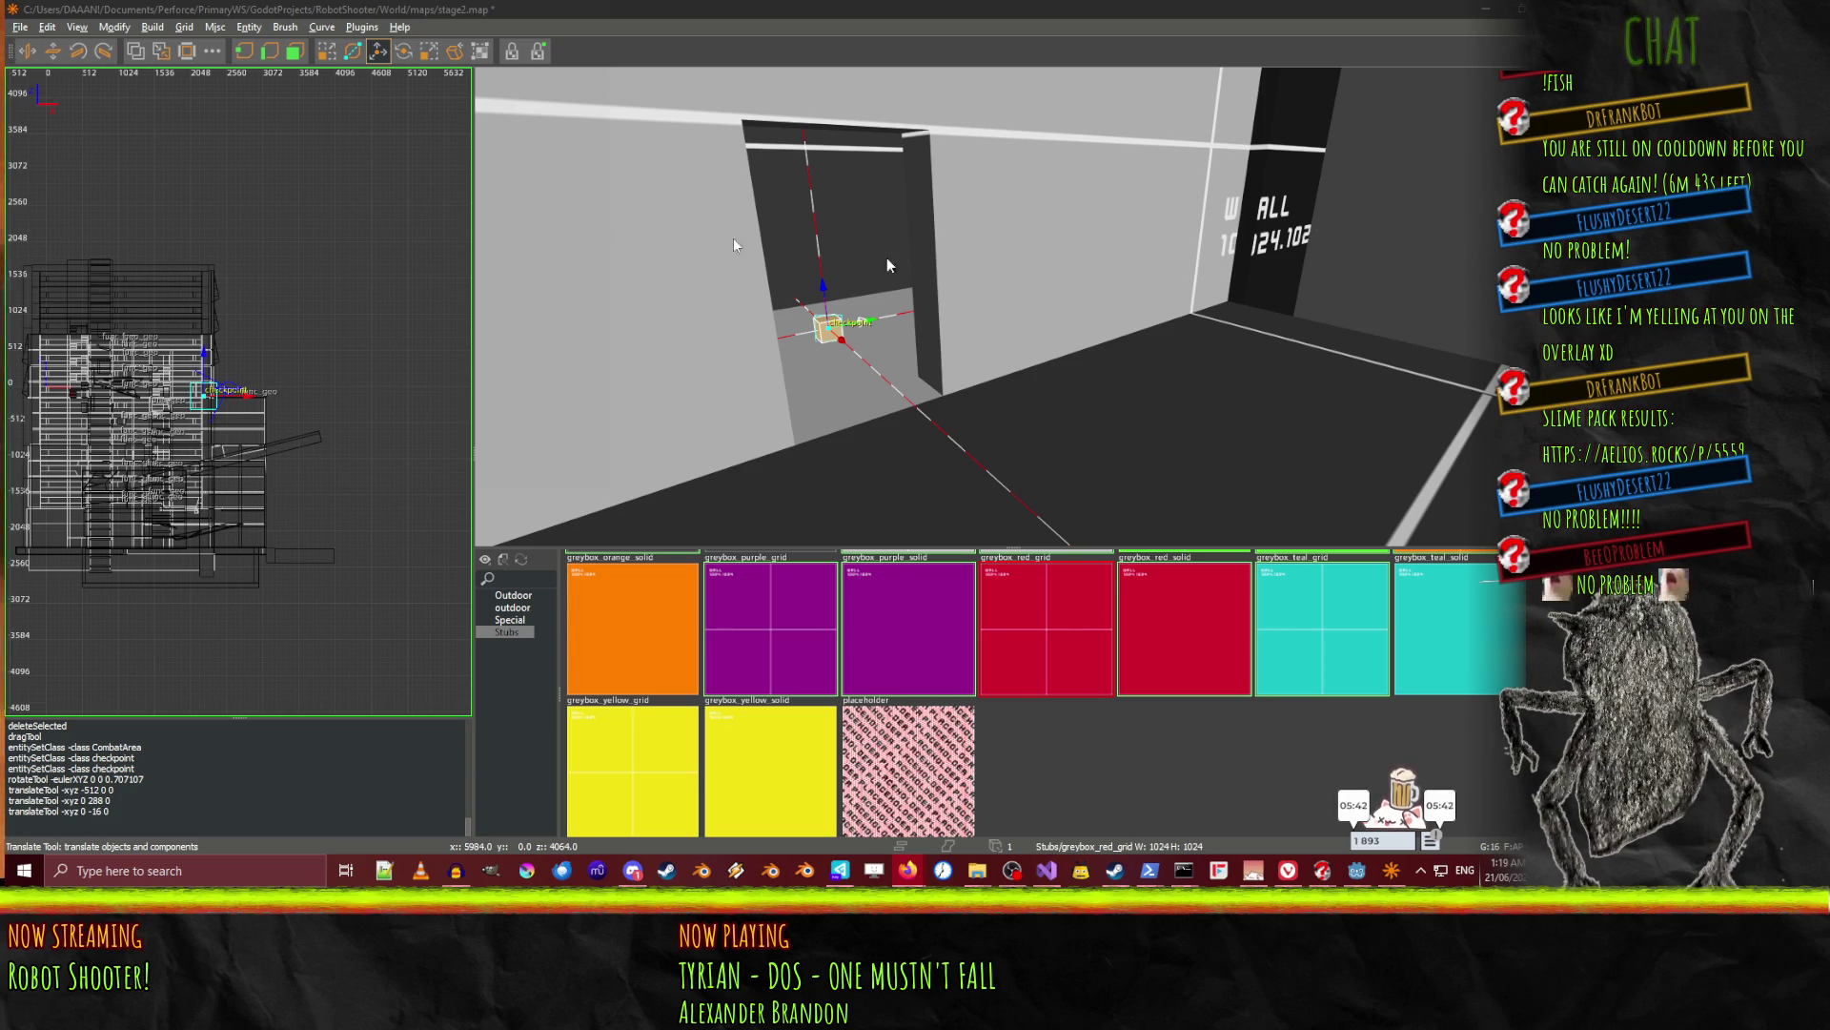
left_click(801, 405)
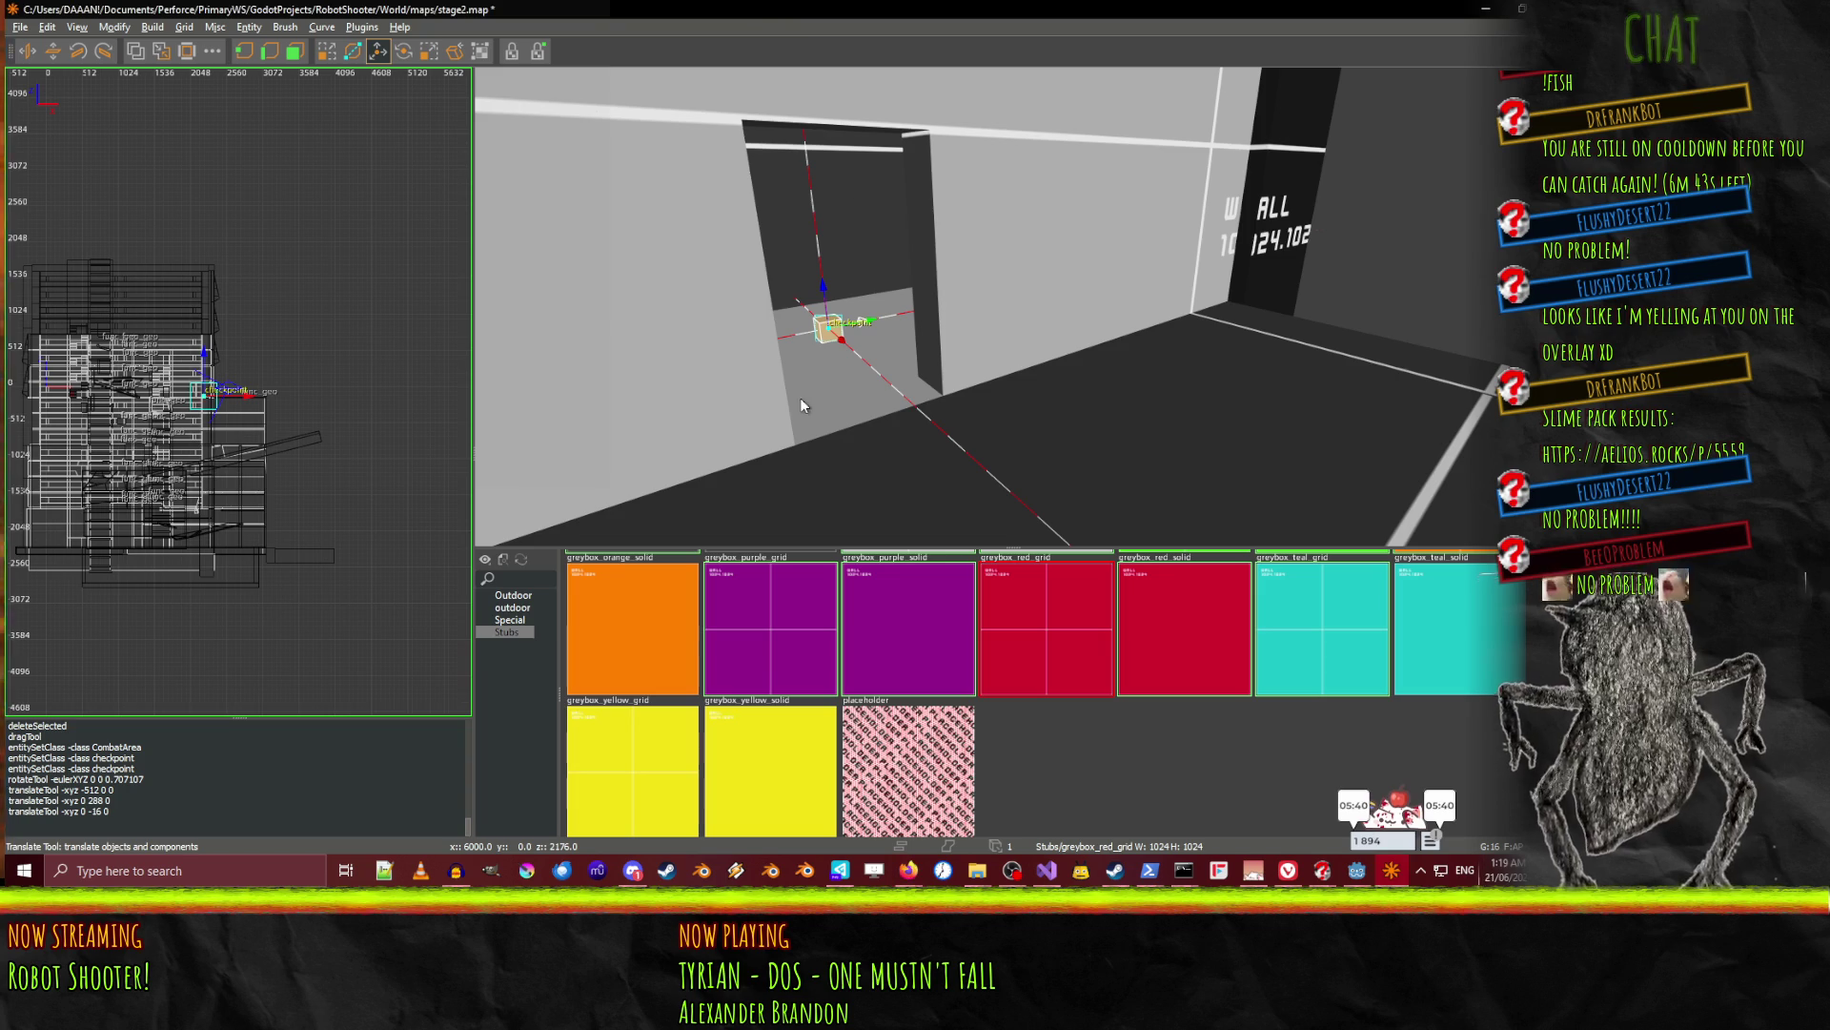
key("ctrl+s")
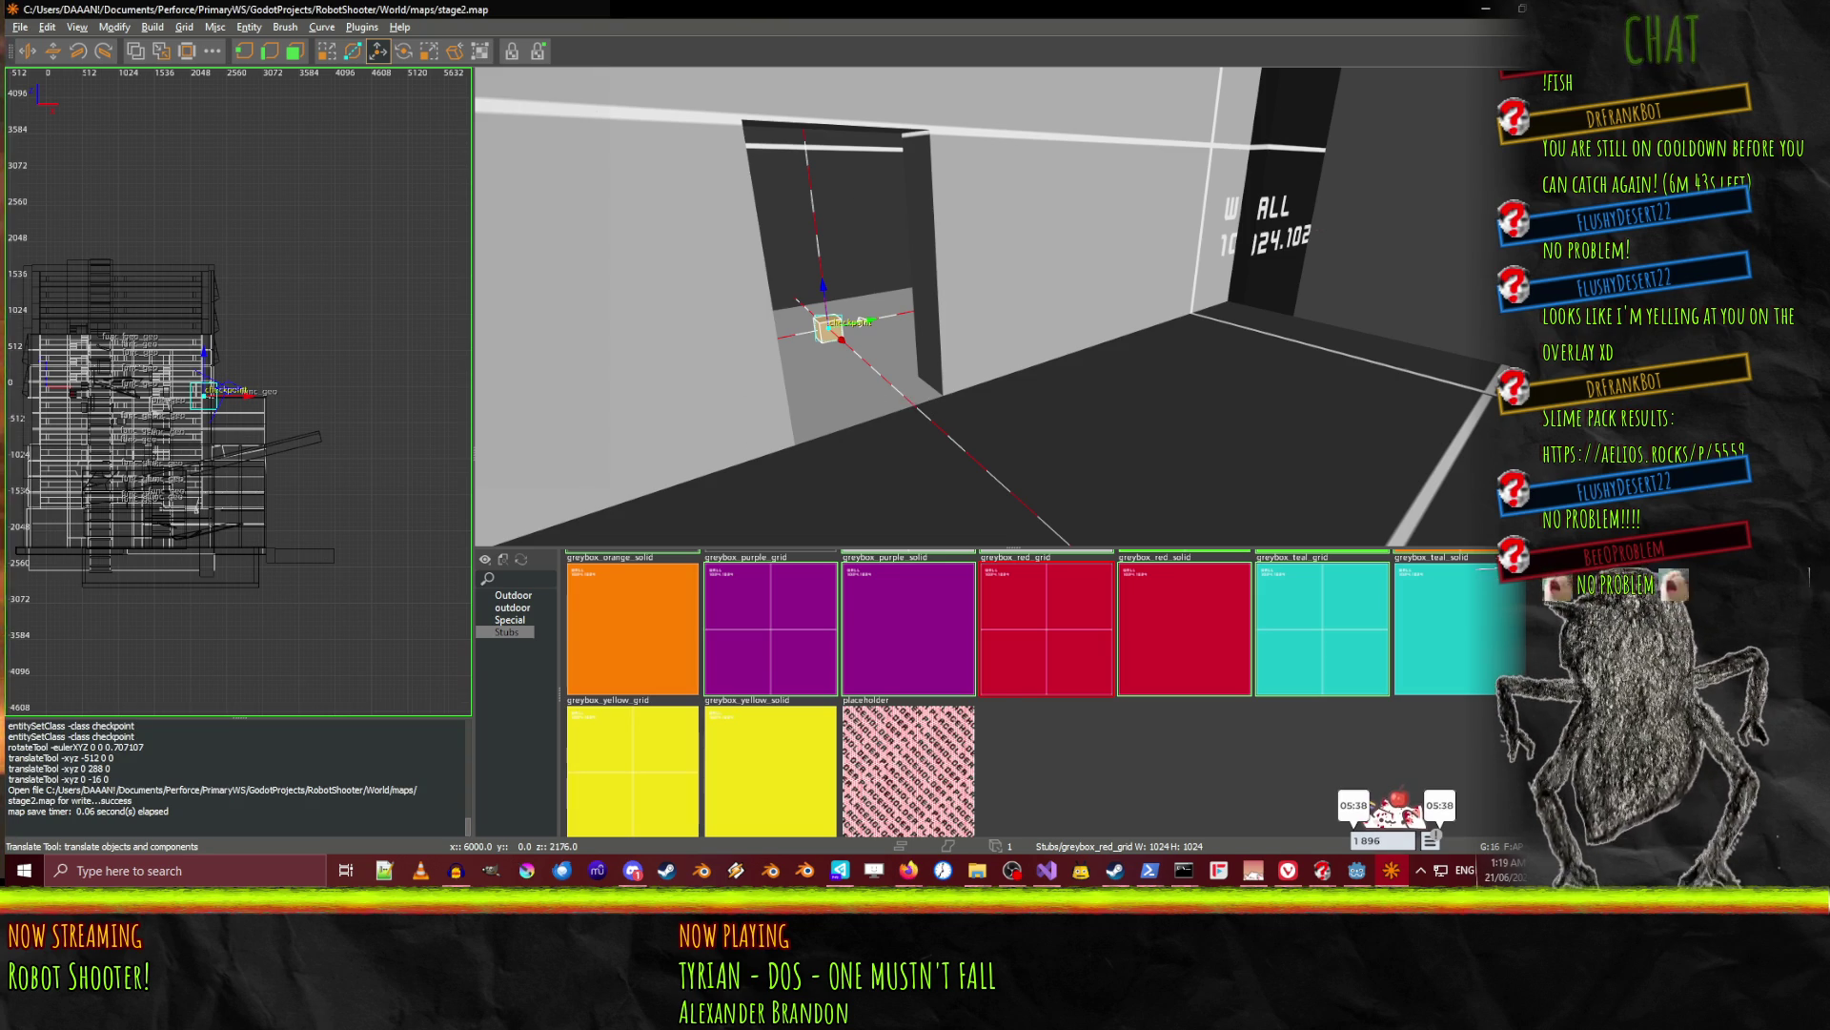
In the Godot project, select Stage2Map and rebuild it with Build Map.
left_click(1357, 870)
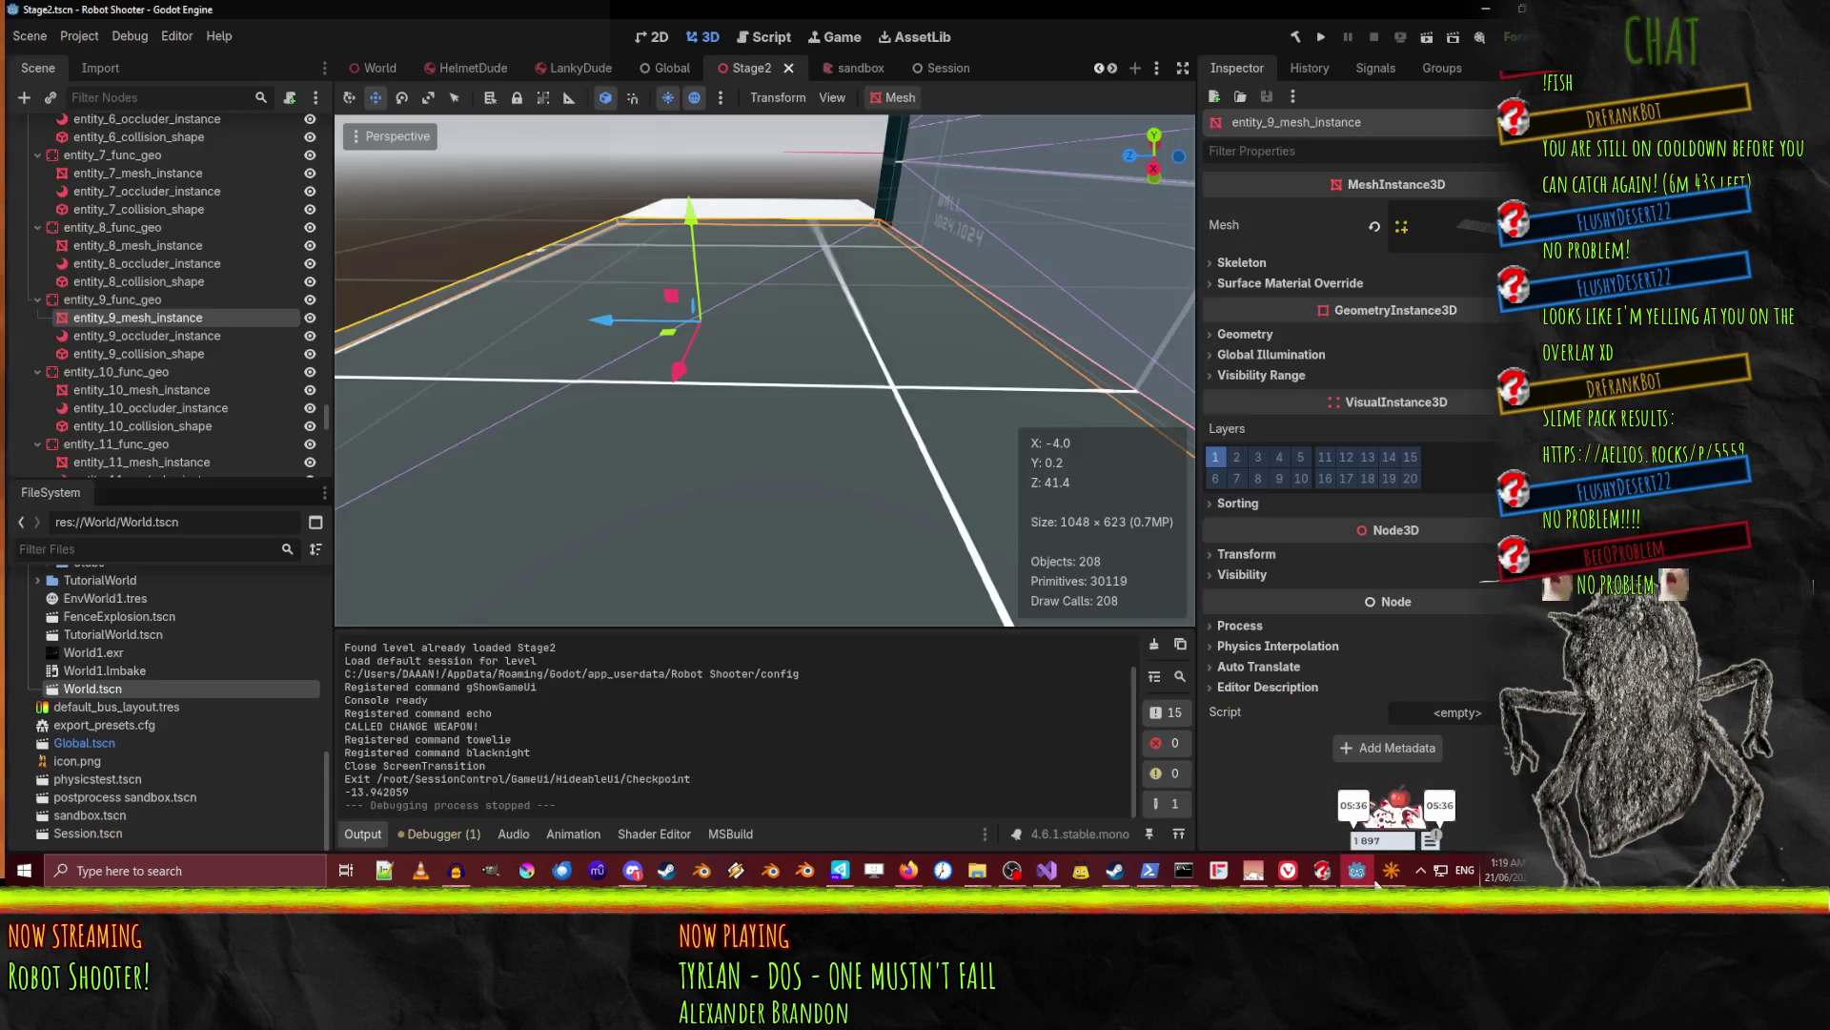
scroll(107, 279, "up", 3)
scroll(101, 254, "up", 3)
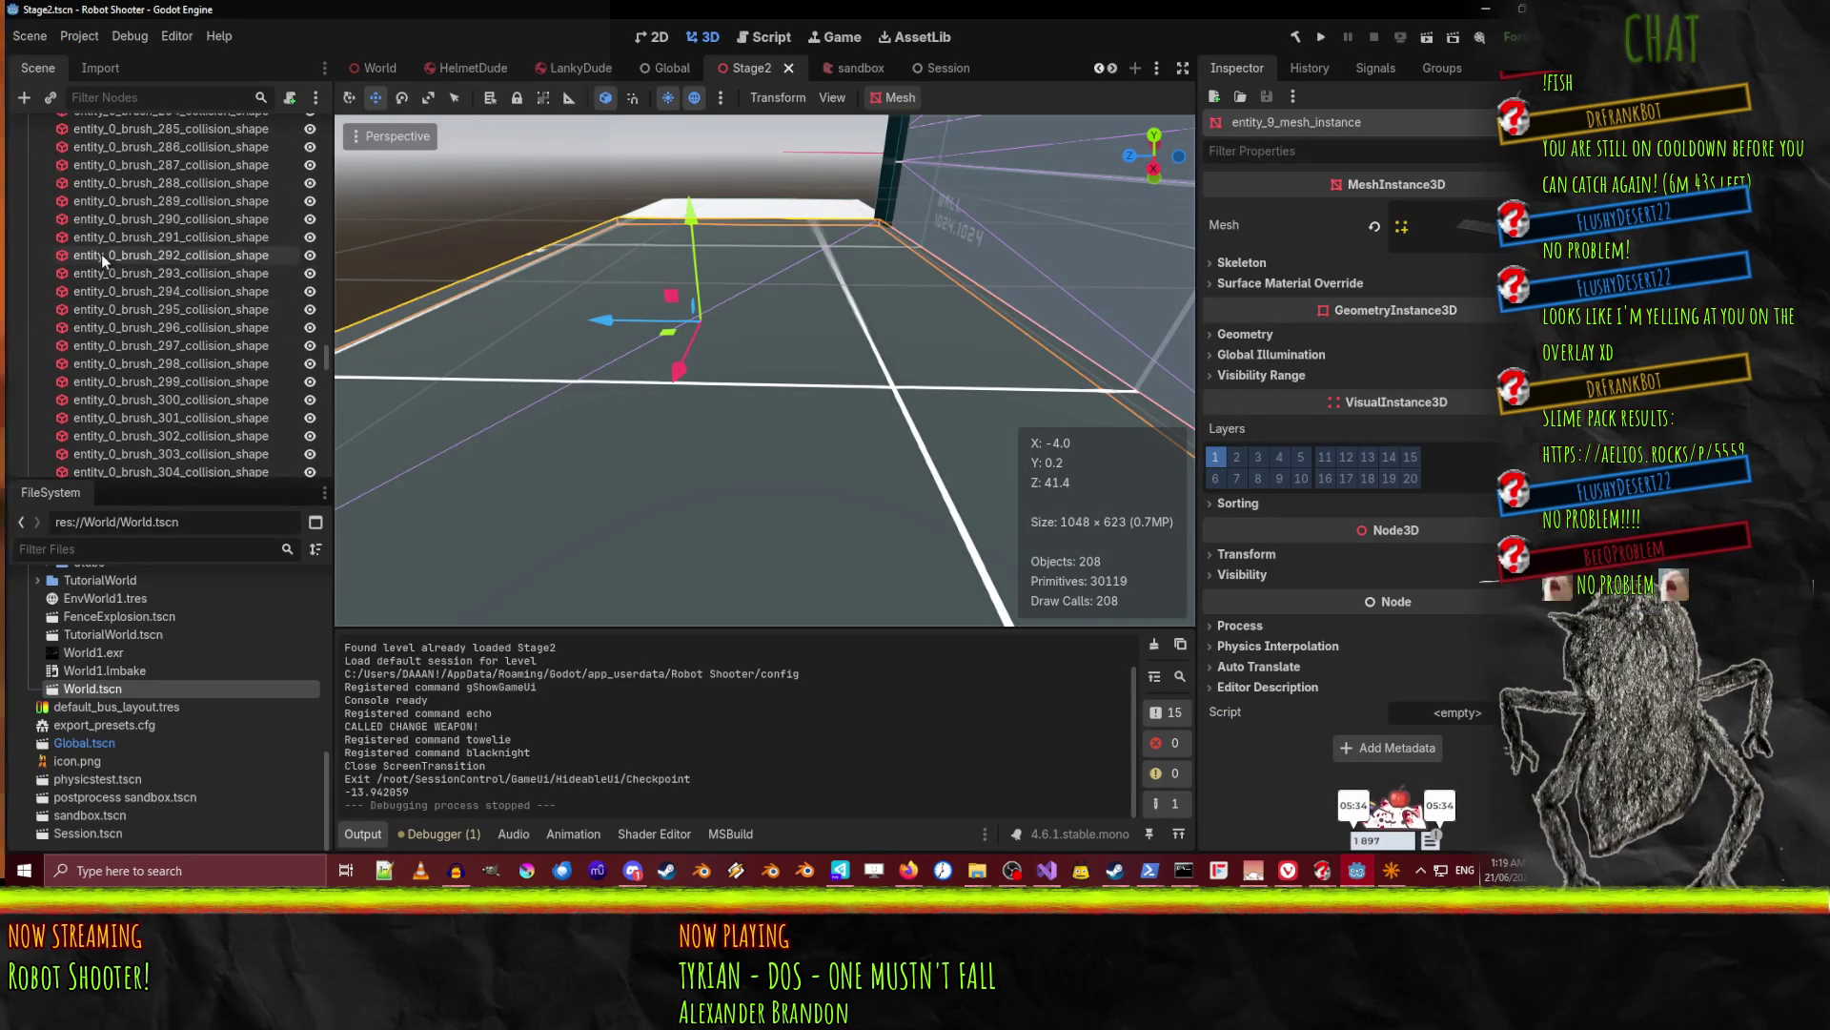
left_click_drag(320, 365, 320, 92)
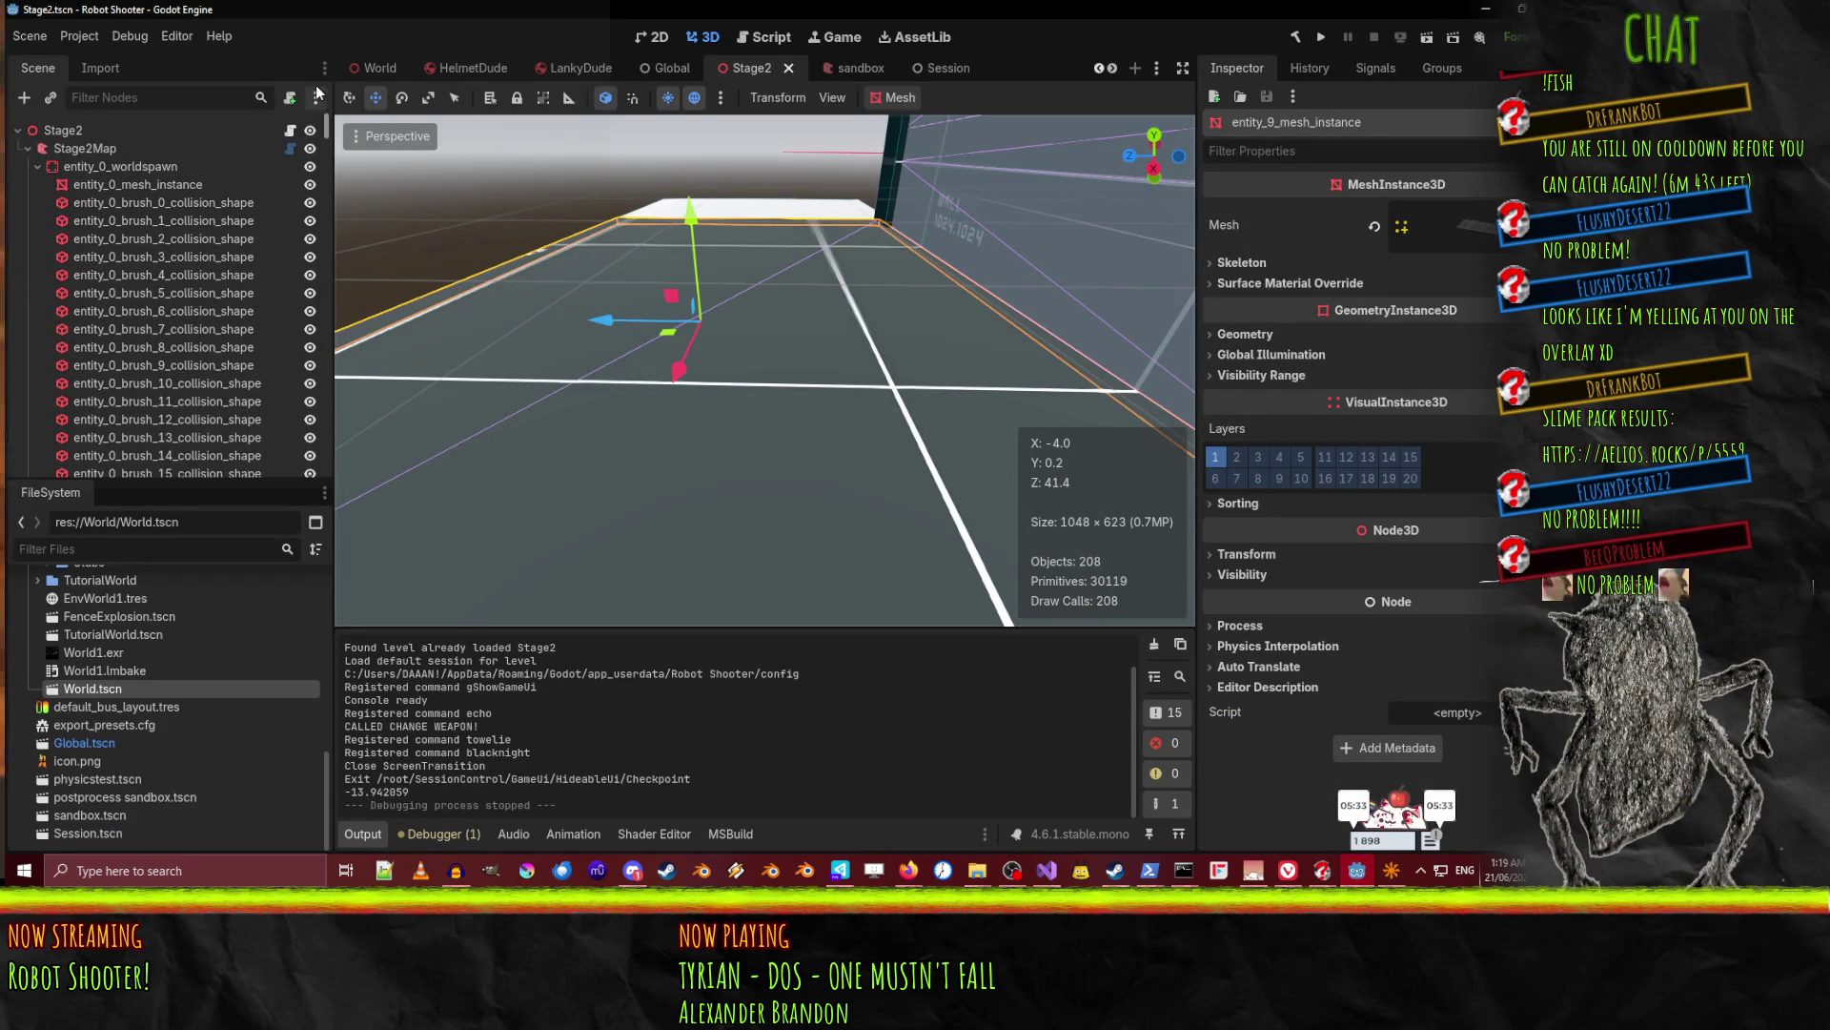
left_click(44, 163)
left_click(38, 166)
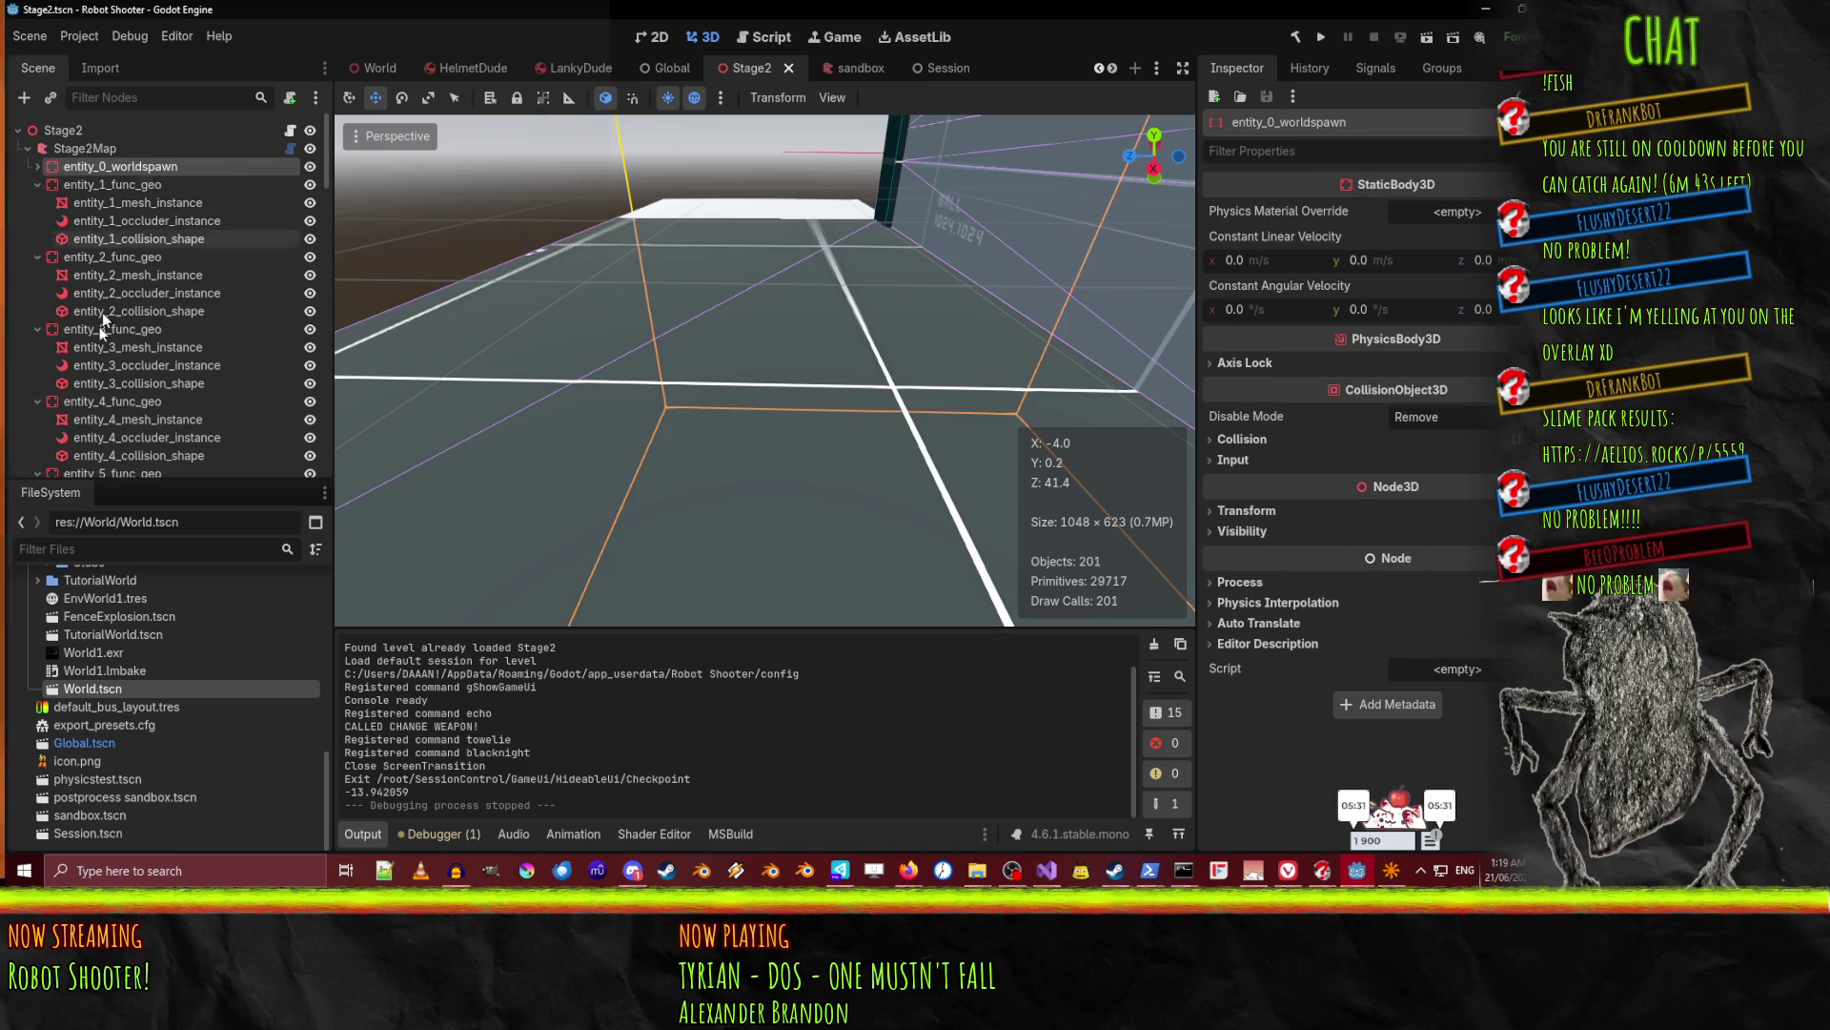
left_click(59, 149)
left_click(1409, 215)
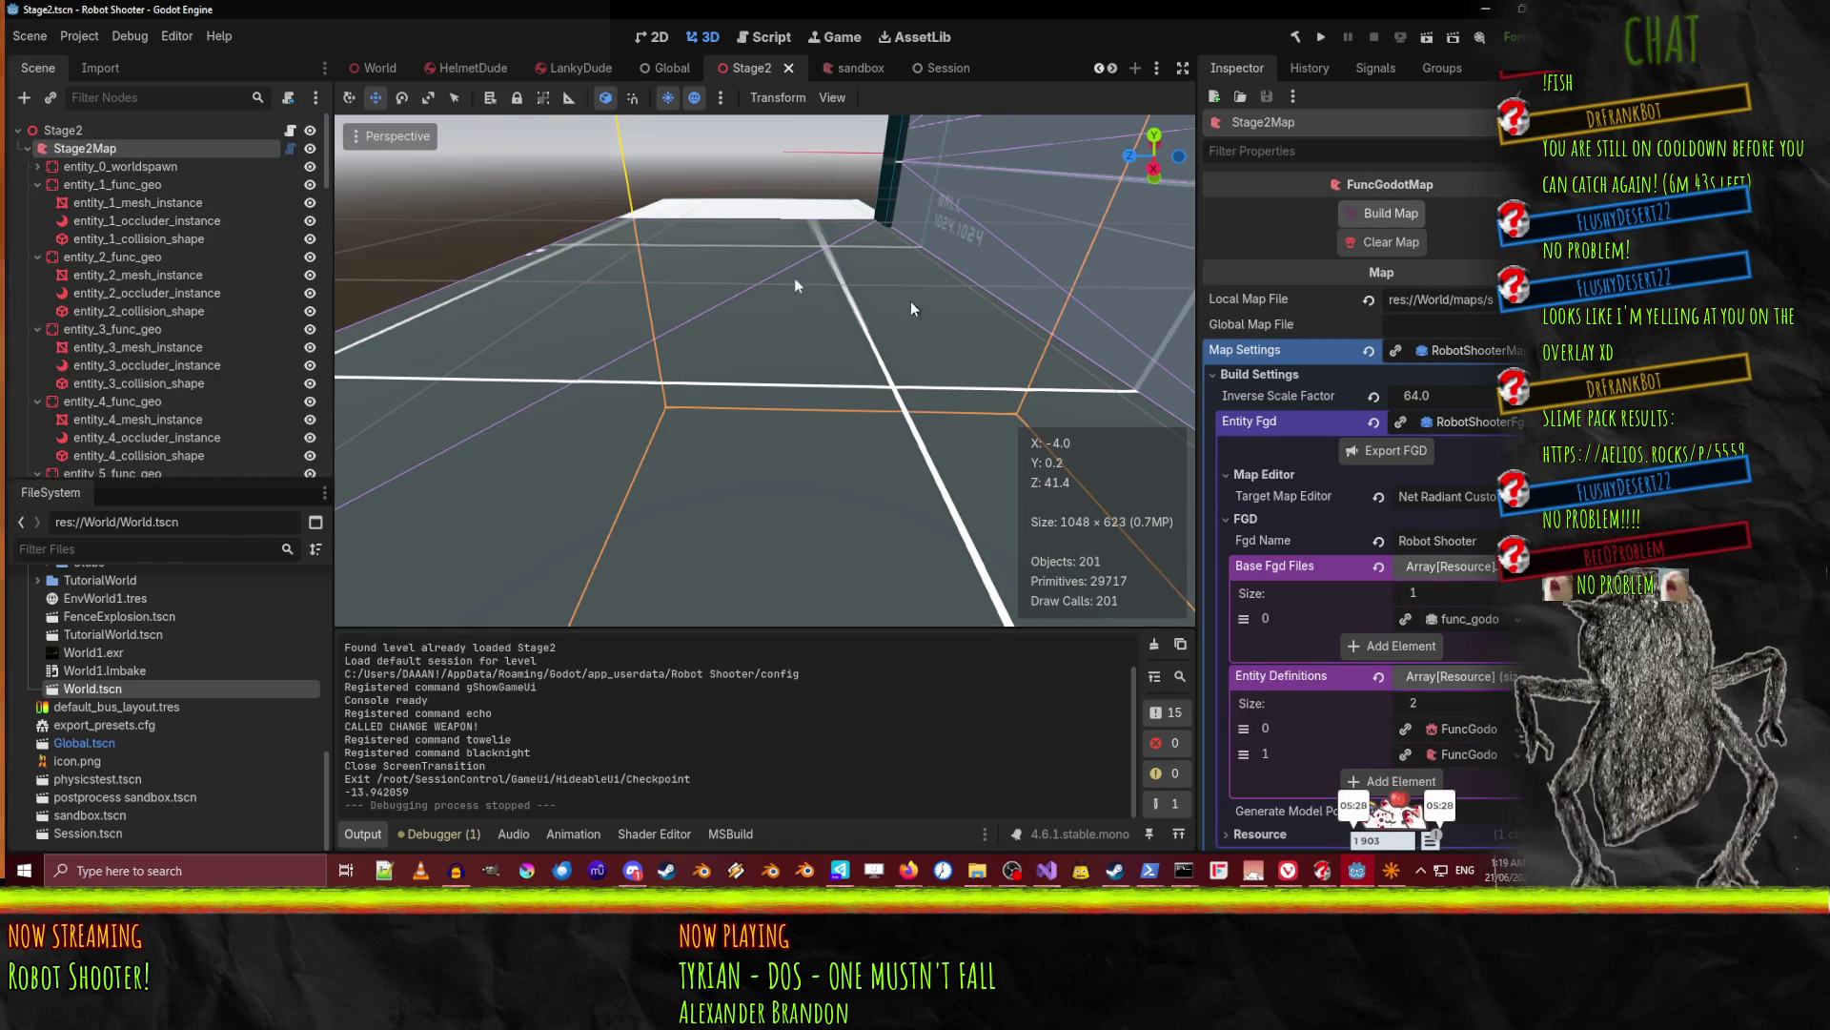
Collapse the entity nodes entity_0_worldspawn through entity_25_func_geo in the Scene dock.
left_click(37, 166)
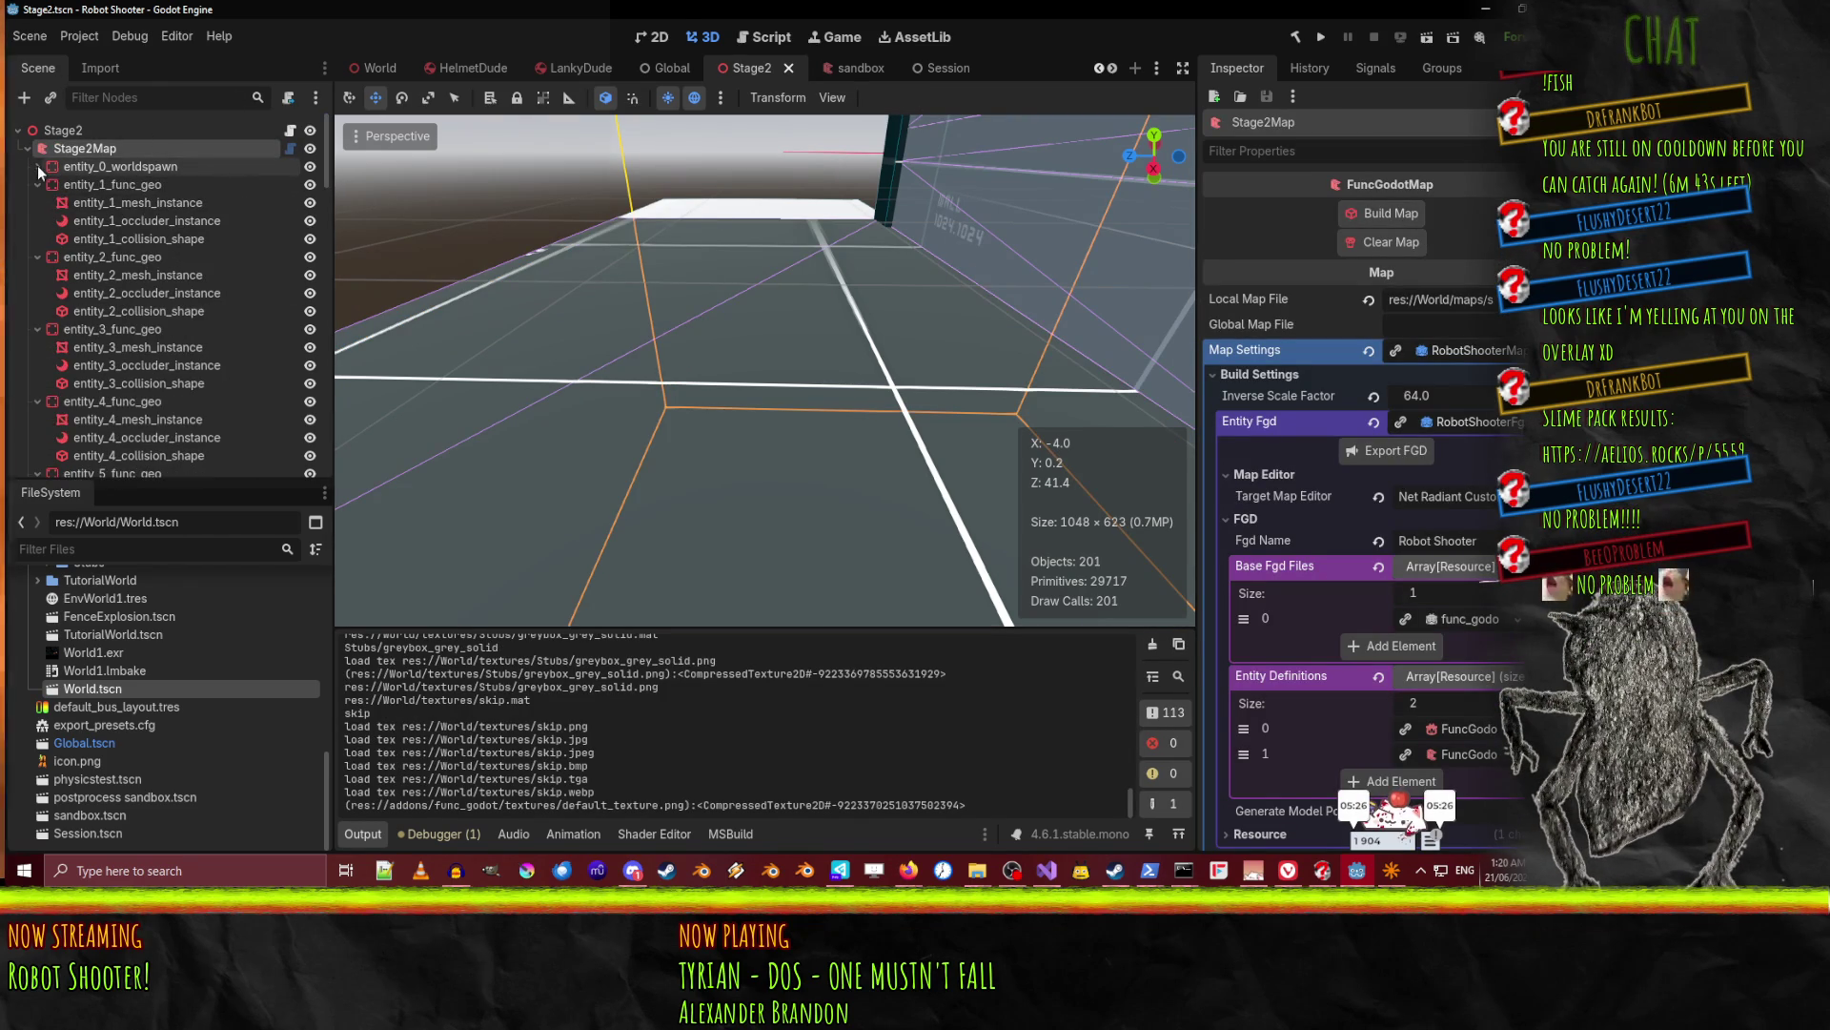
left_click(38, 184)
left_click(37, 202)
left_click(37, 221)
left_click(37, 238)
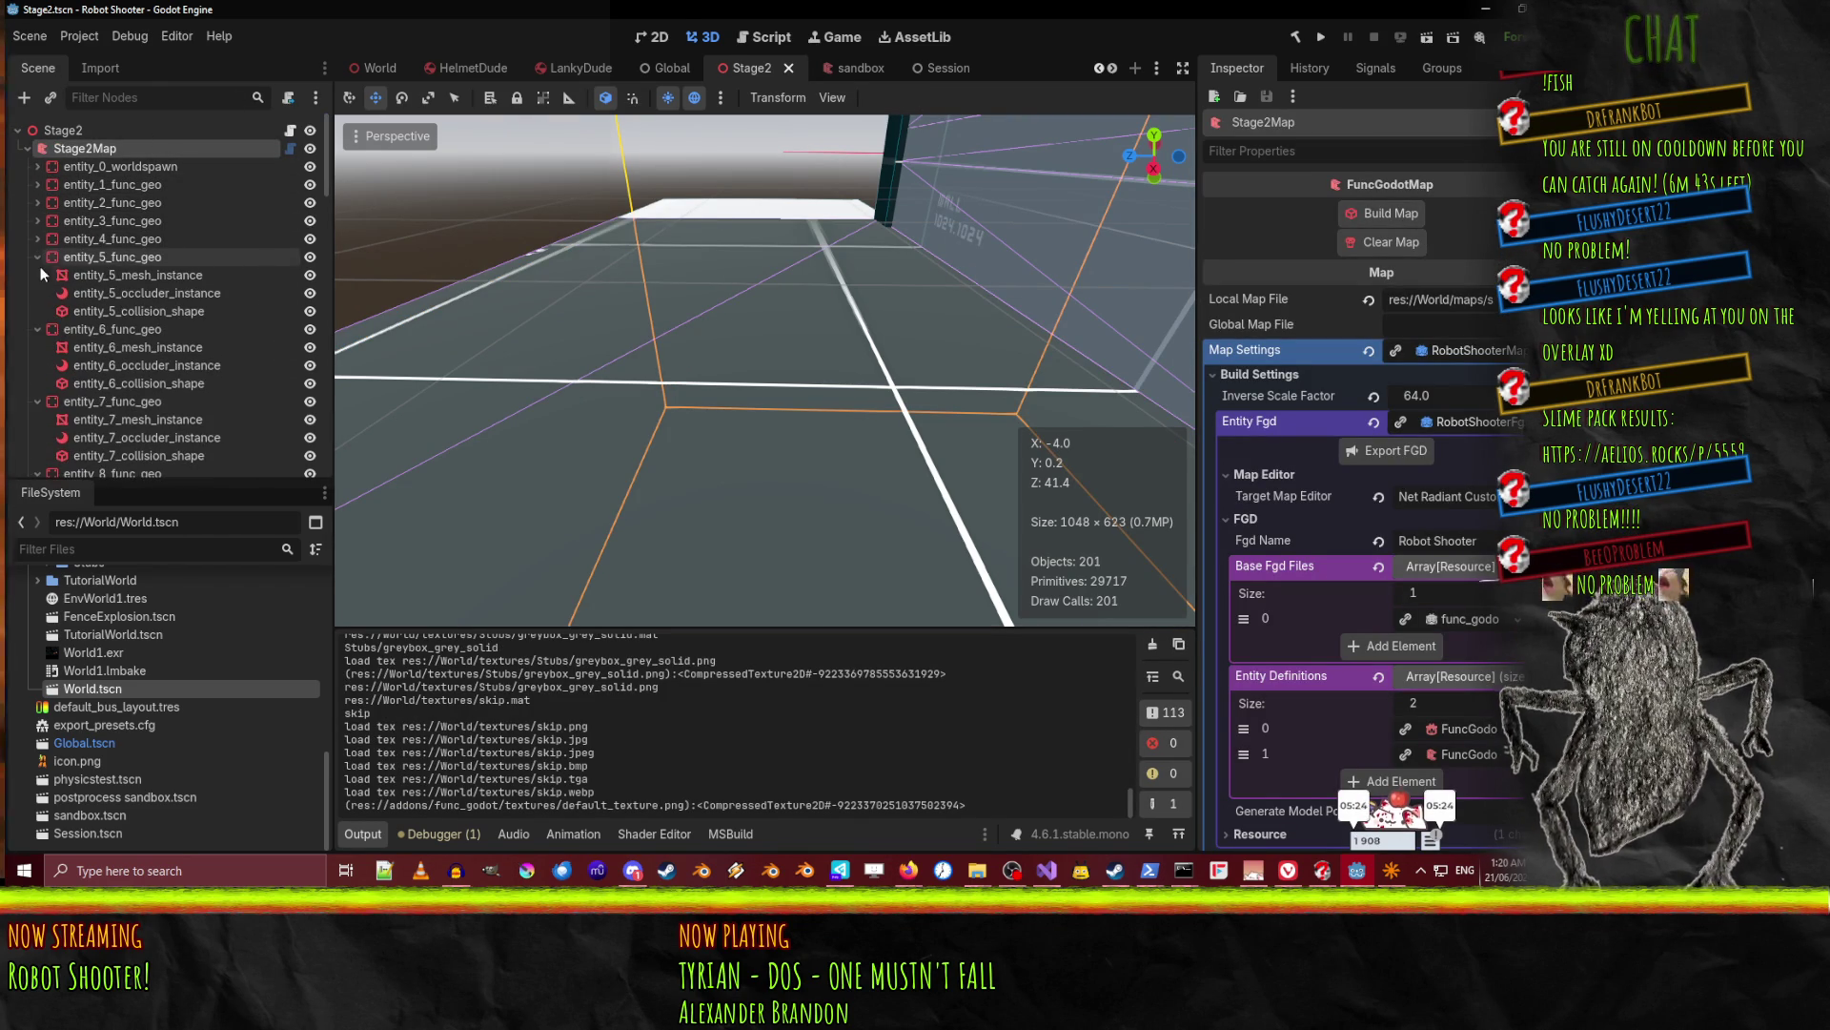
left_click(38, 256)
left_click(38, 275)
left_click(37, 293)
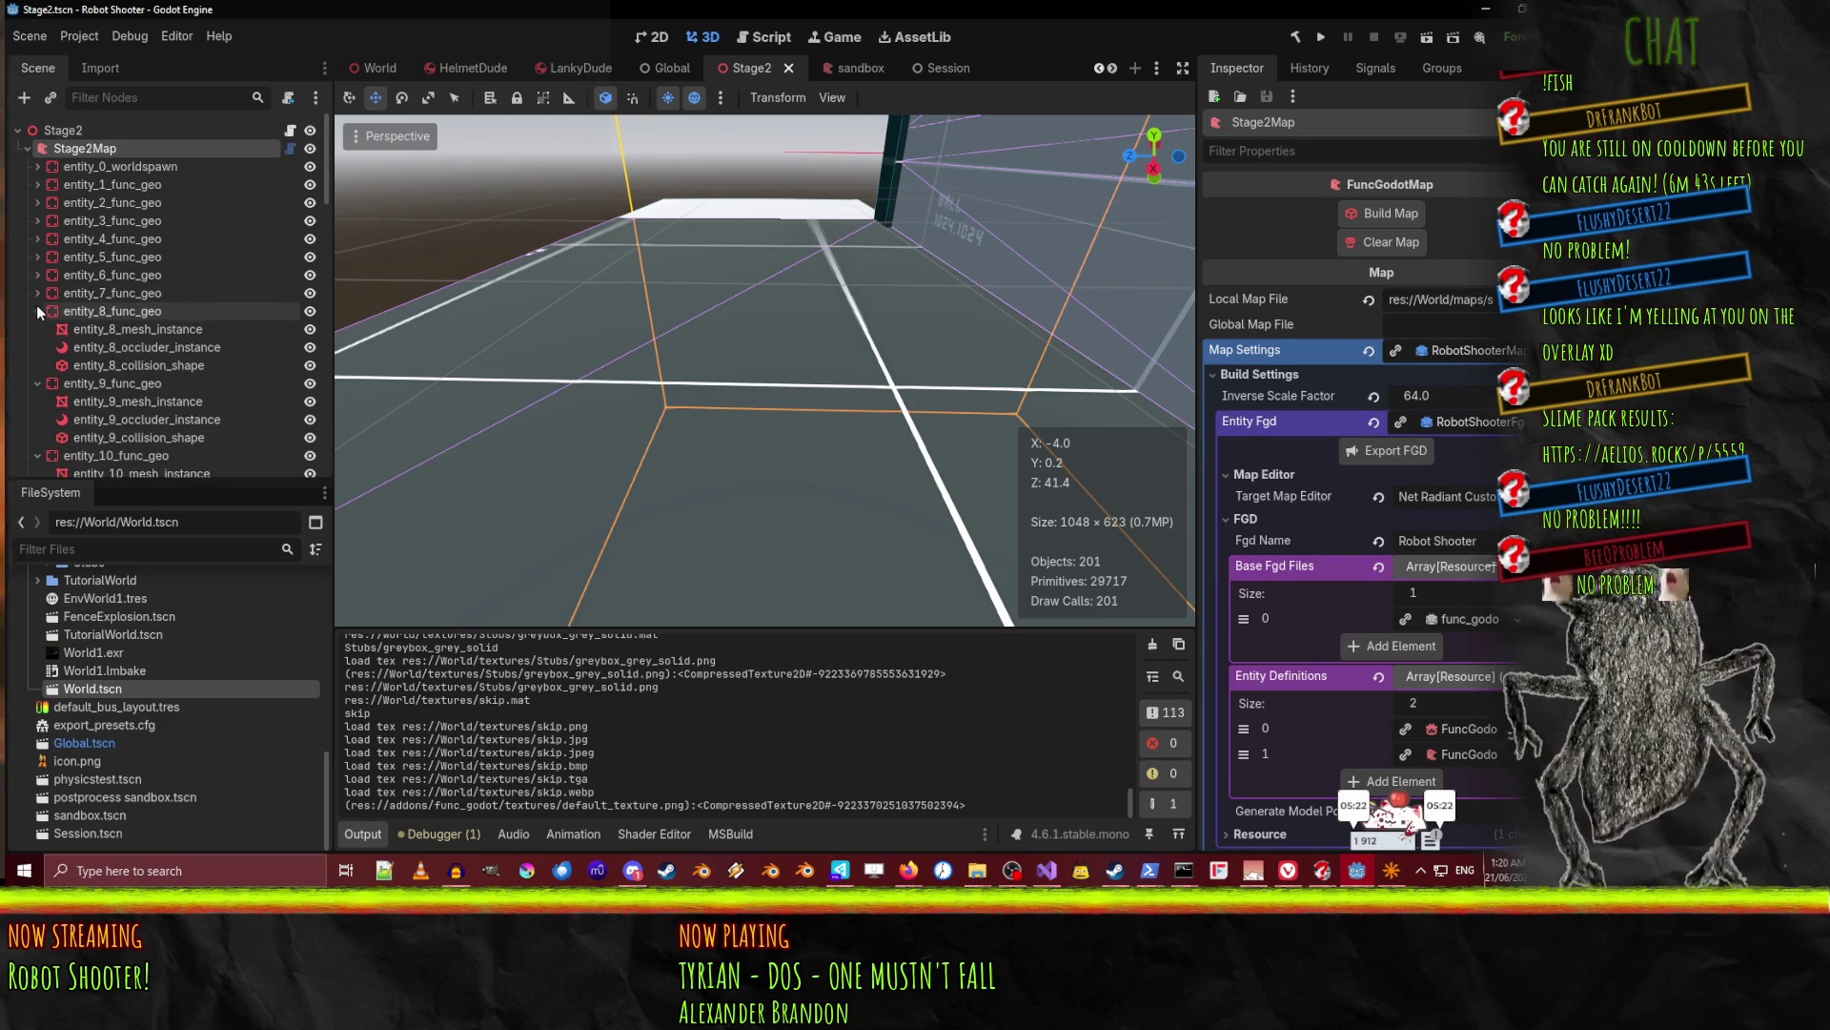
left_click(37, 309)
left_click(37, 329)
left_click(38, 347)
left_click(37, 365)
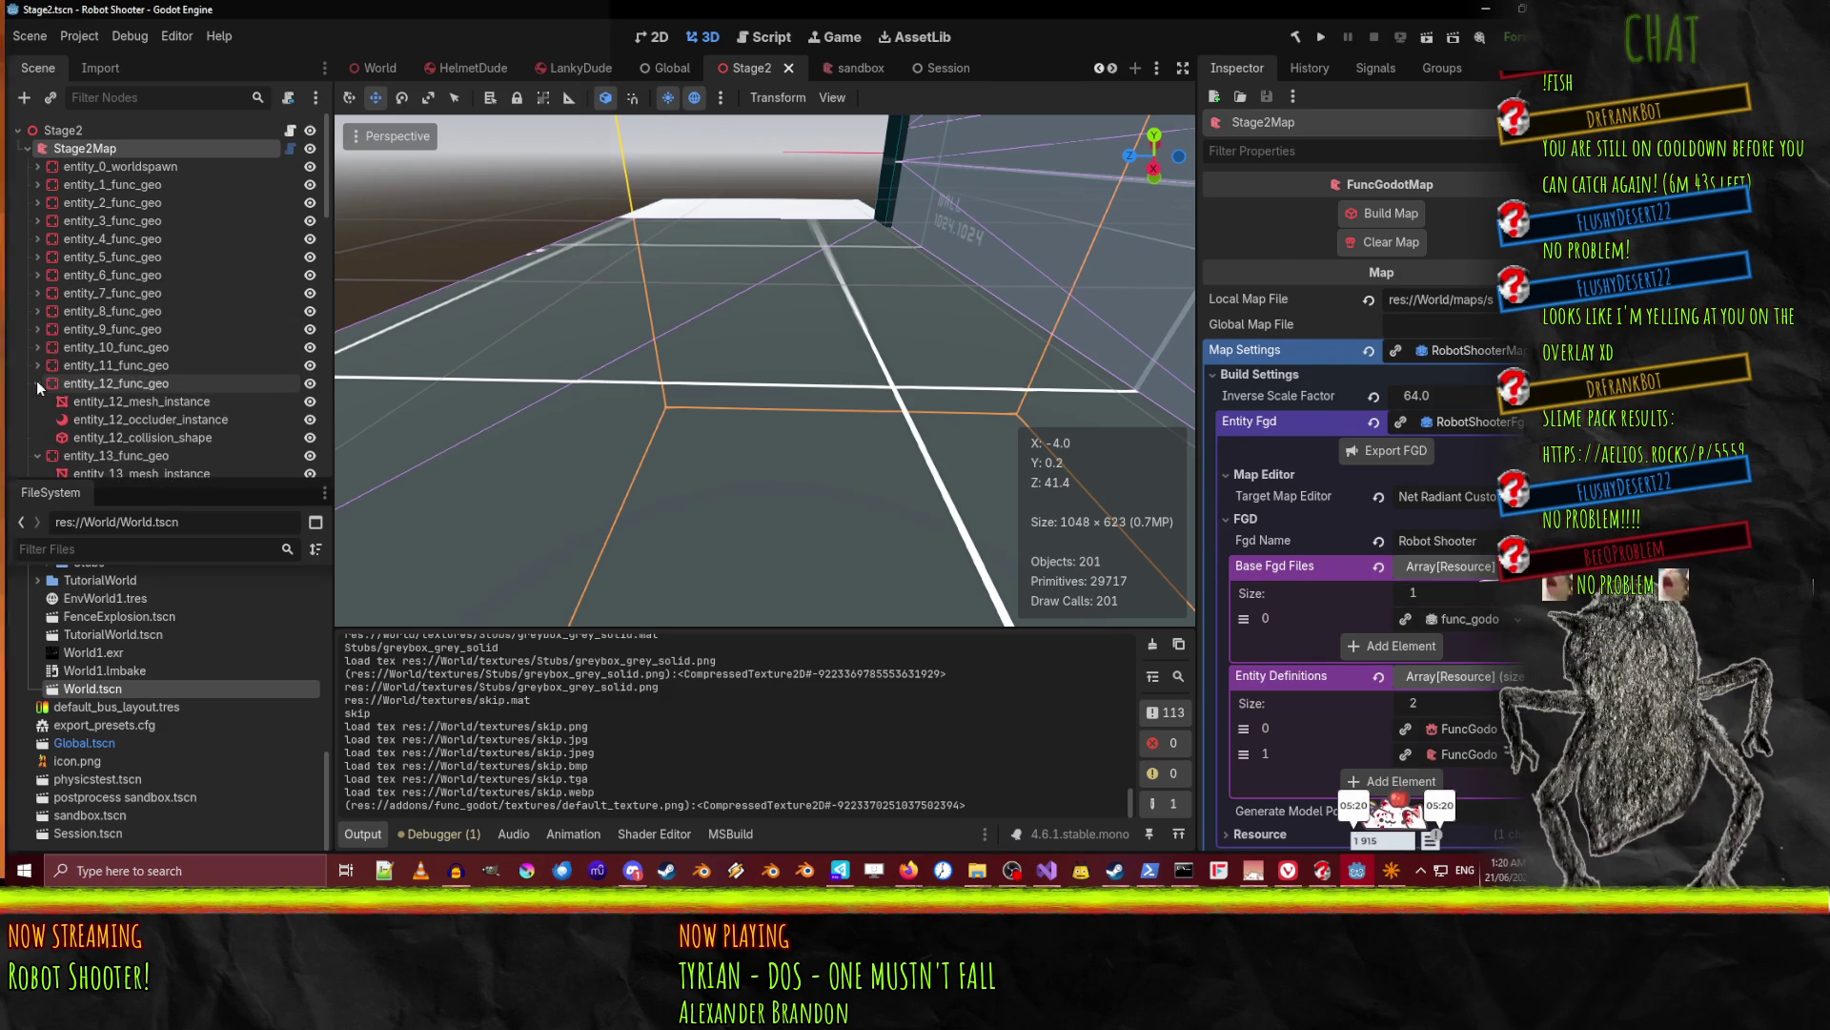
left_click(36, 383)
left_click(36, 401)
left_click(34, 419)
left_click(35, 436)
scroll(32, 419, "down", 5)
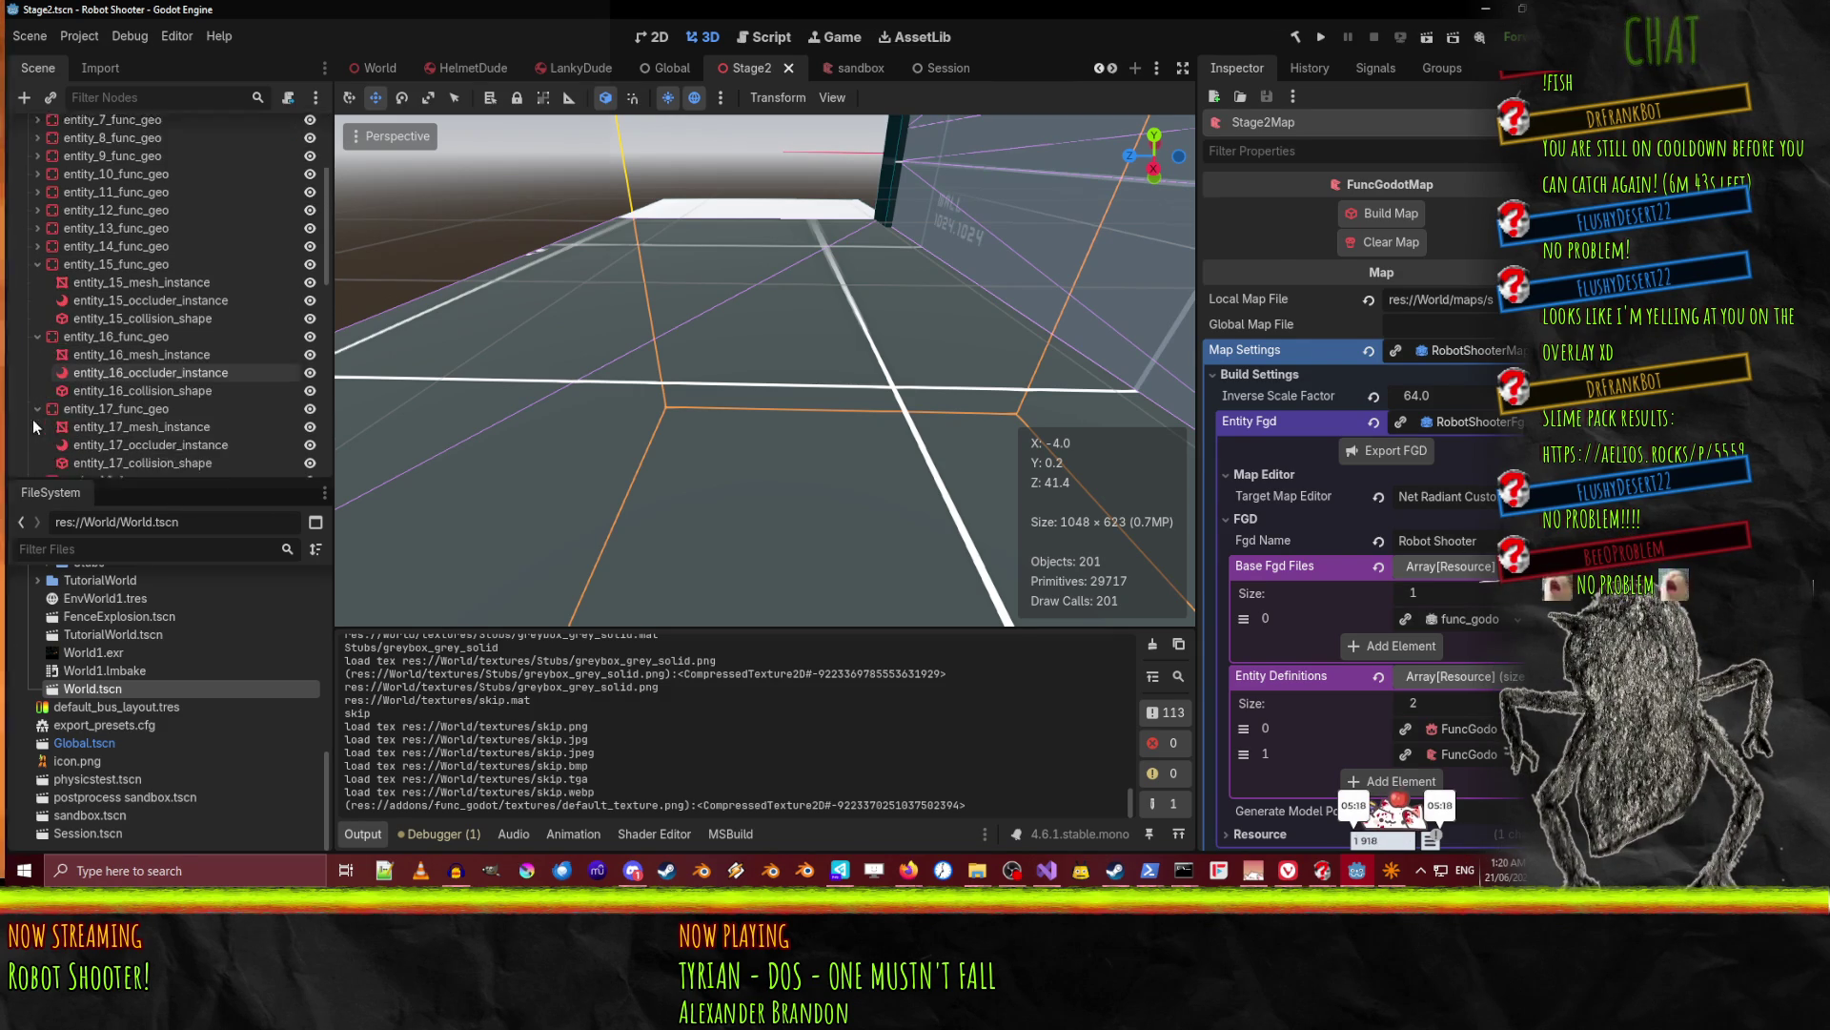
left_click(36, 238)
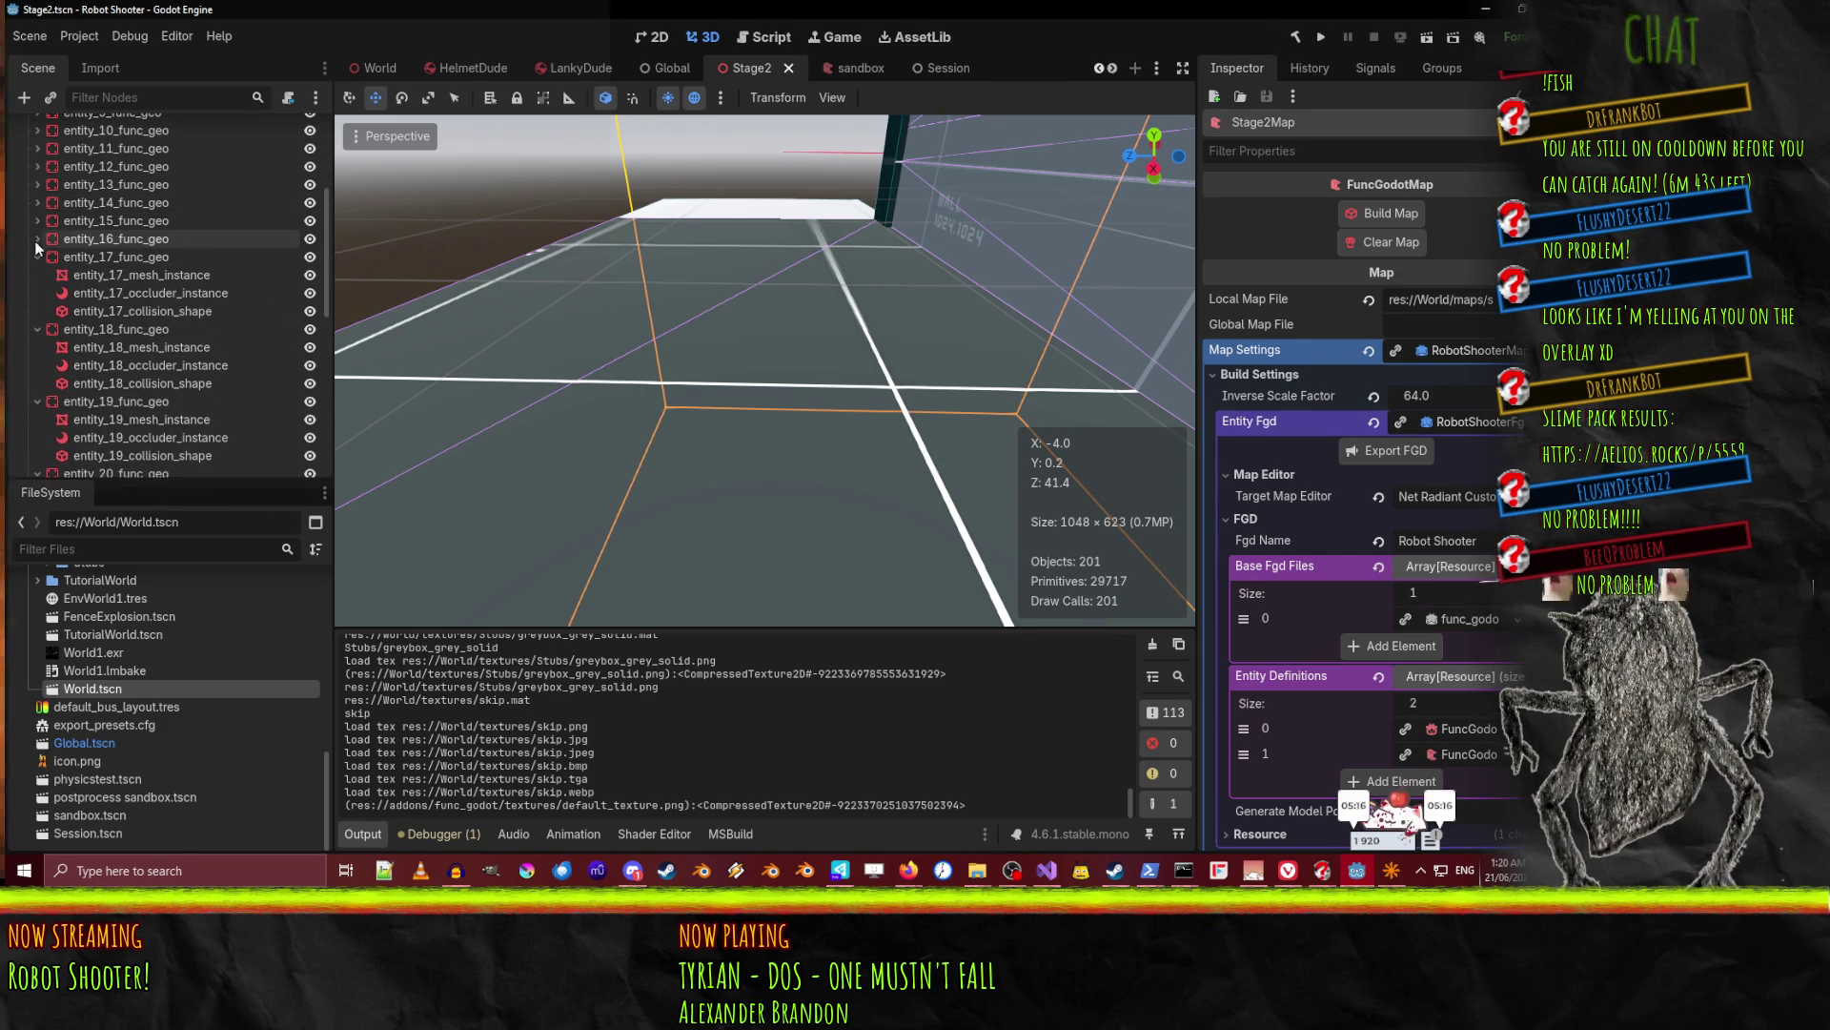
left_click(35, 256)
left_click(33, 275)
left_click(32, 293)
left_click(32, 312)
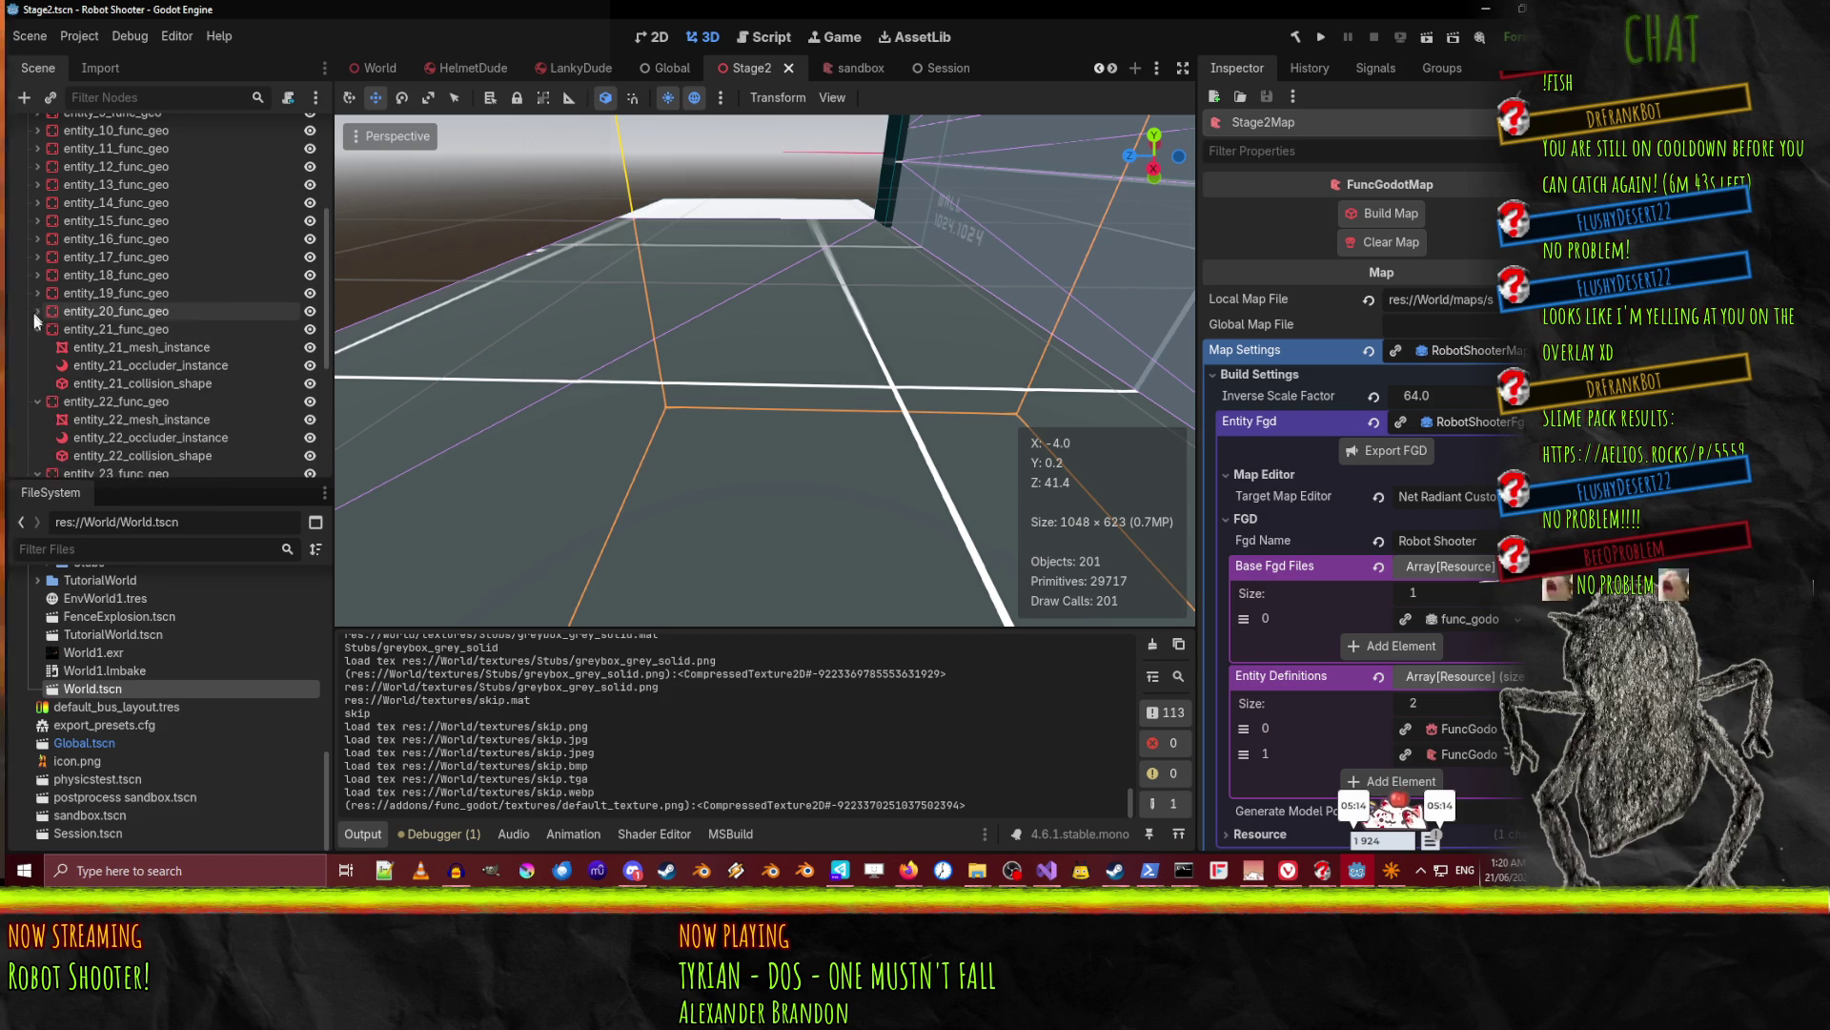
left_click(33, 329)
left_click(32, 347)
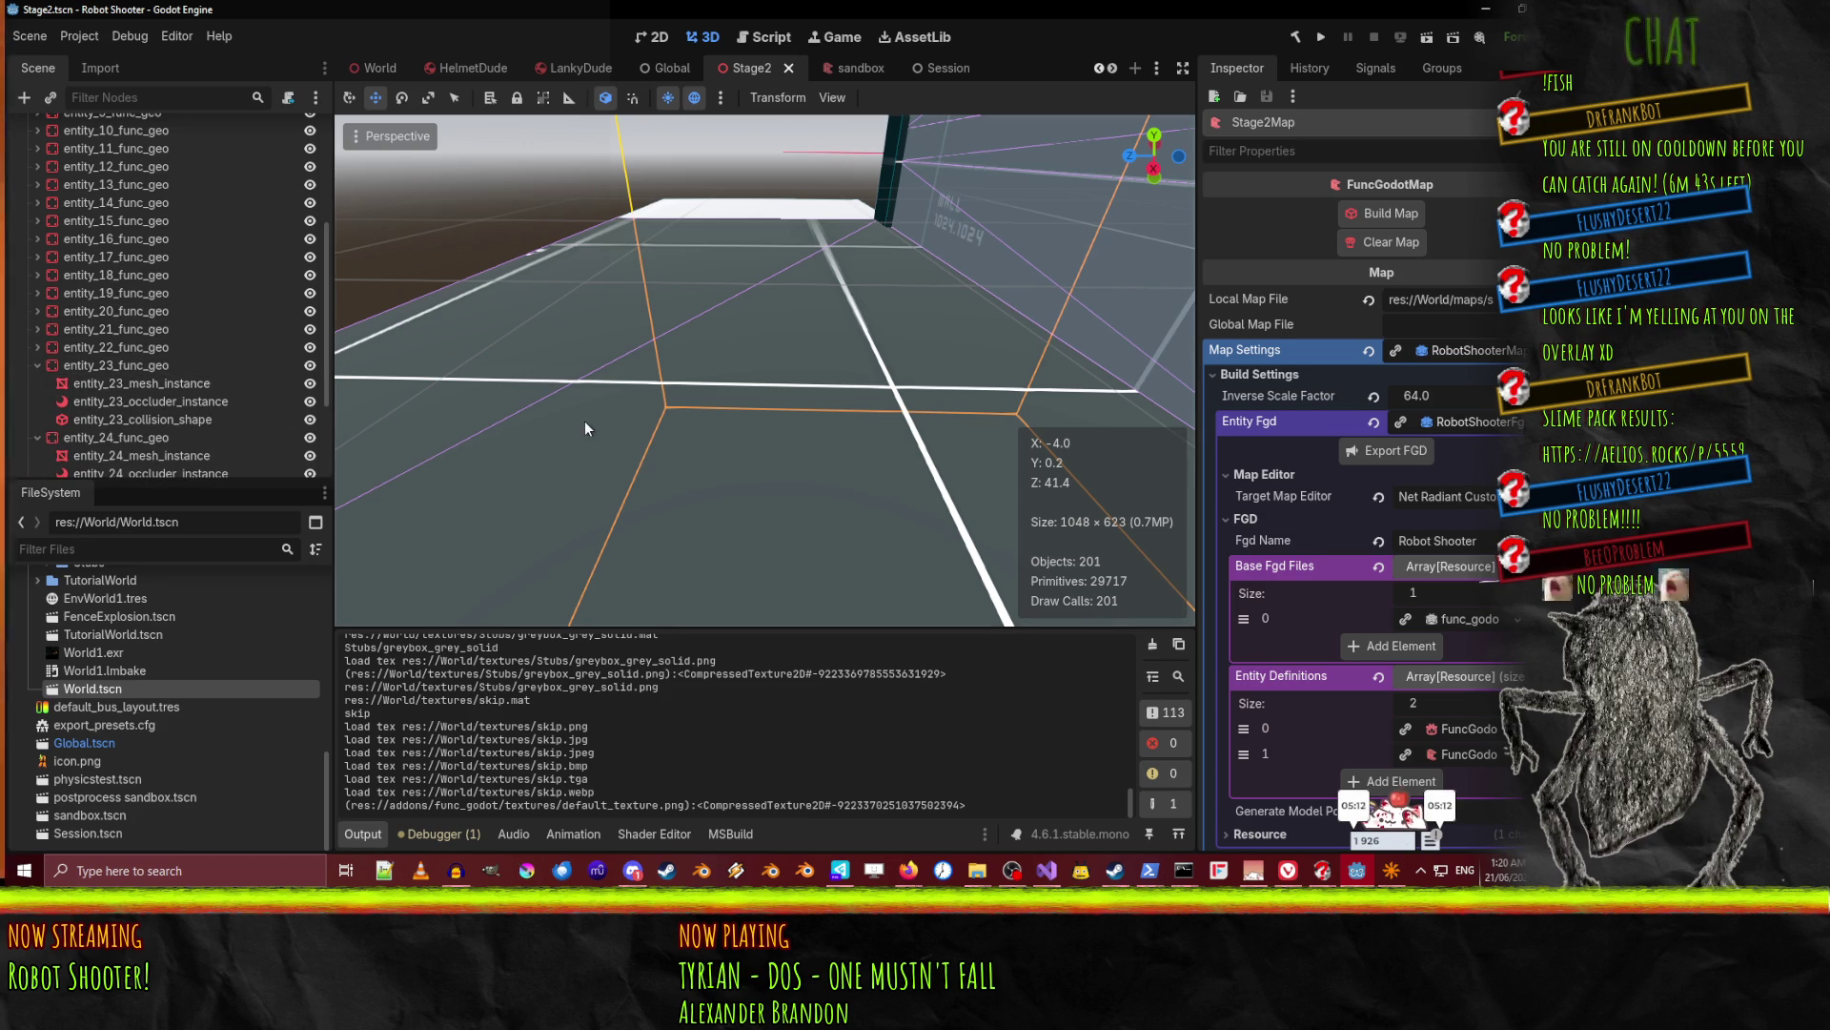
left_click(37, 366)
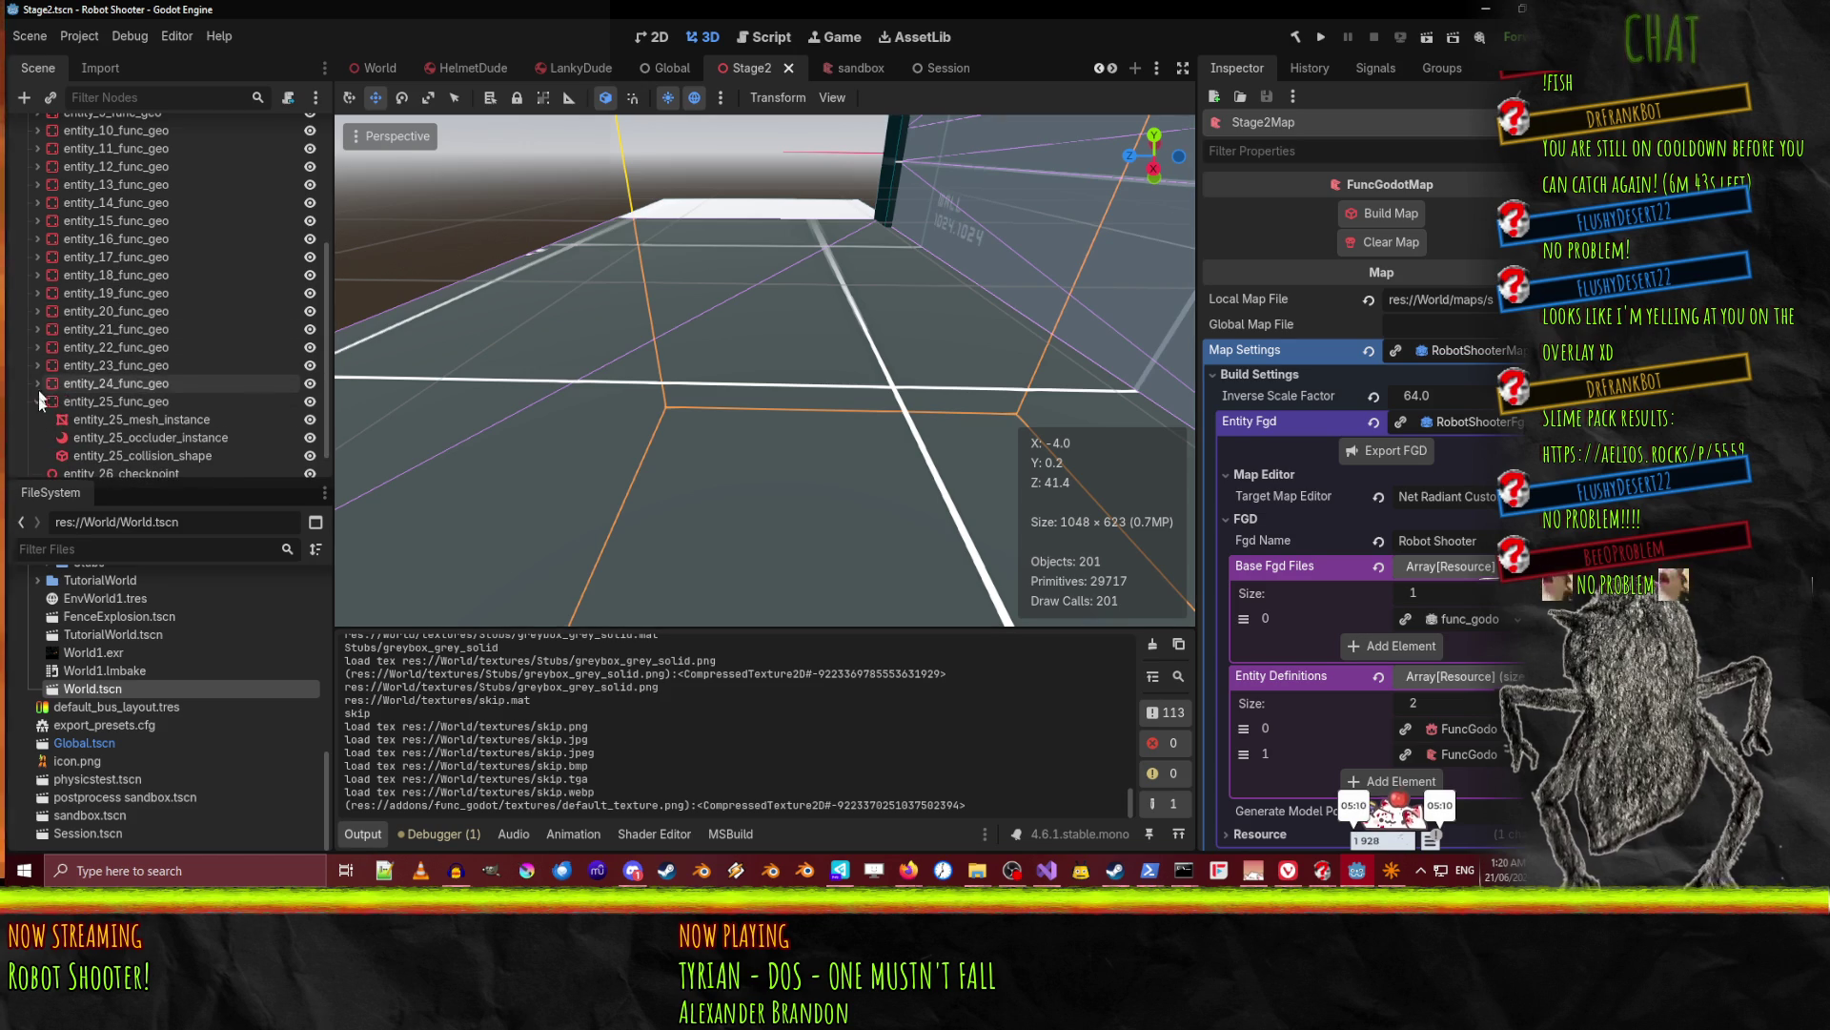
left_click(36, 383)
left_click(33, 404)
Select SpawnPoint and move the 3D view around it toward the lettered wall and doorway.
left_click(49, 459)
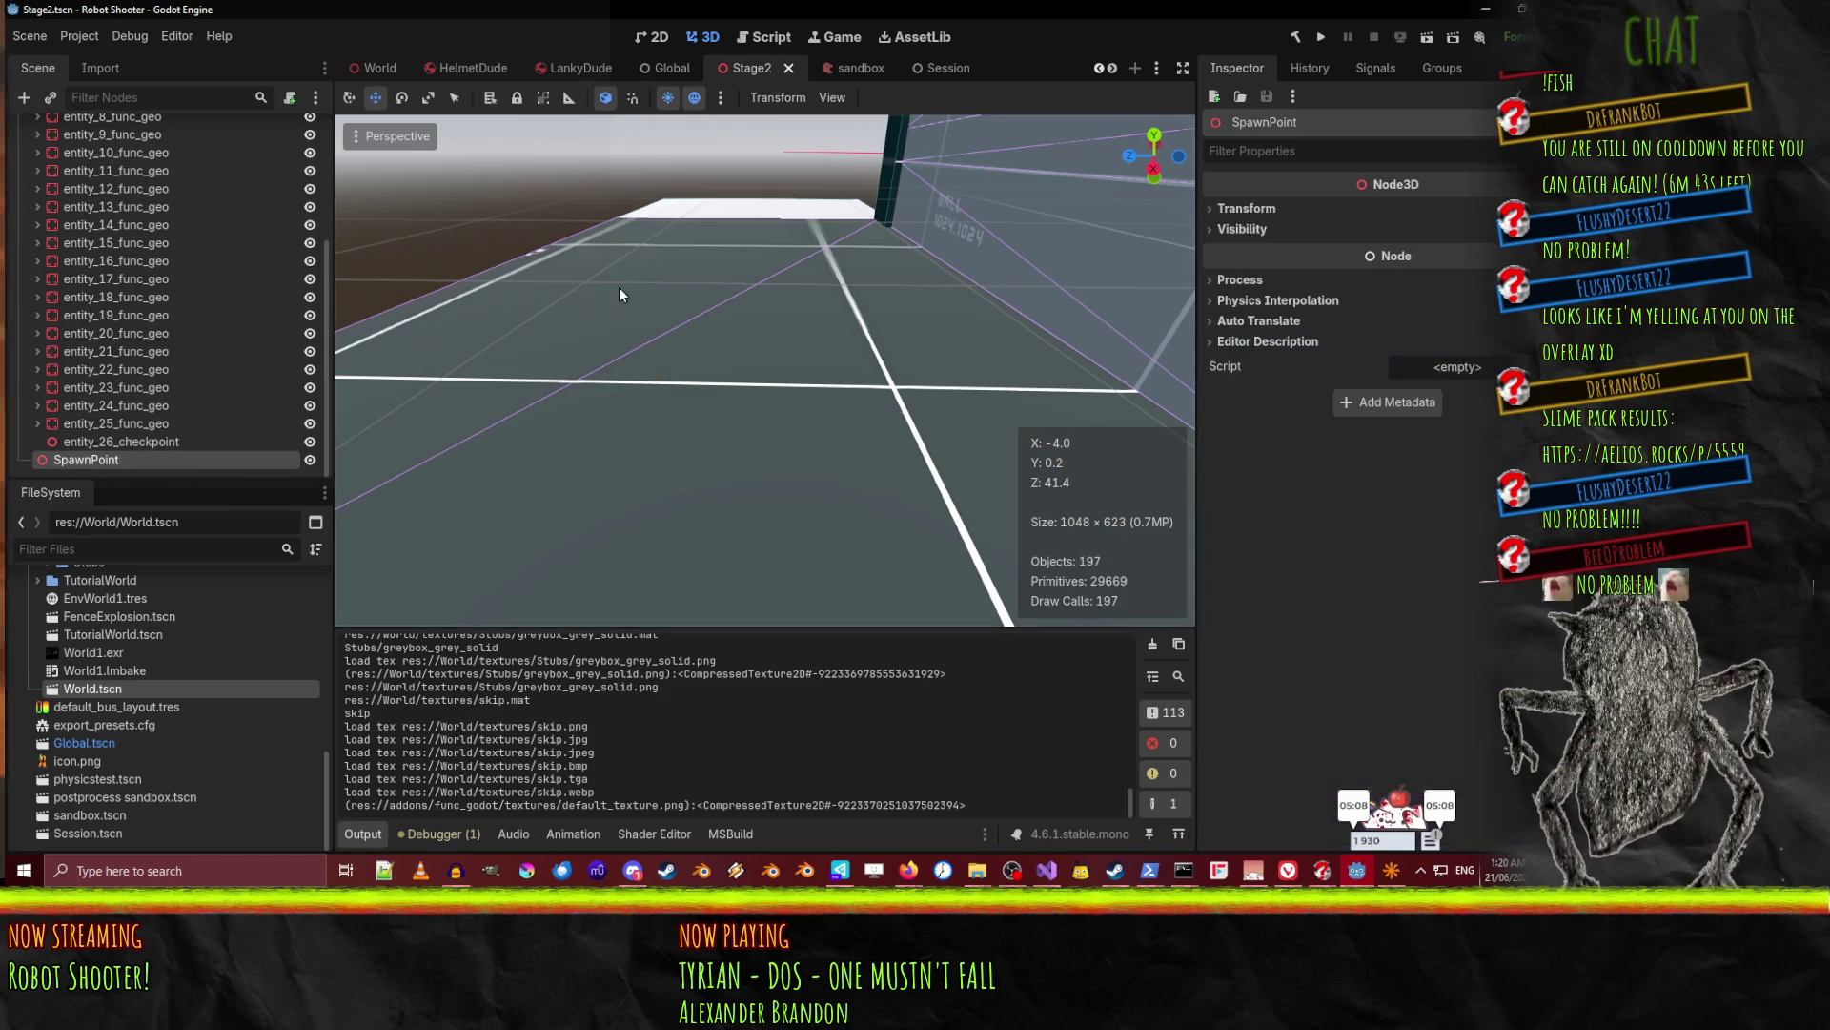
key("f")
key("w")
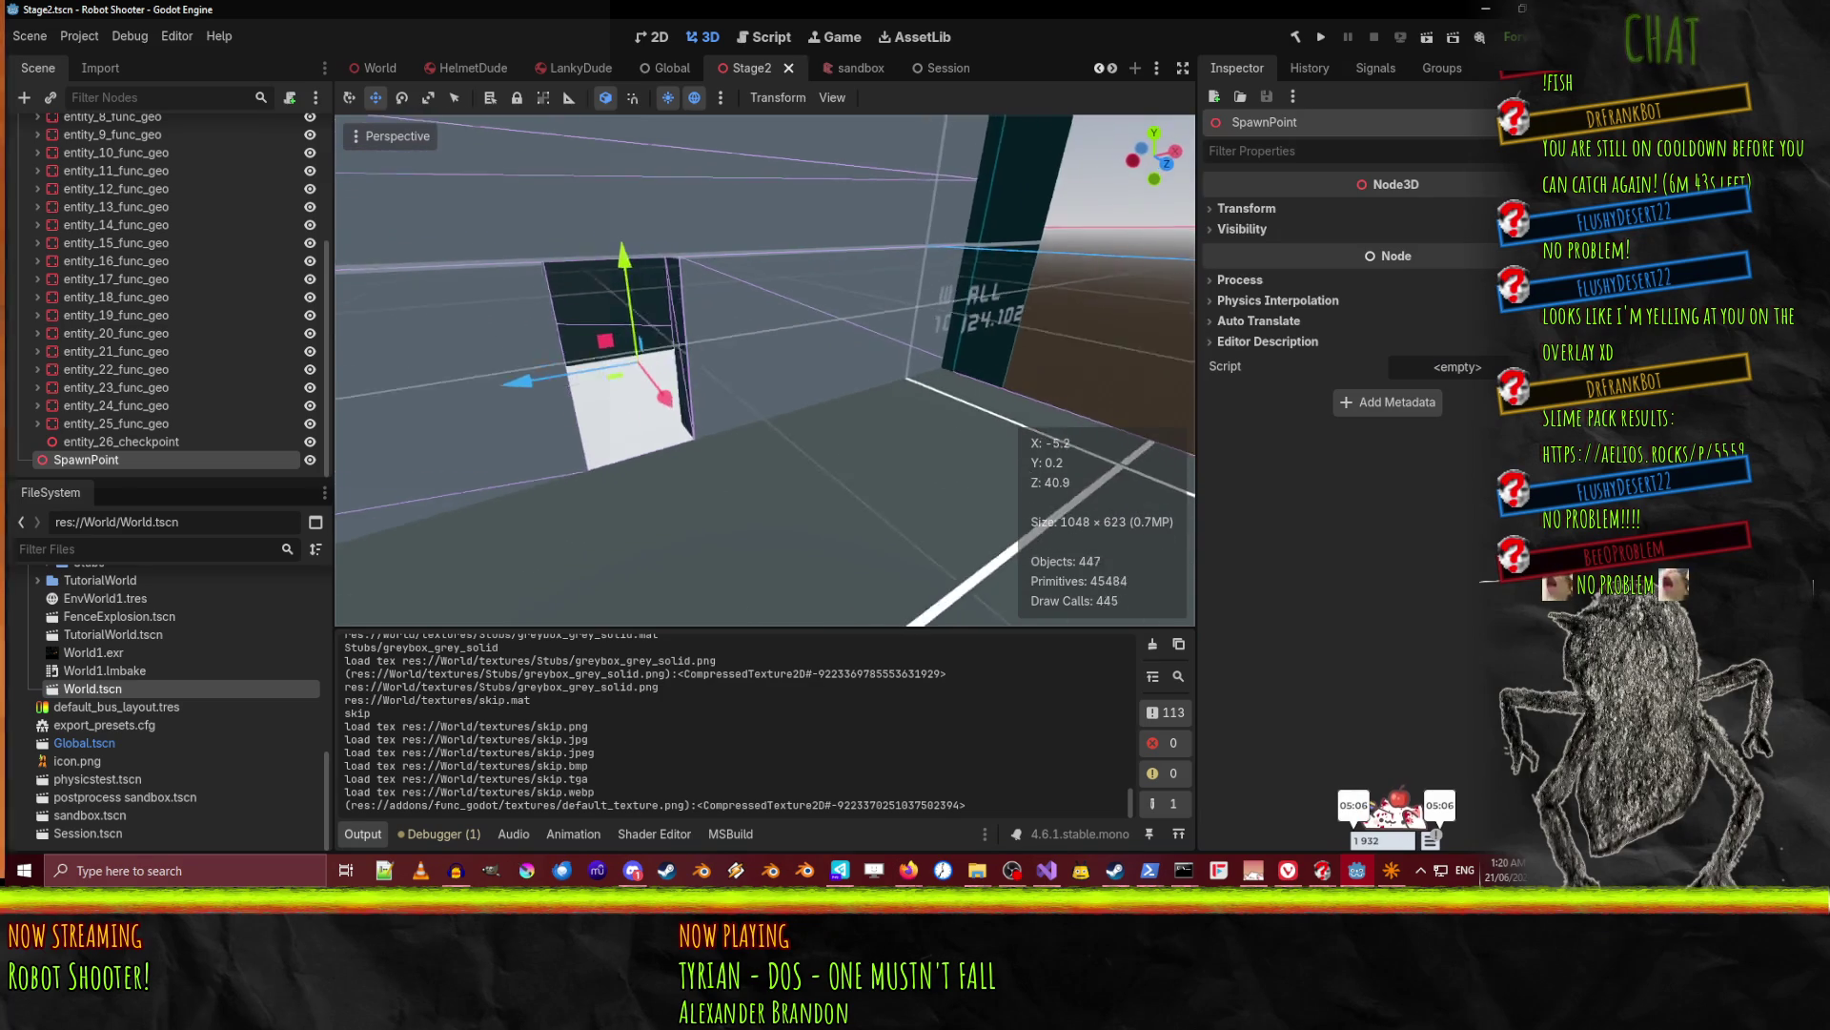
key("w")
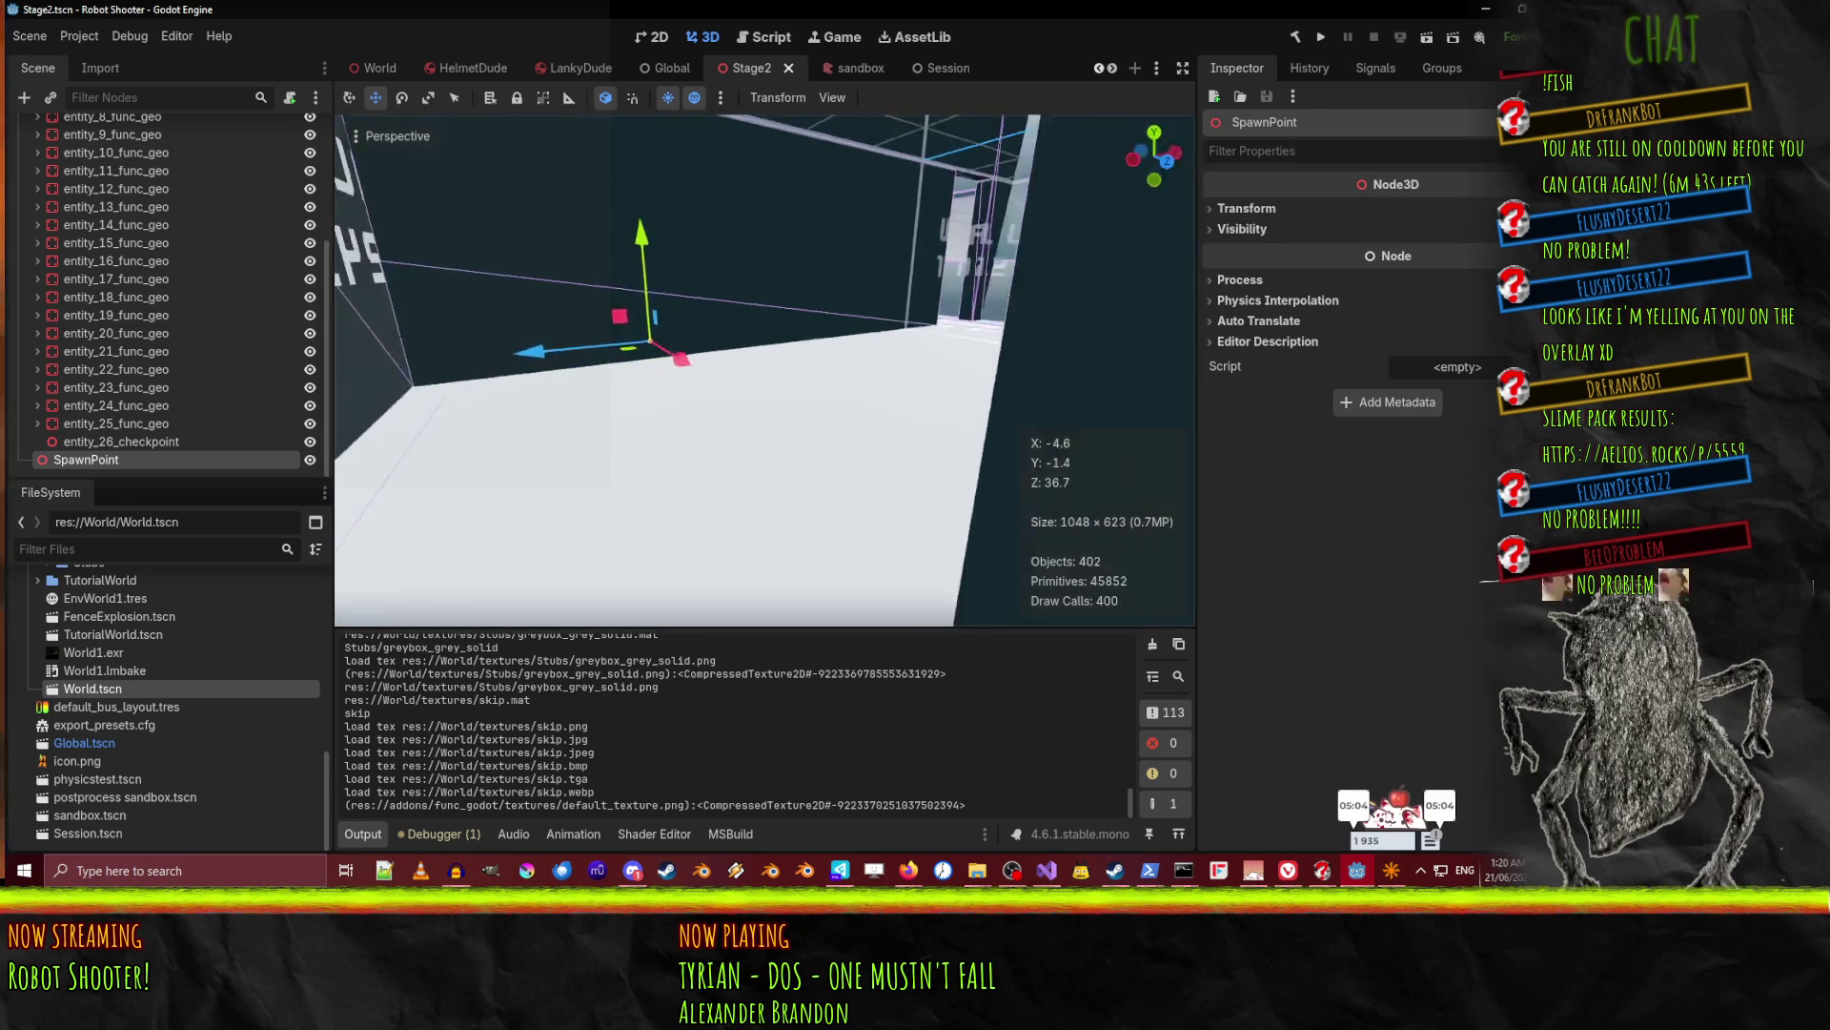
key("s")
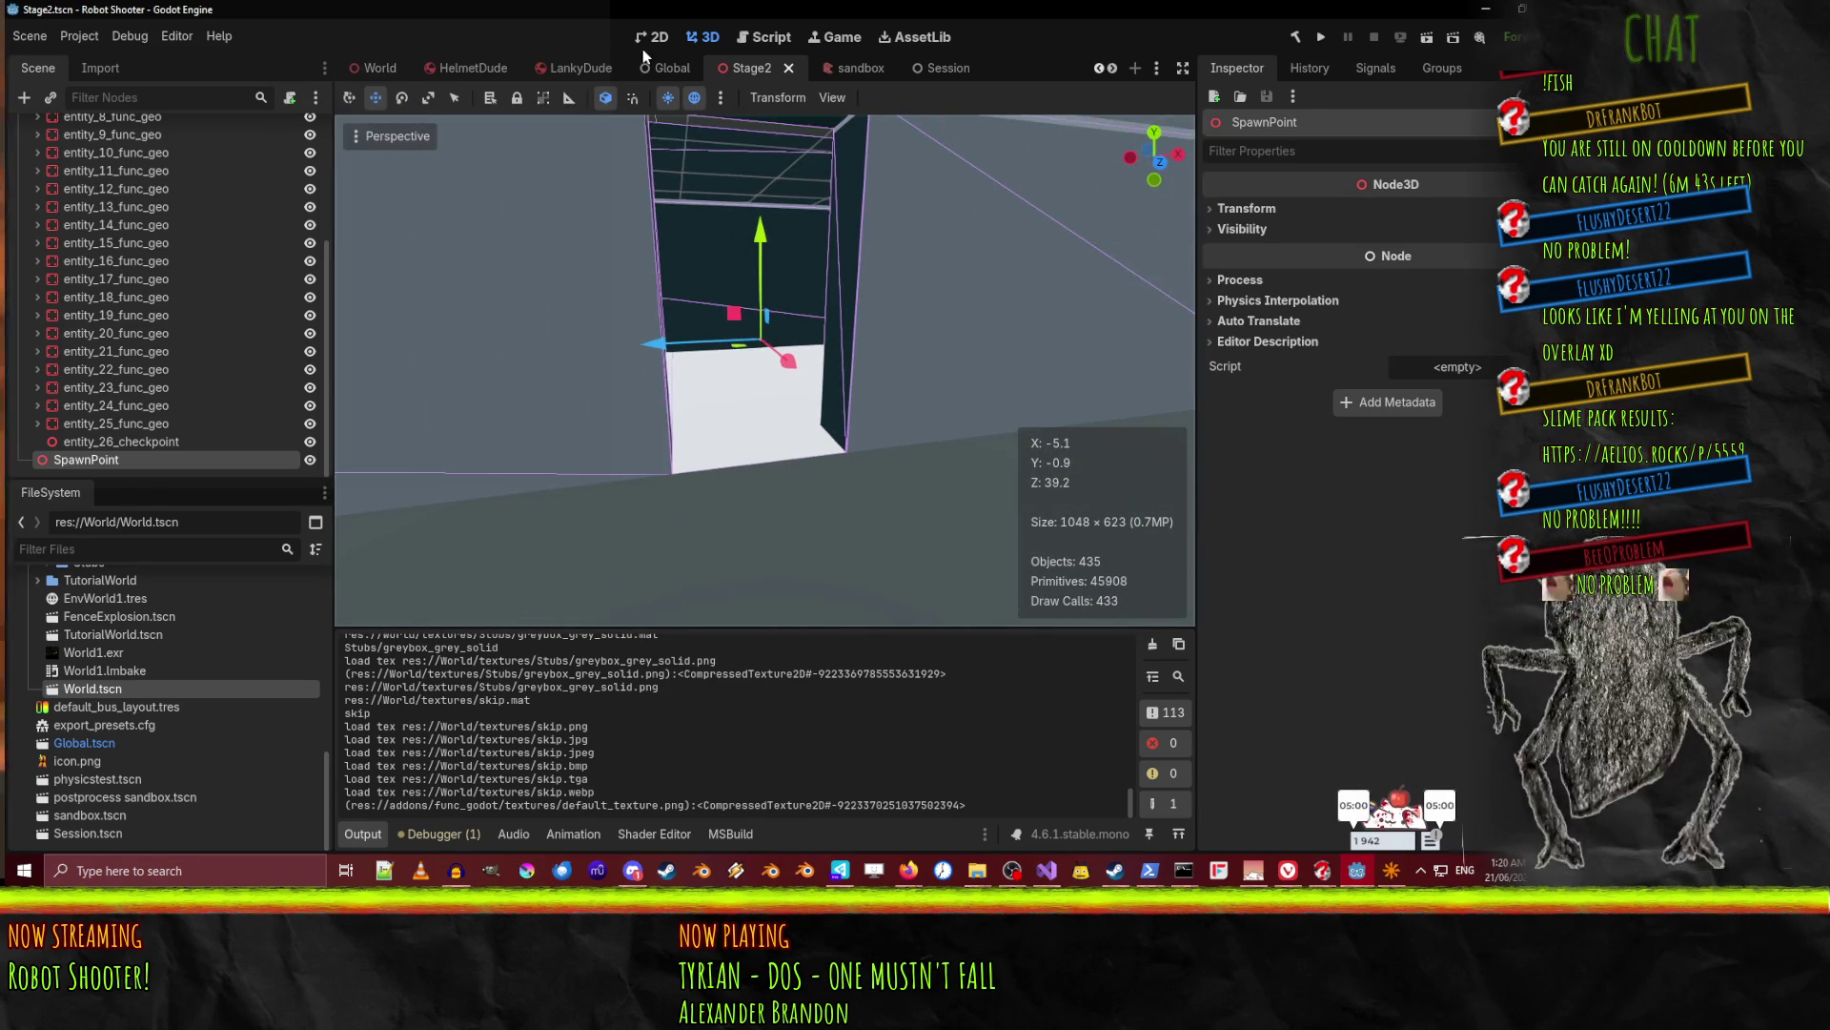
left_click_drag(689, 248, 753, 250)
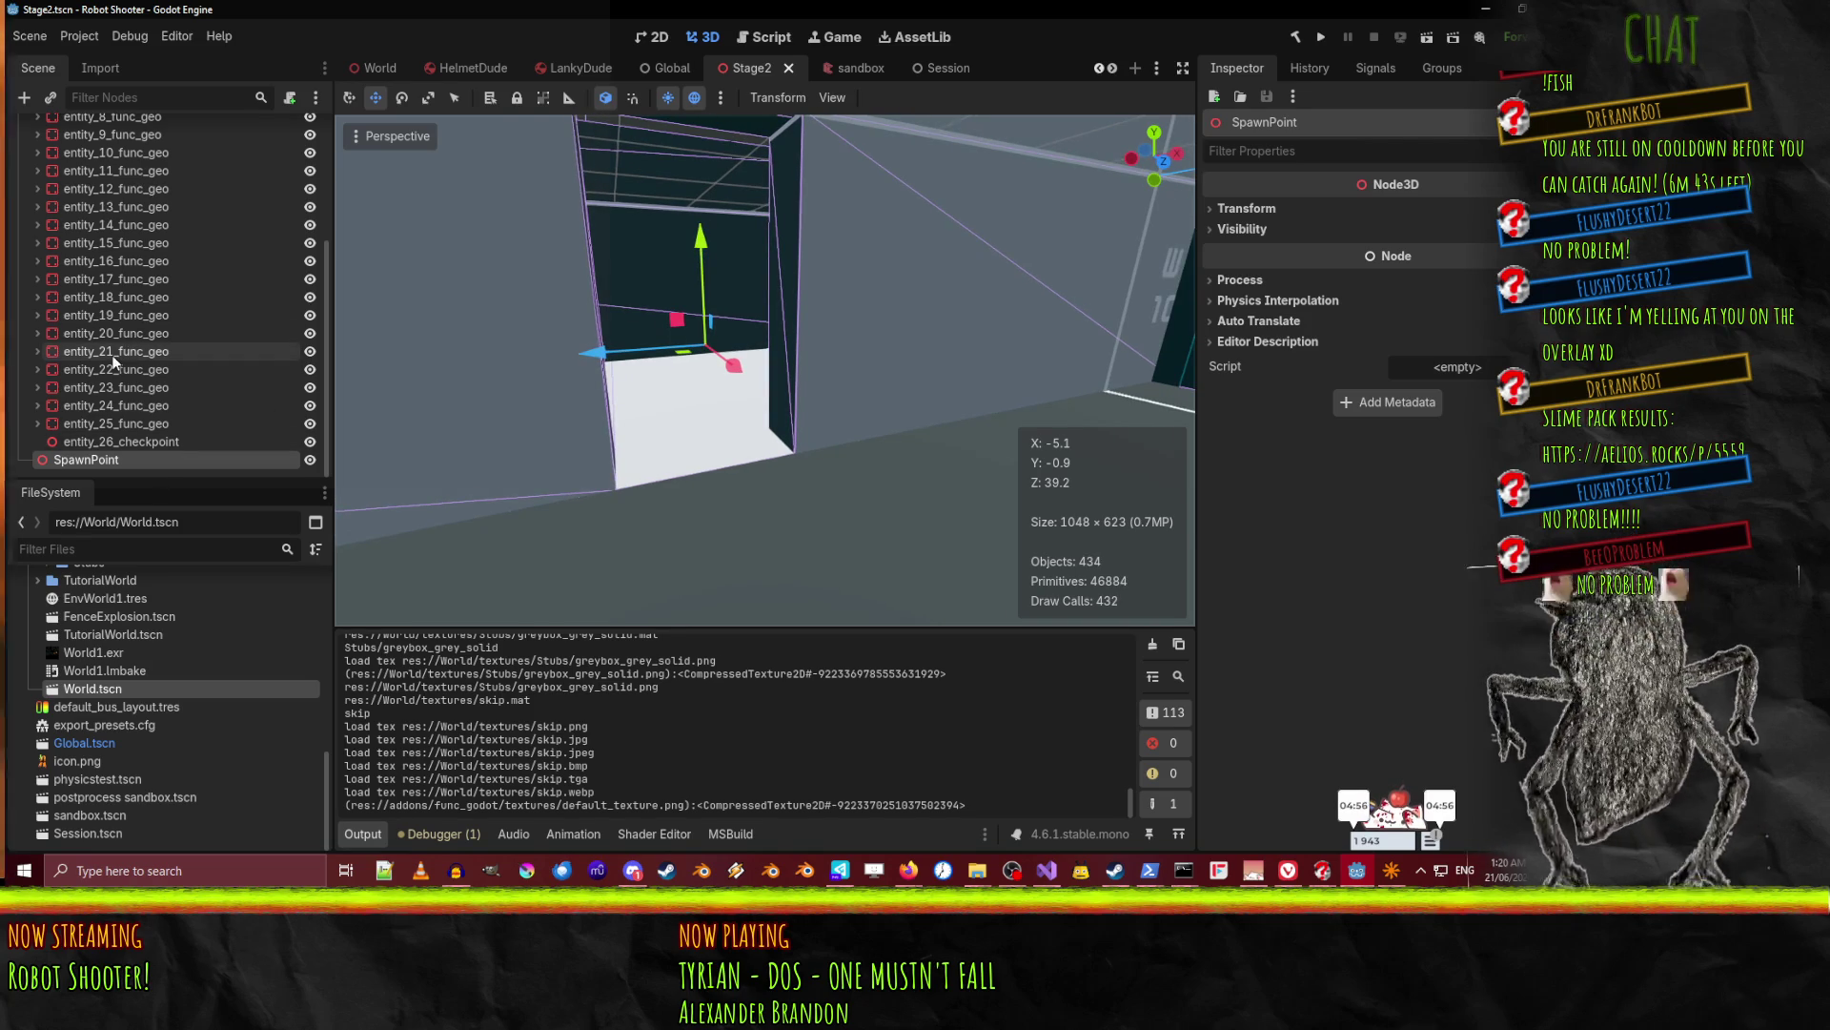
scroll(118, 322, "up", 5)
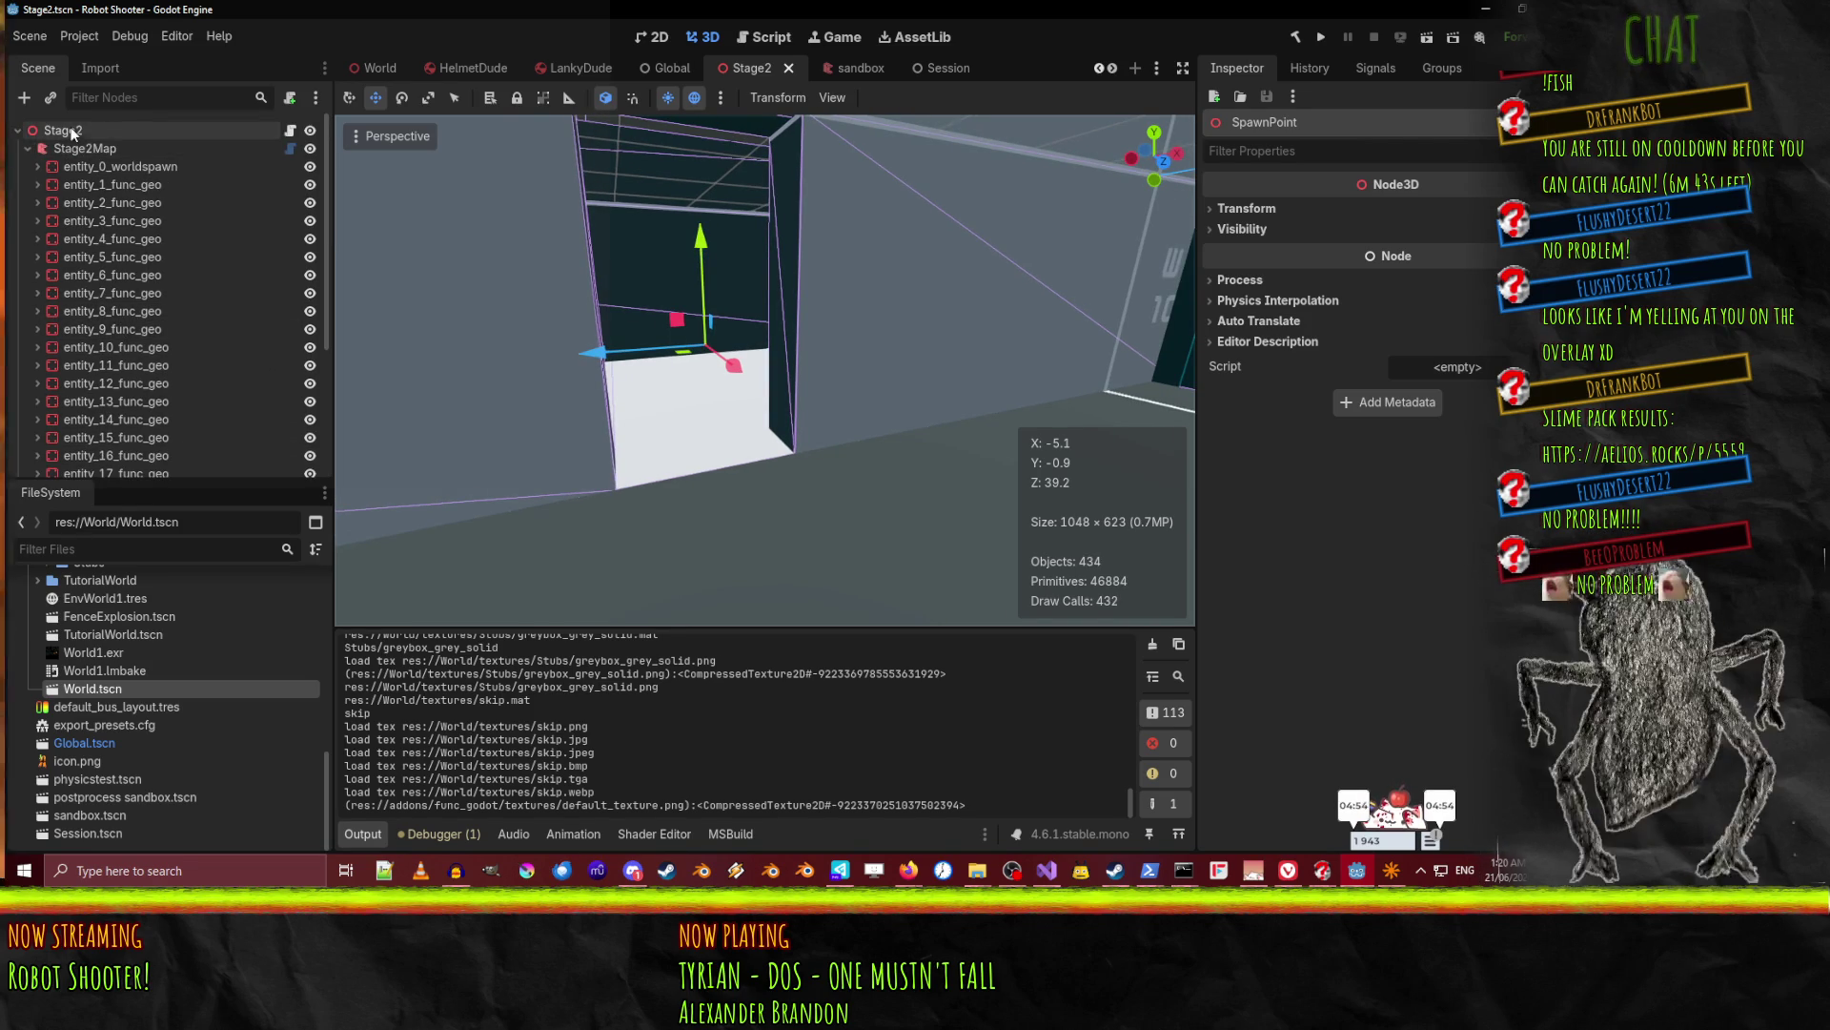
scroll(156, 266, "down", 5)
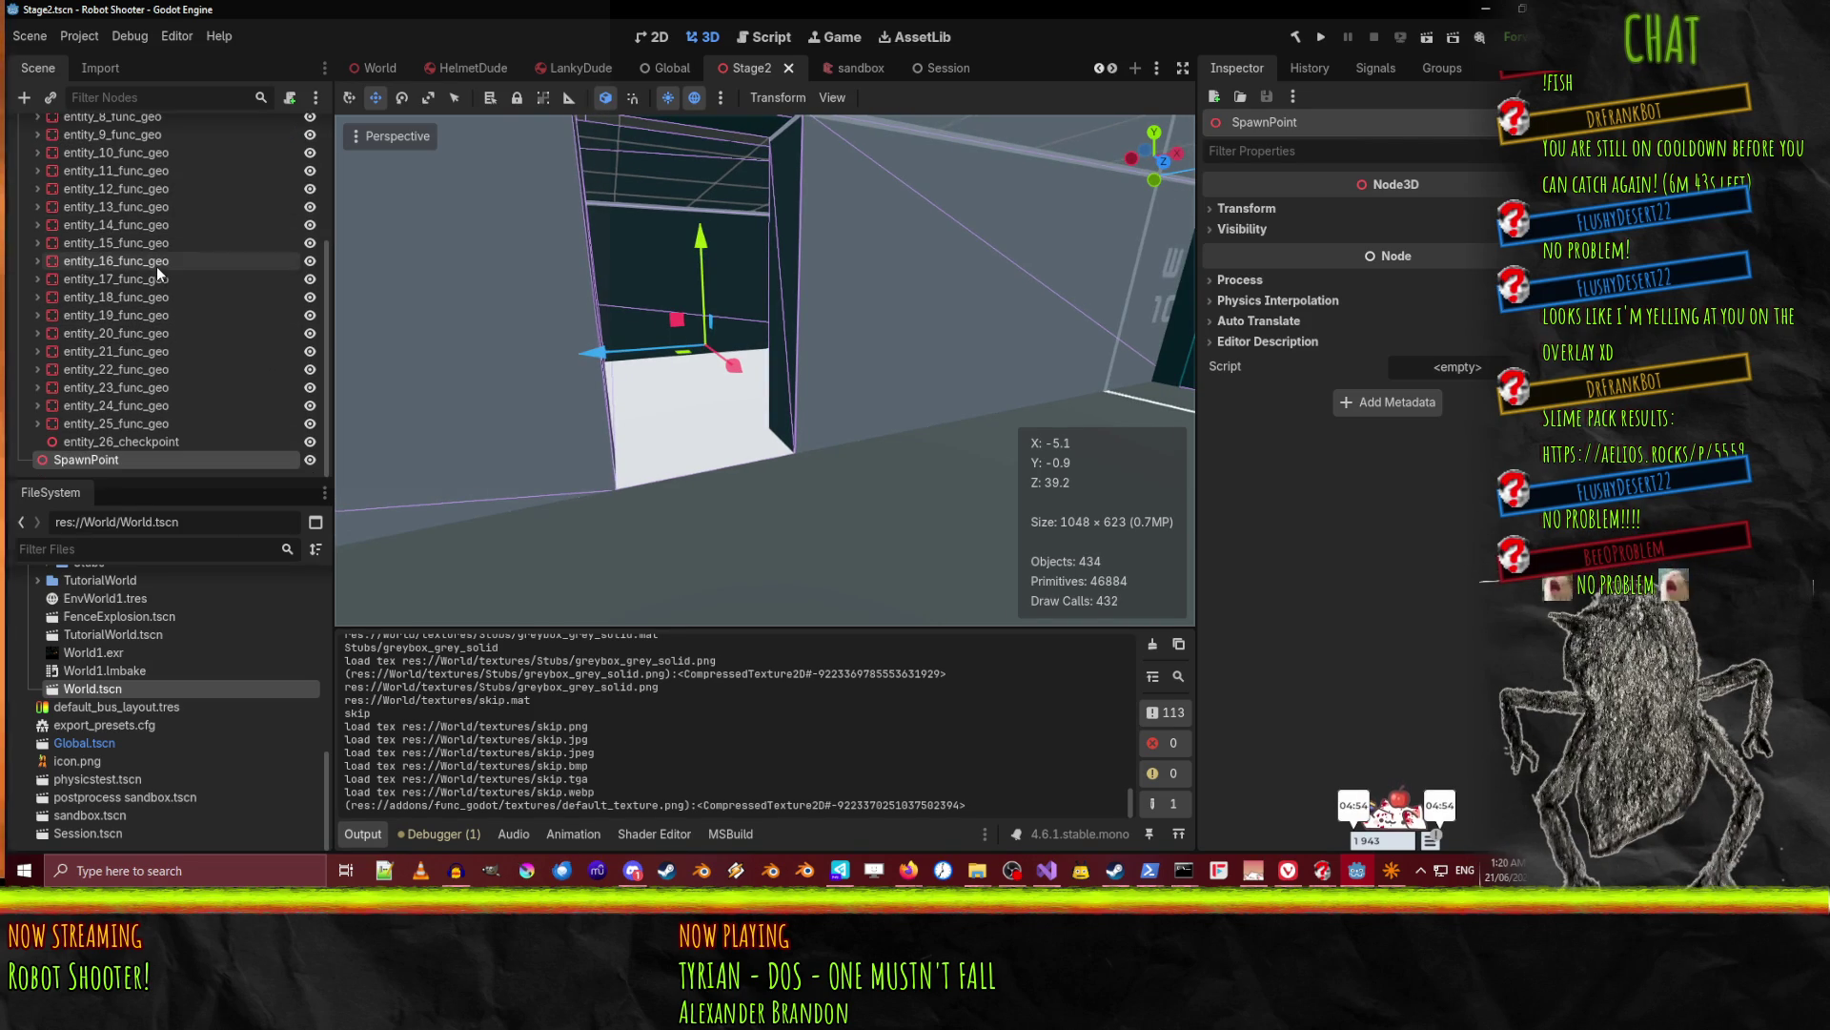
Focus on entity_26_checkpoint and check Stage2's spawn point setting.
double_click(135, 443)
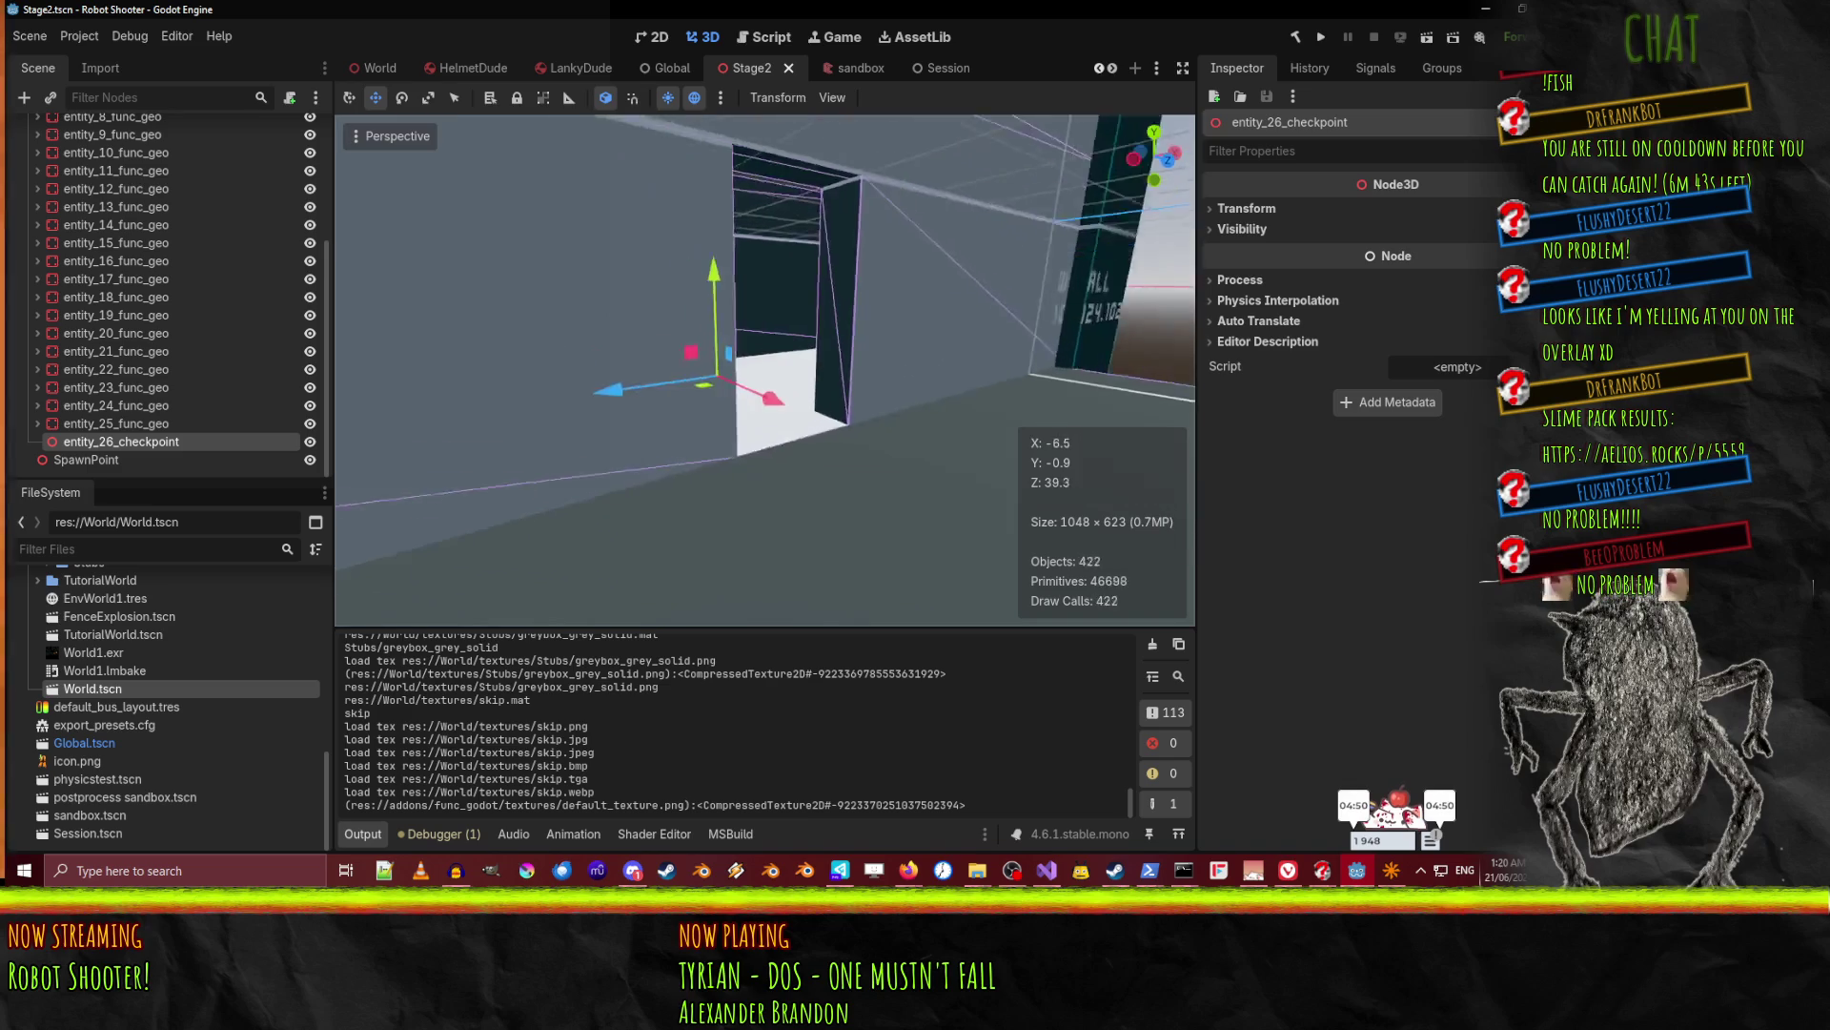
scroll(115, 190, "up", 5)
left_click(68, 131)
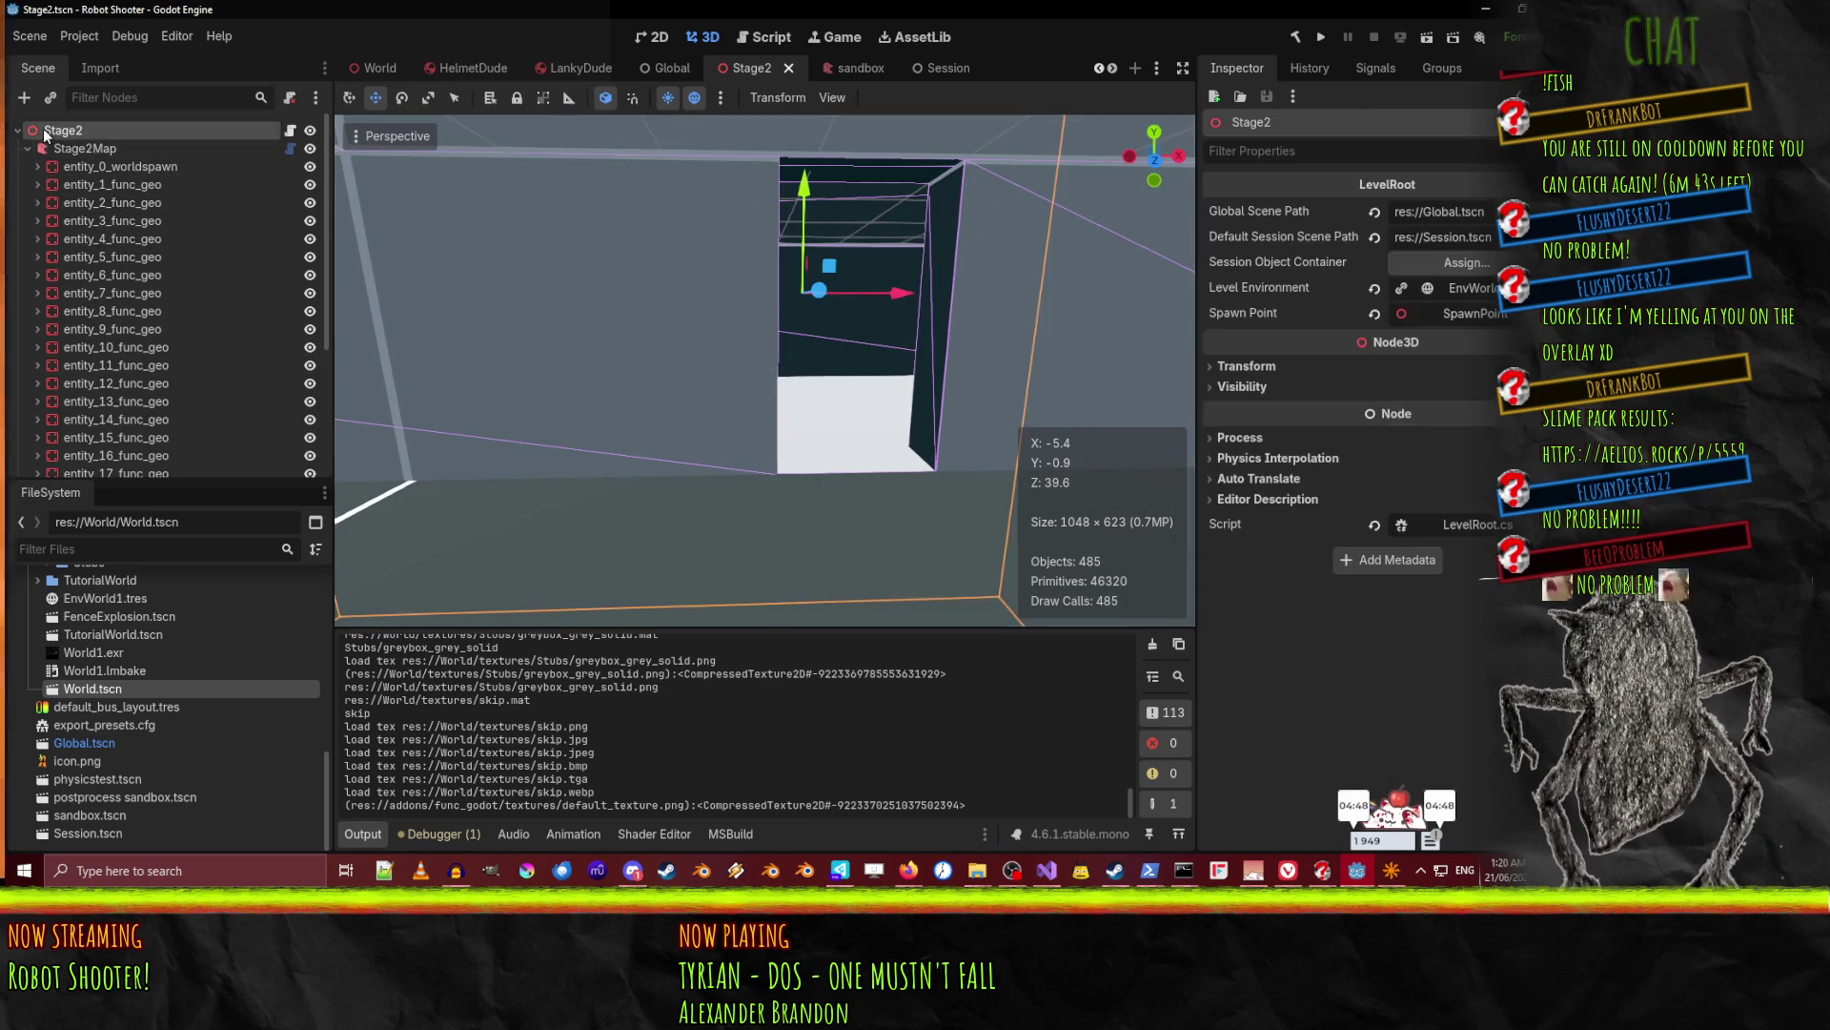
scroll(301, 210, "down", 5)
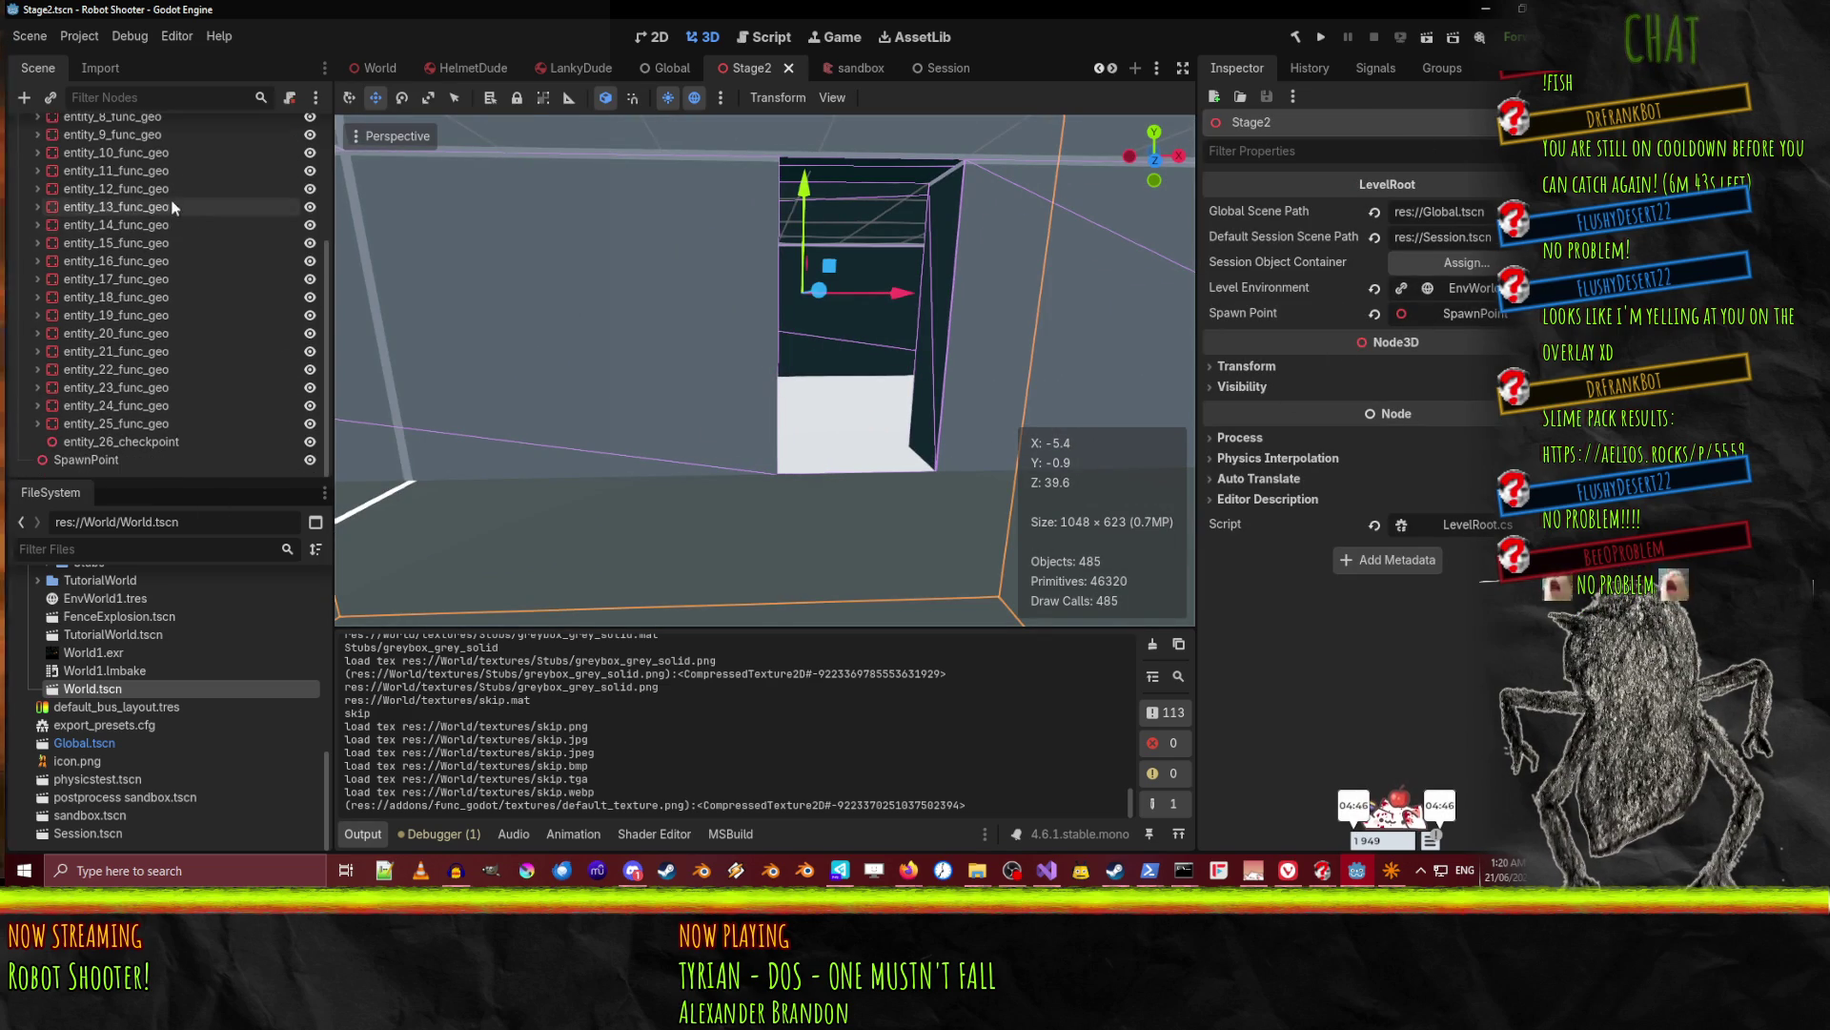
Raise the SpawnPoint slightly along Y, then save Stage2 and launch the game.
left_click(87, 442)
left_click(96, 459)
left_click_drag(866, 268, 867, 196)
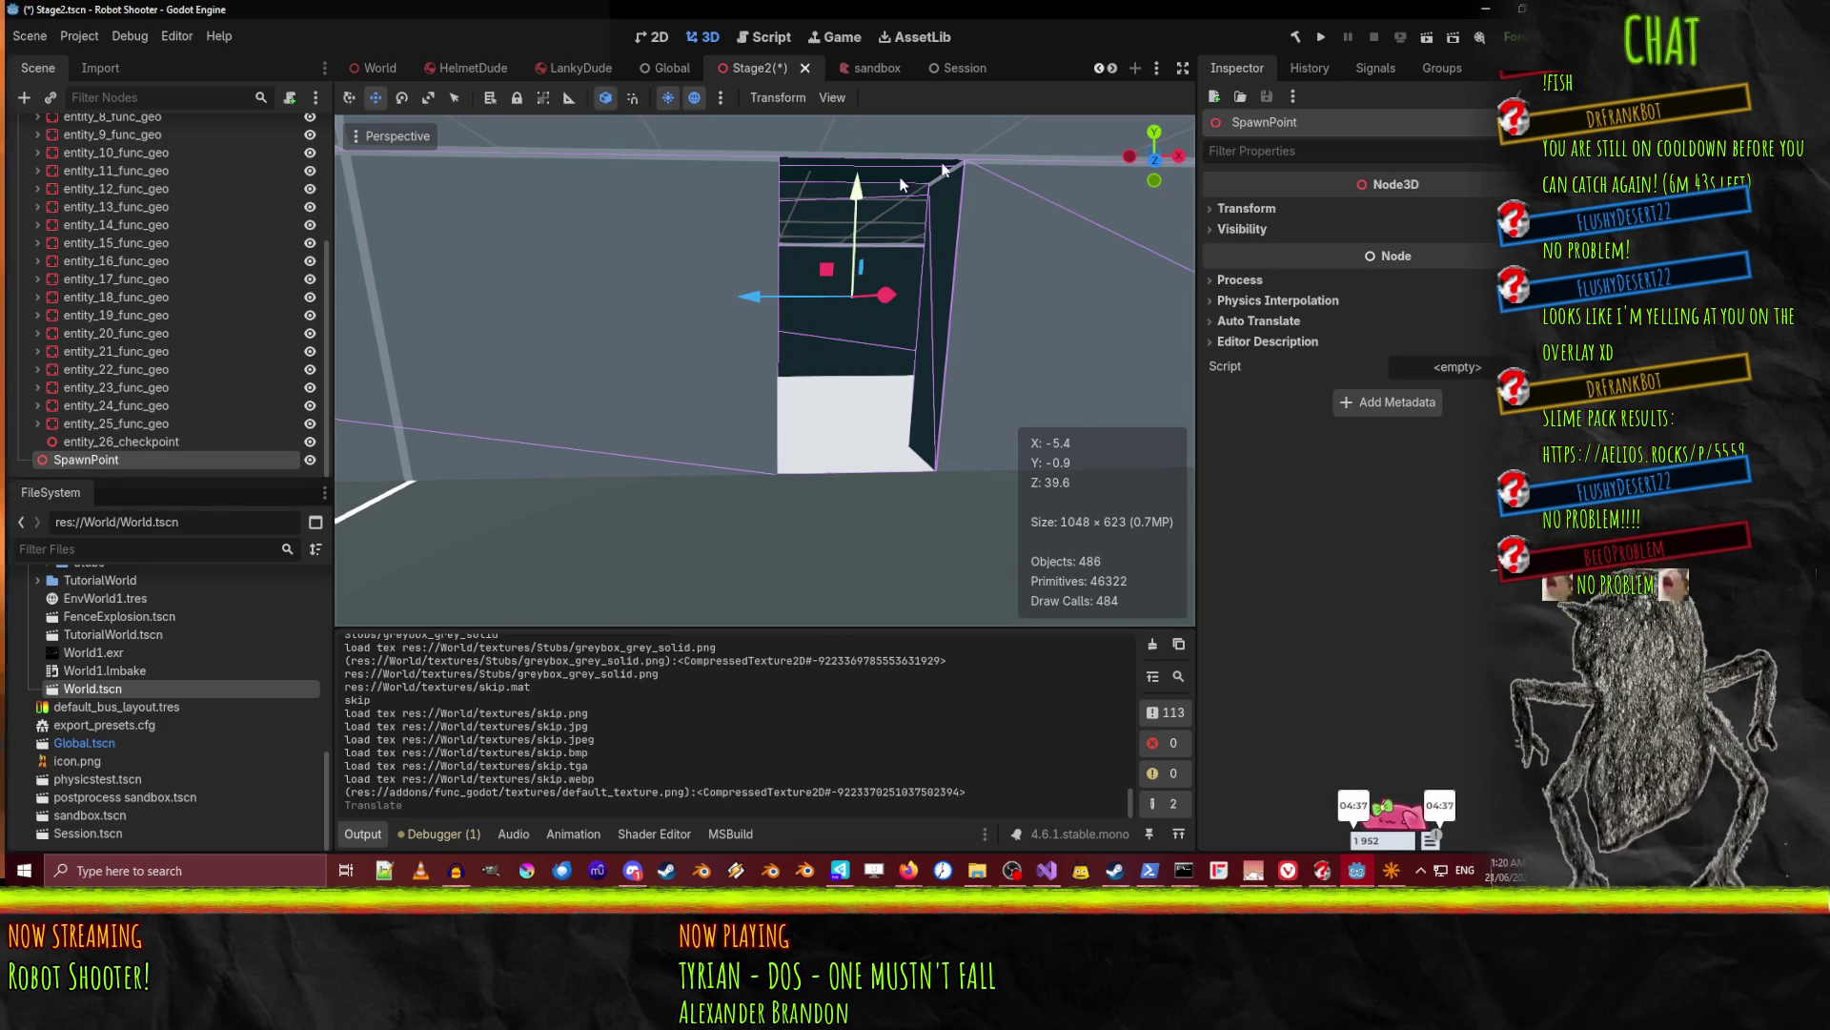
left_click(1424, 38)
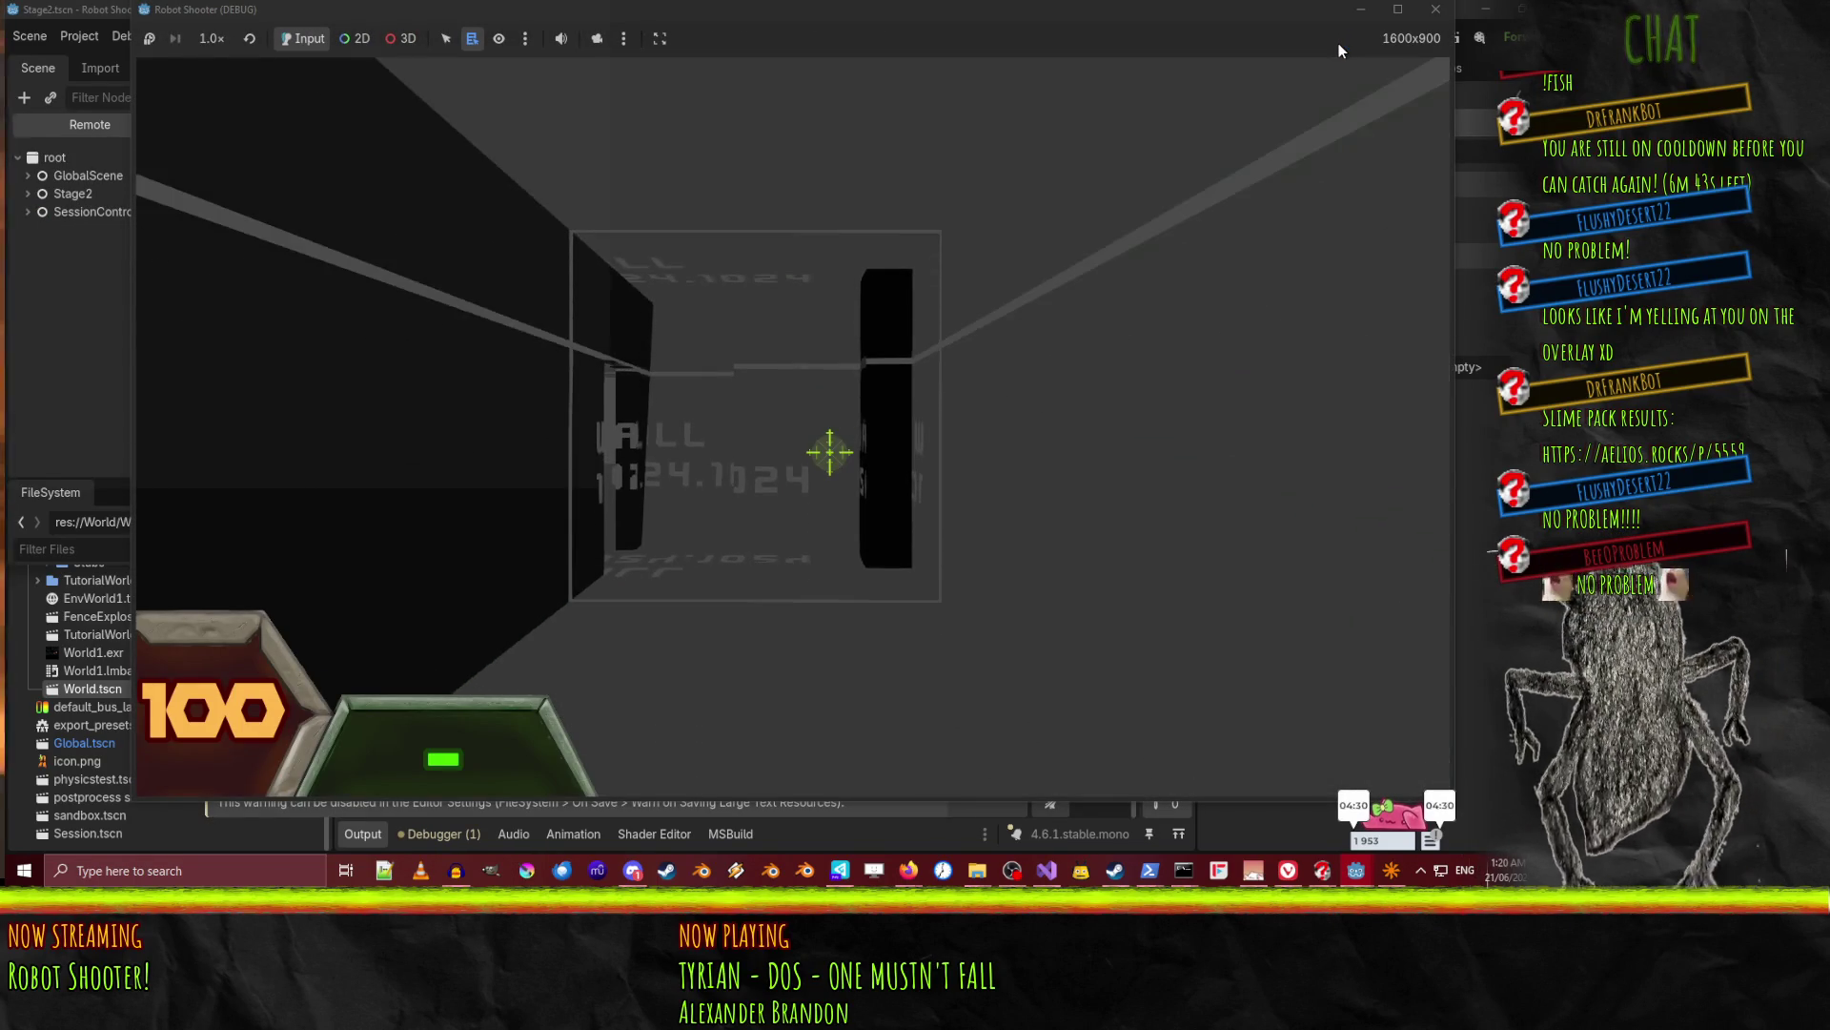
Look around the running game, pause and resume, and fire toward the orange ramp.
left_click(1290, 150)
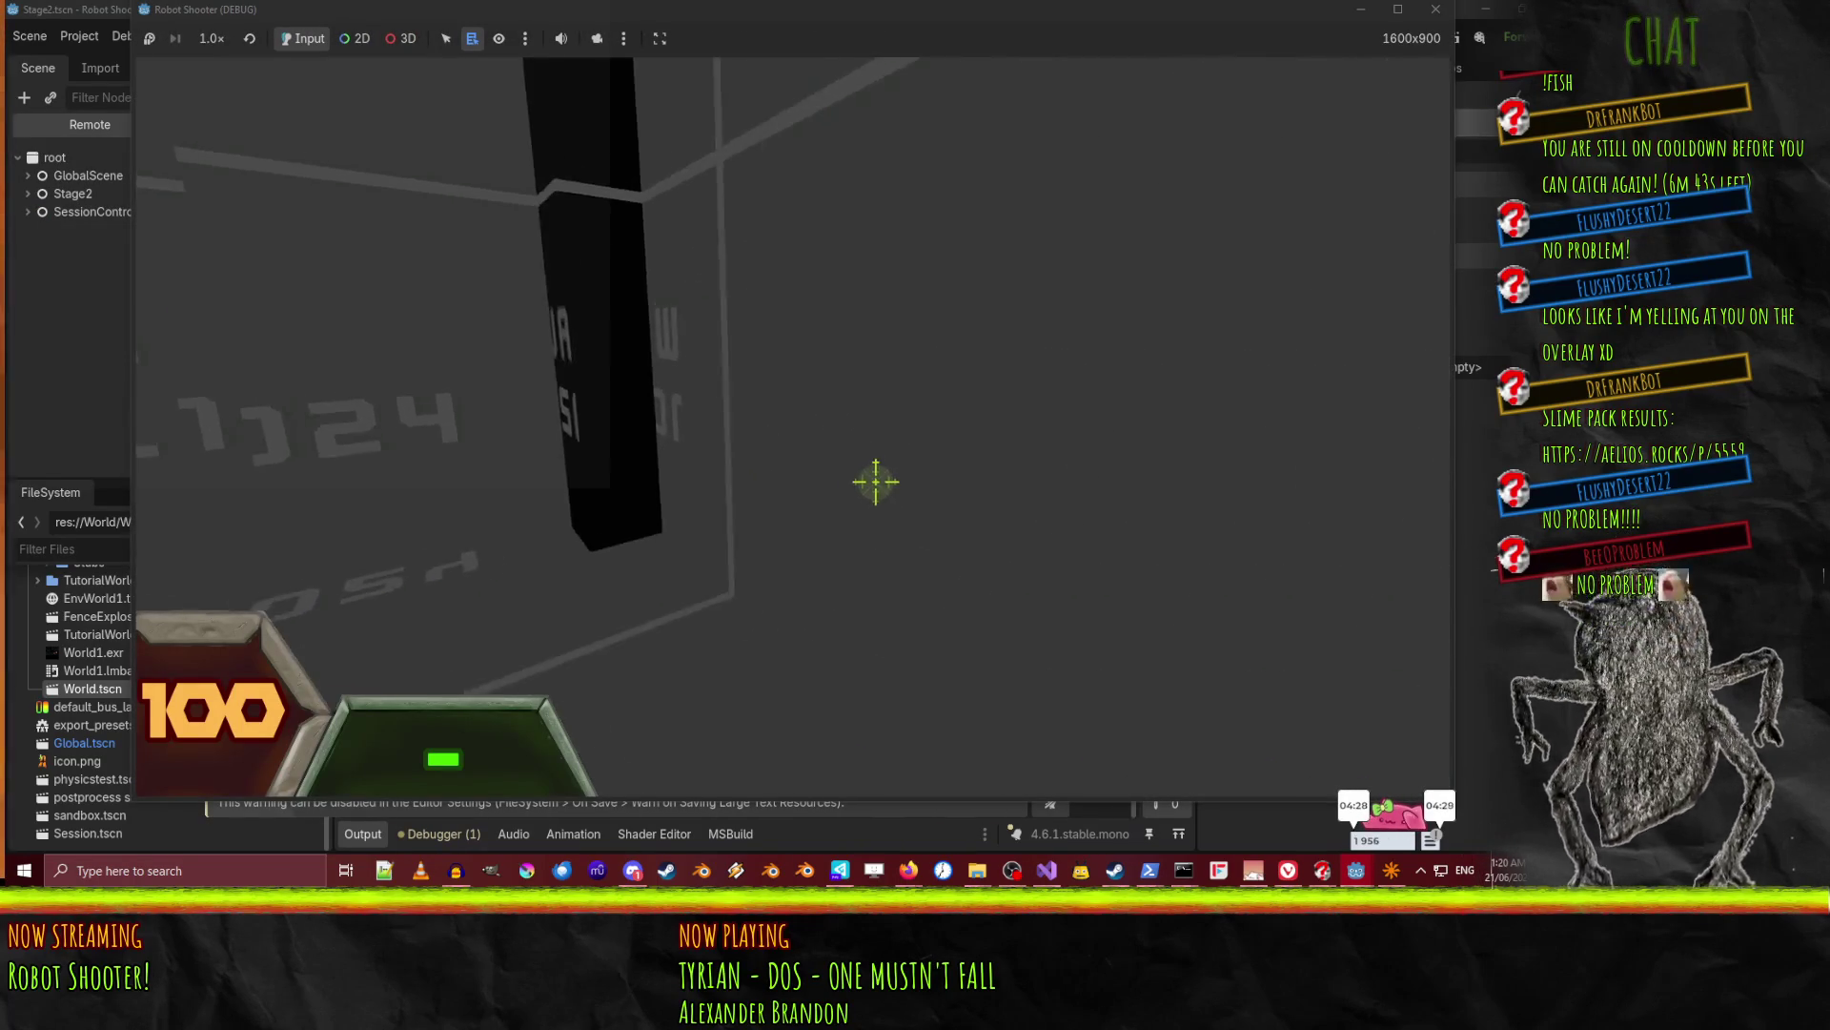
key("Escape")
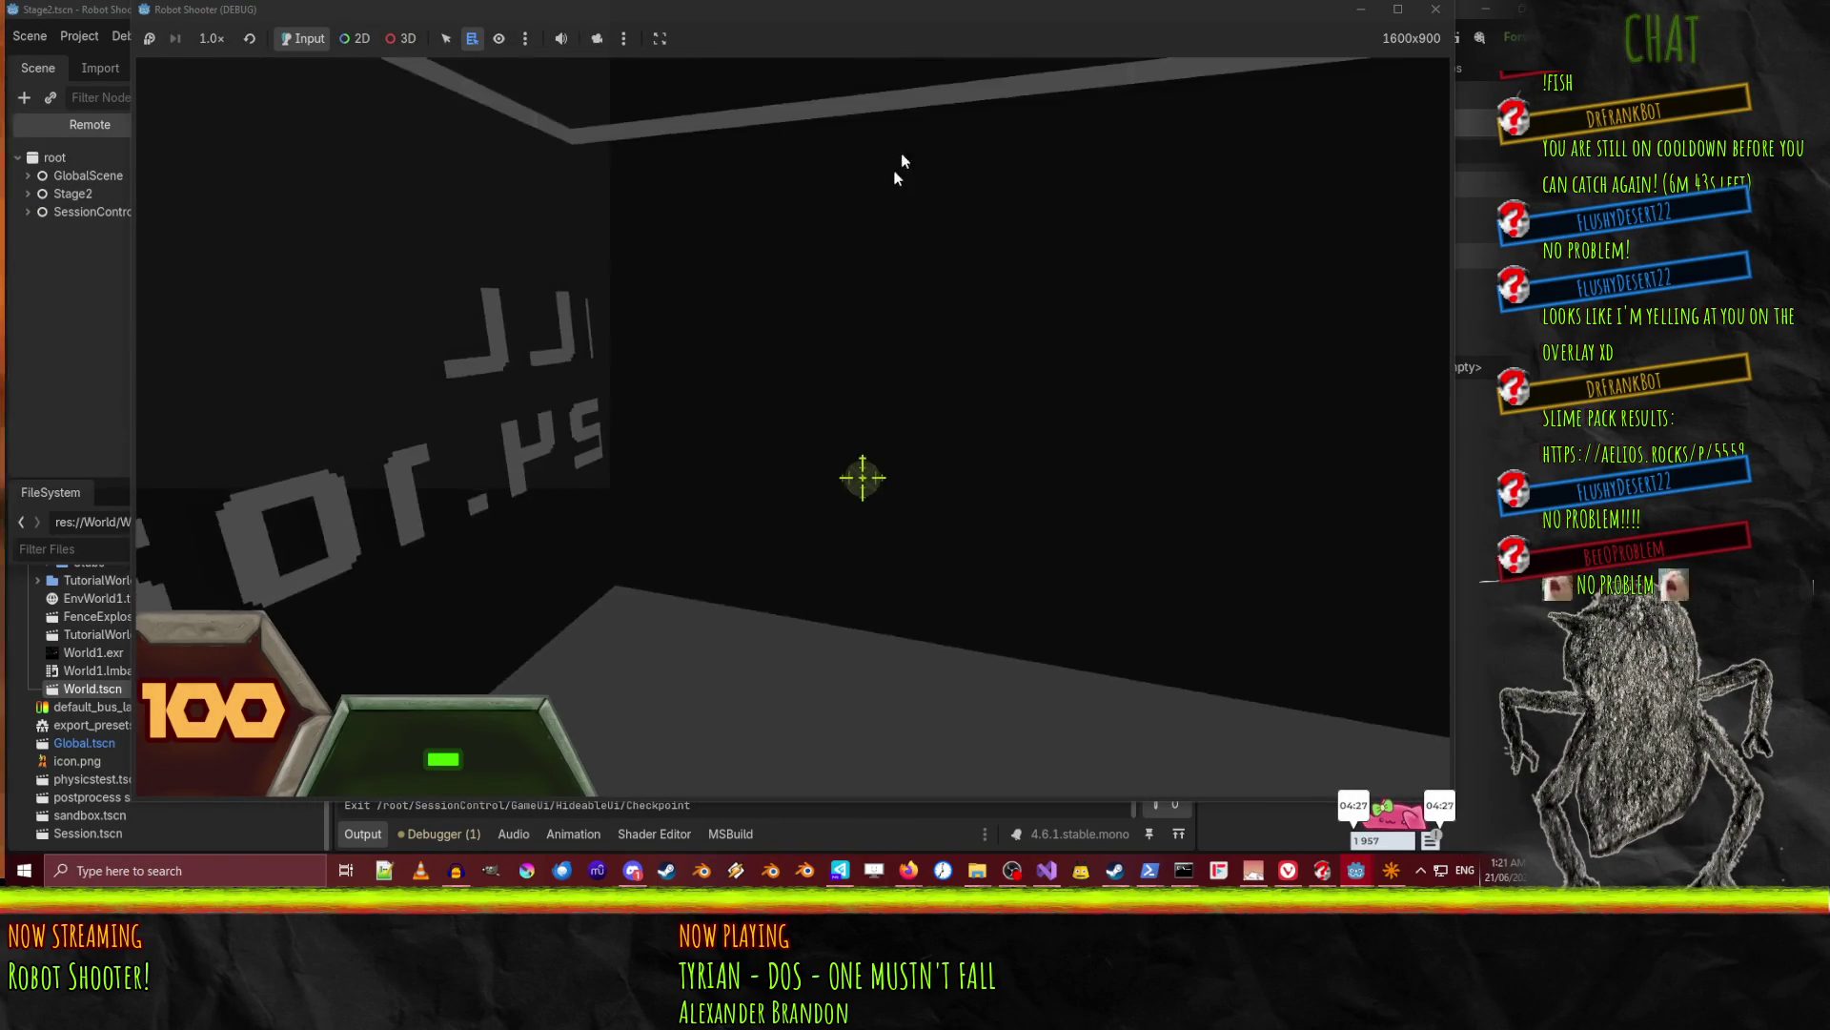
left_click(781, 255)
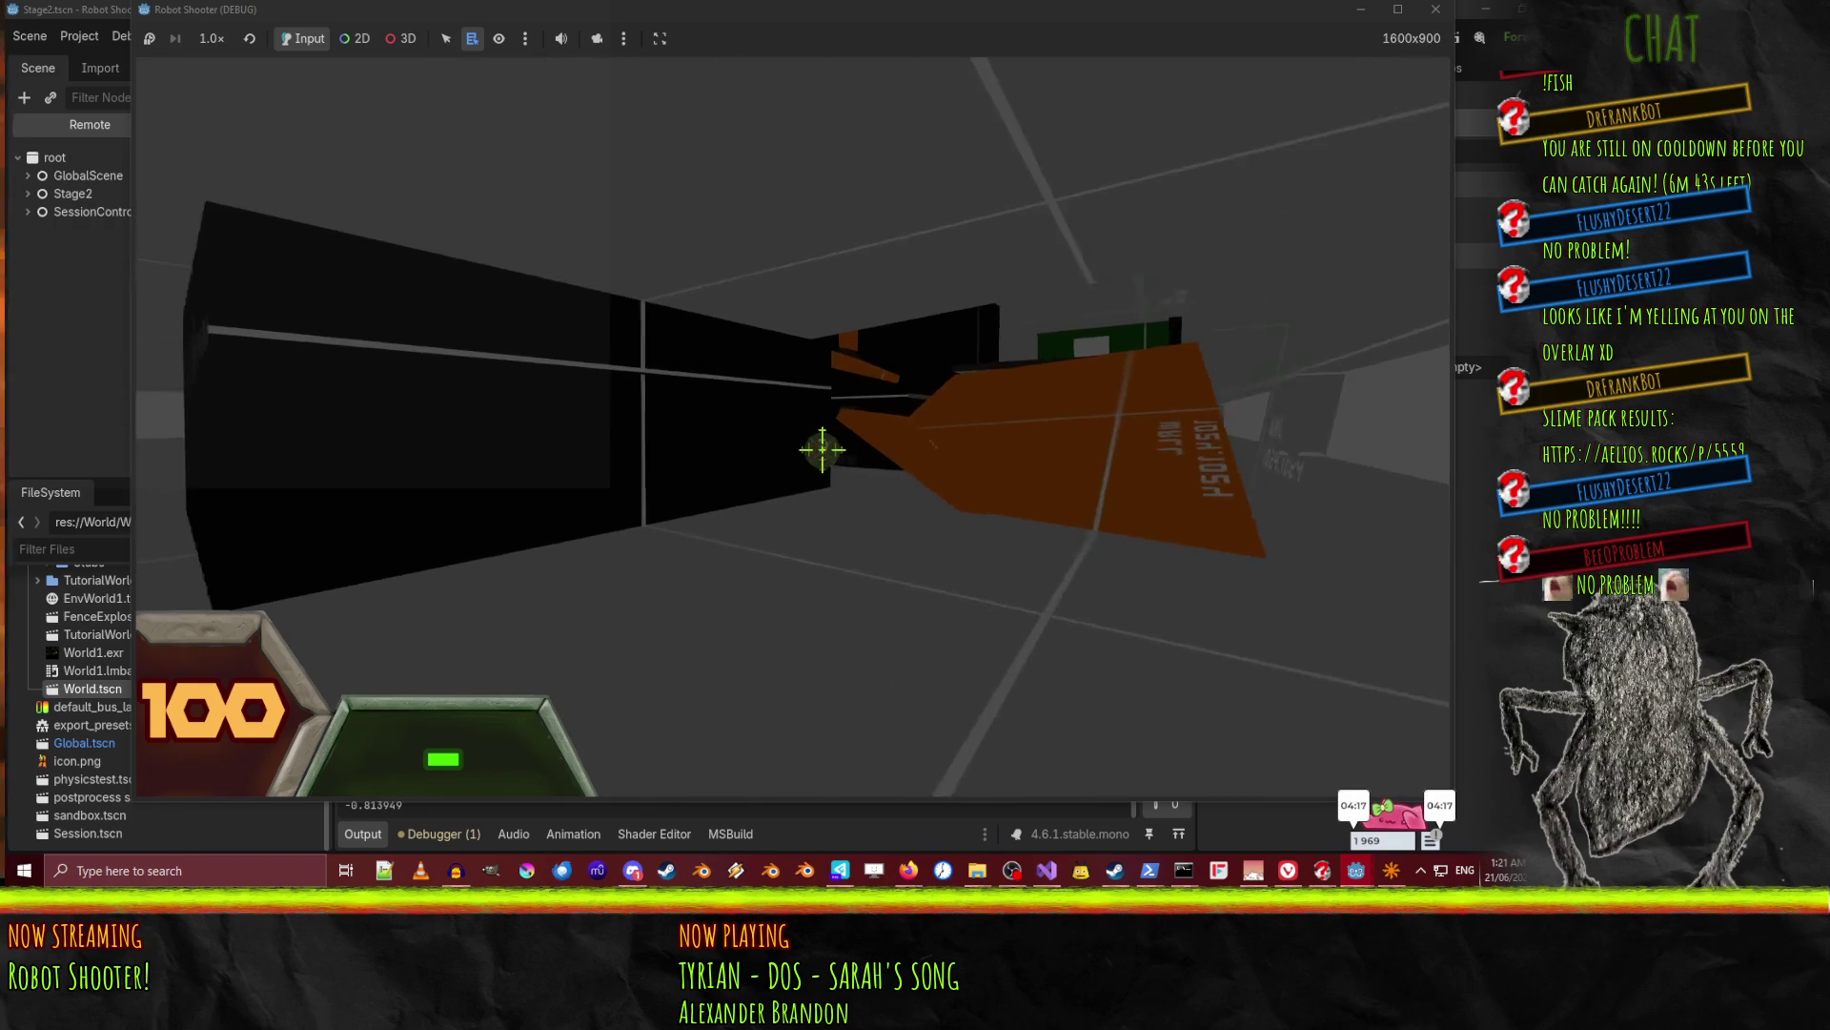
left_click(821, 441)
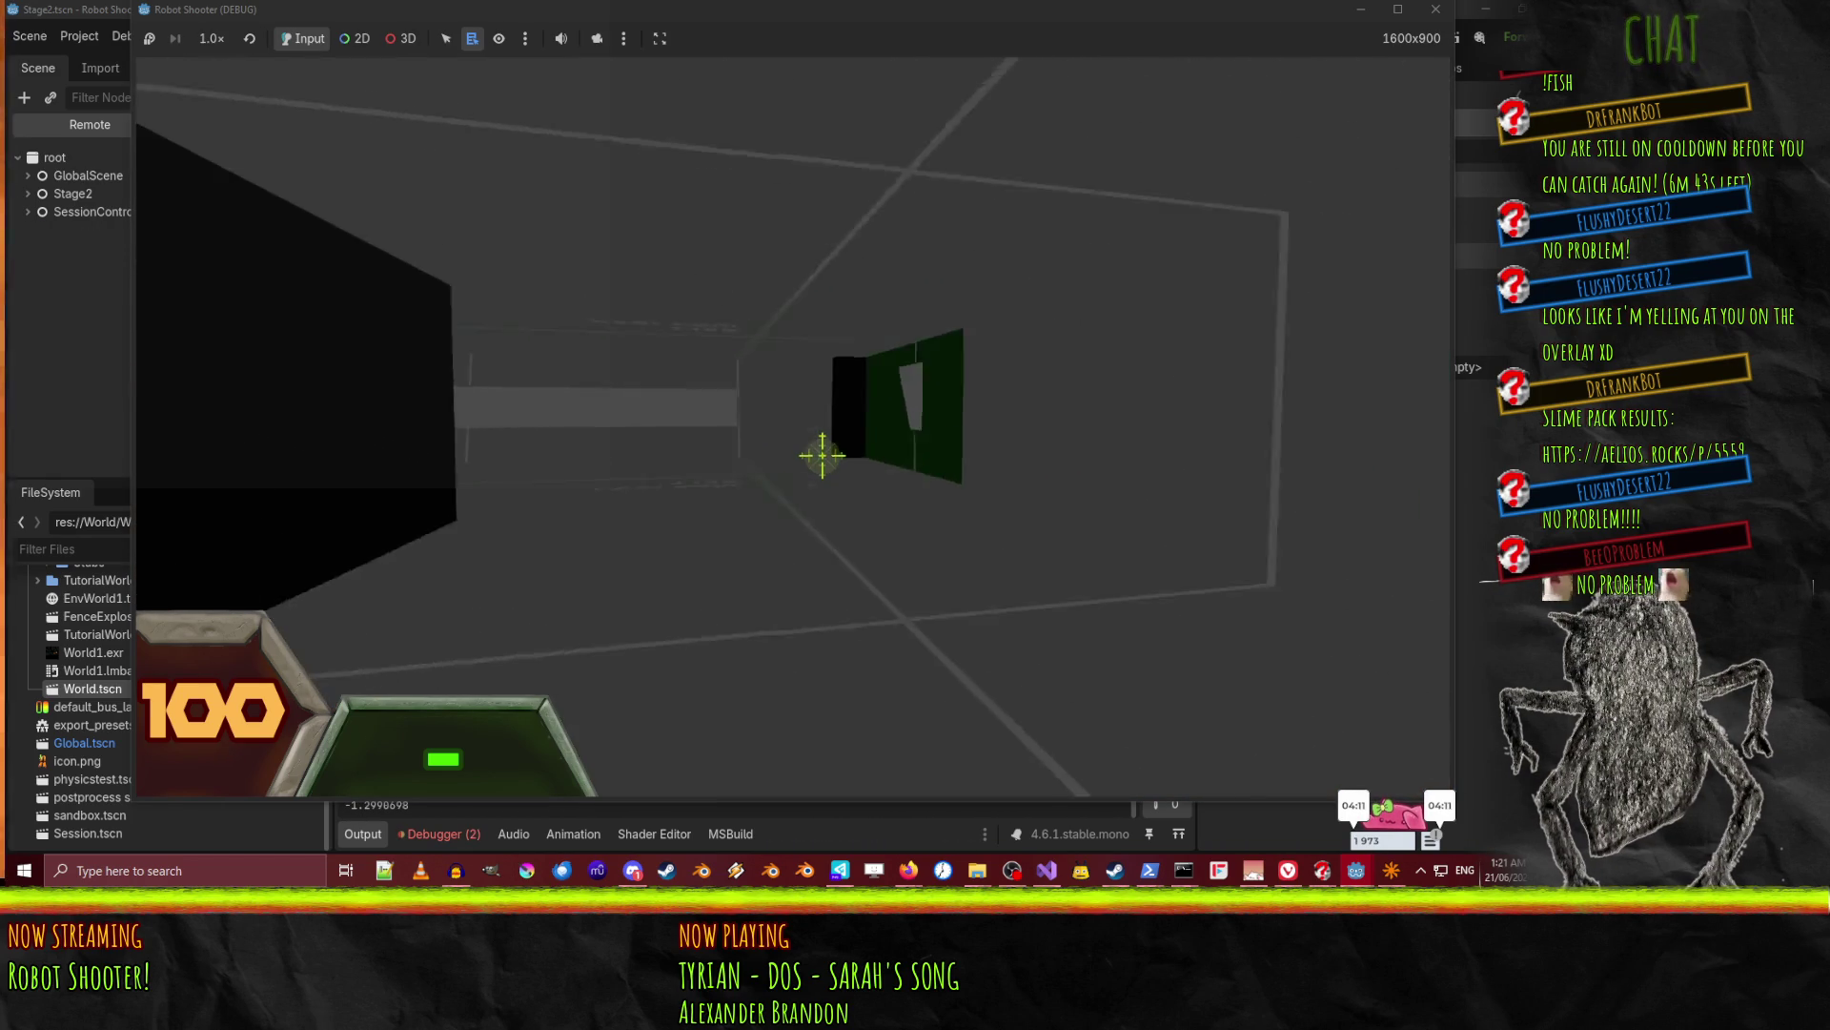
mouse_move(822, 455)
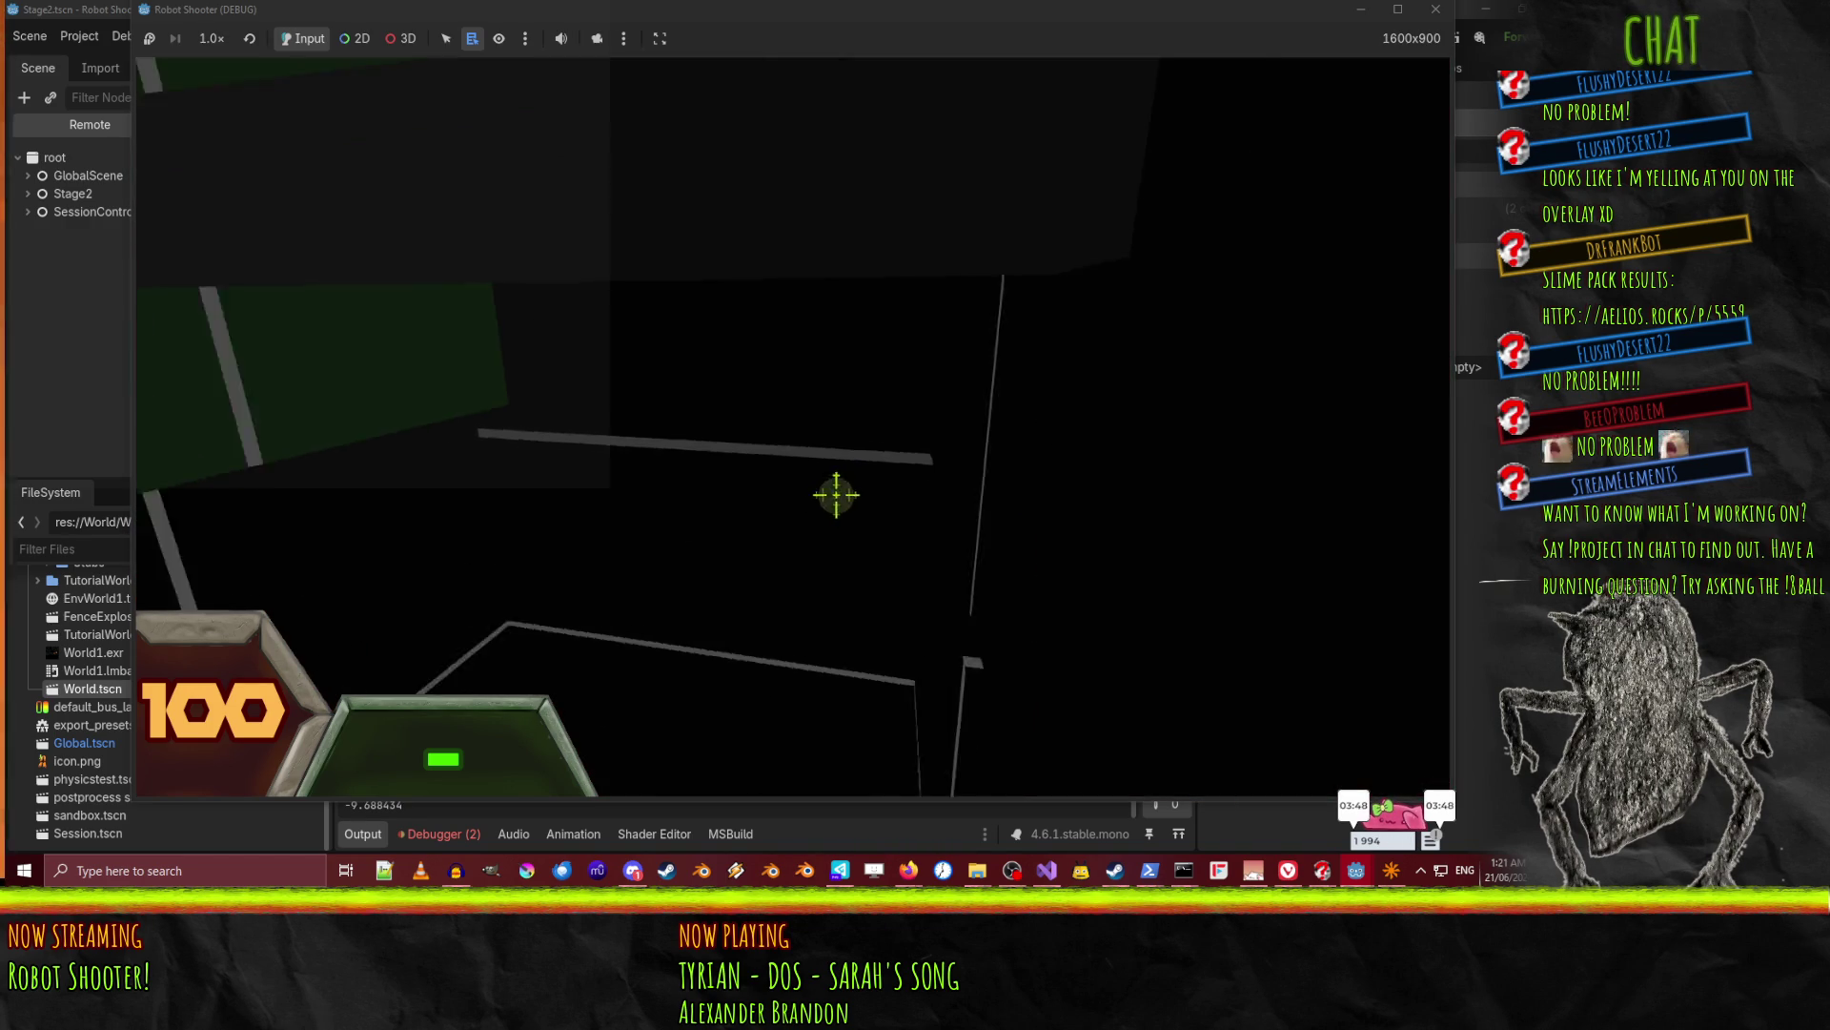
mouse_move(1038, 659)
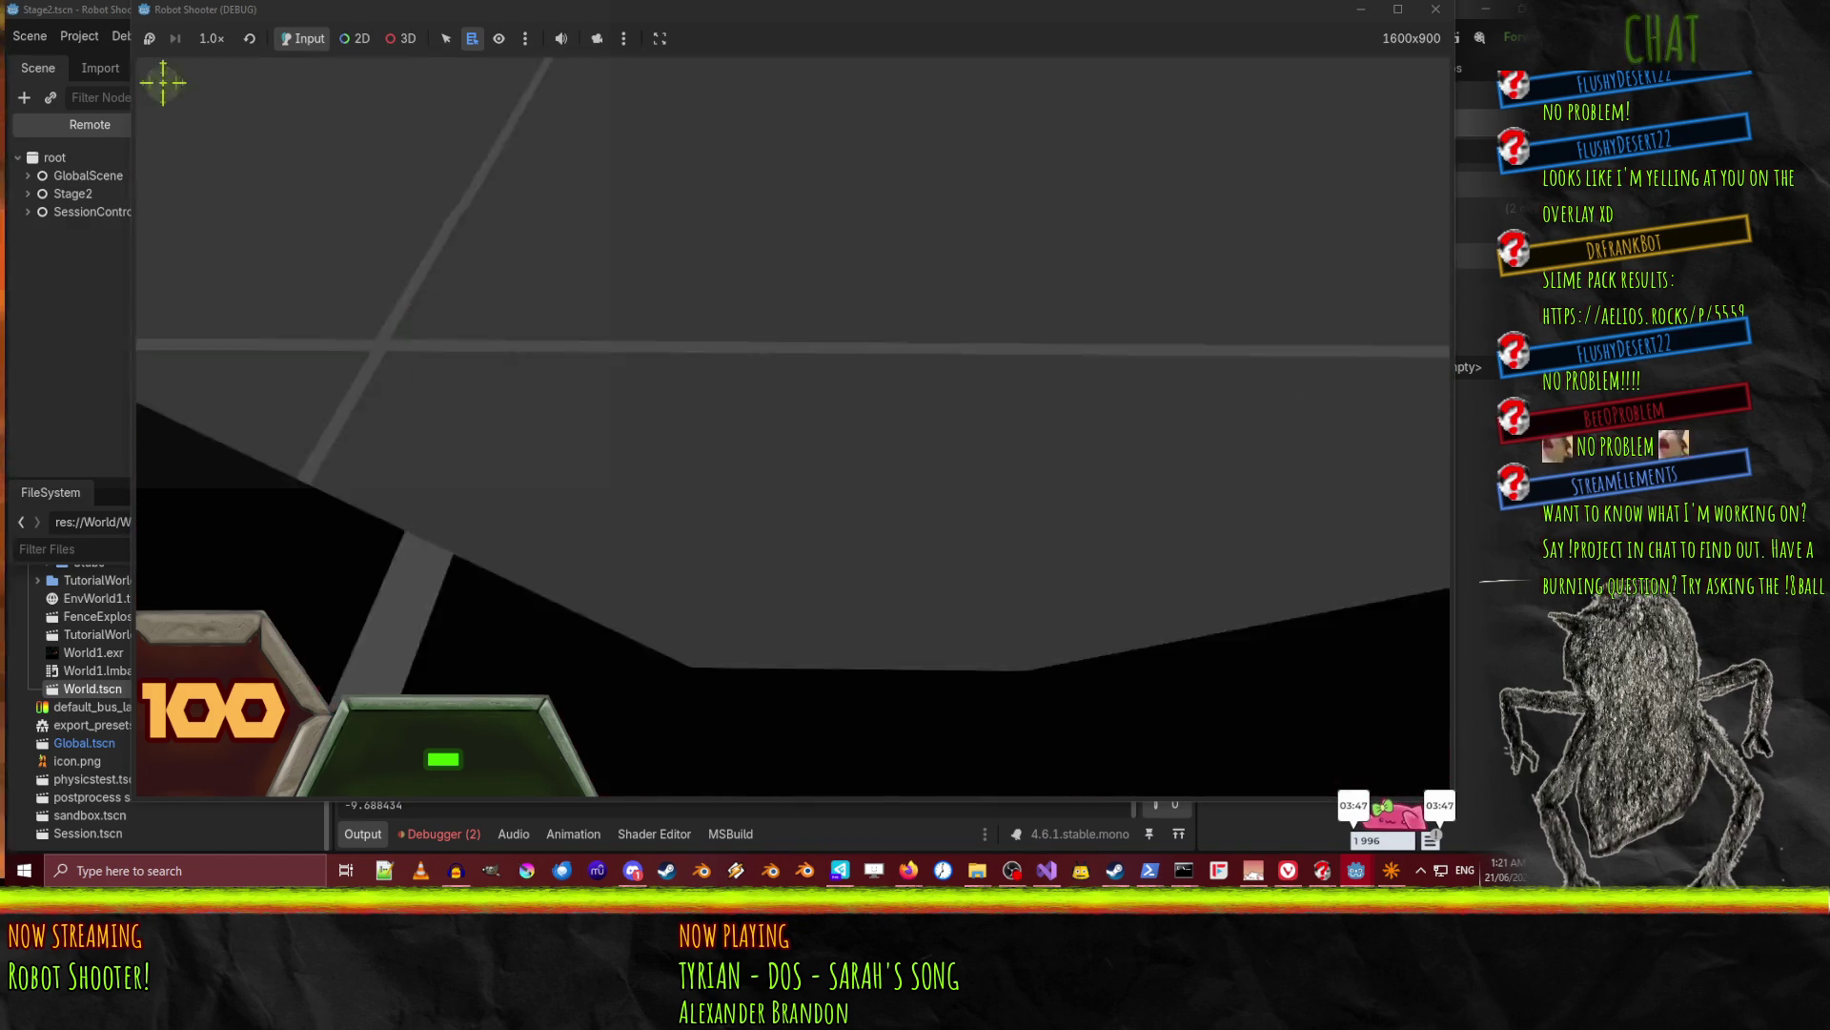
mouse_move(903, 560)
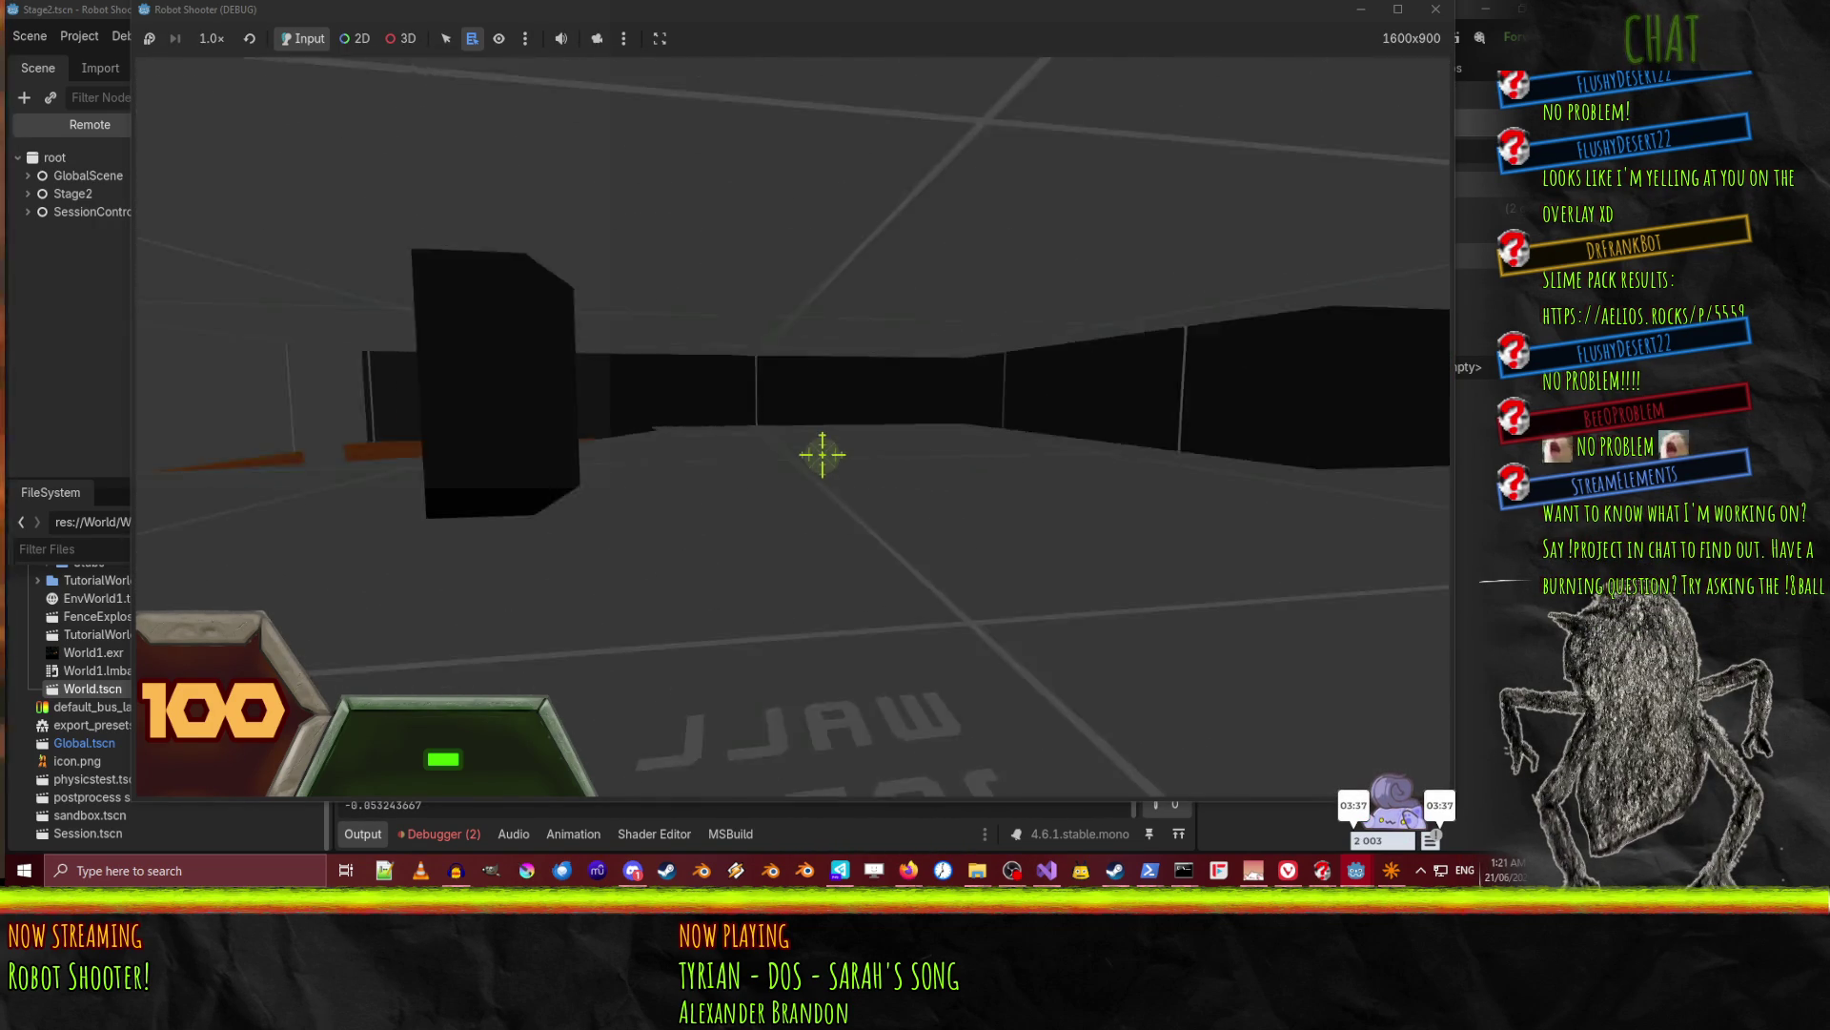
Walk toward the black blocks and purple bar, then open the in-game command console.
key("w")
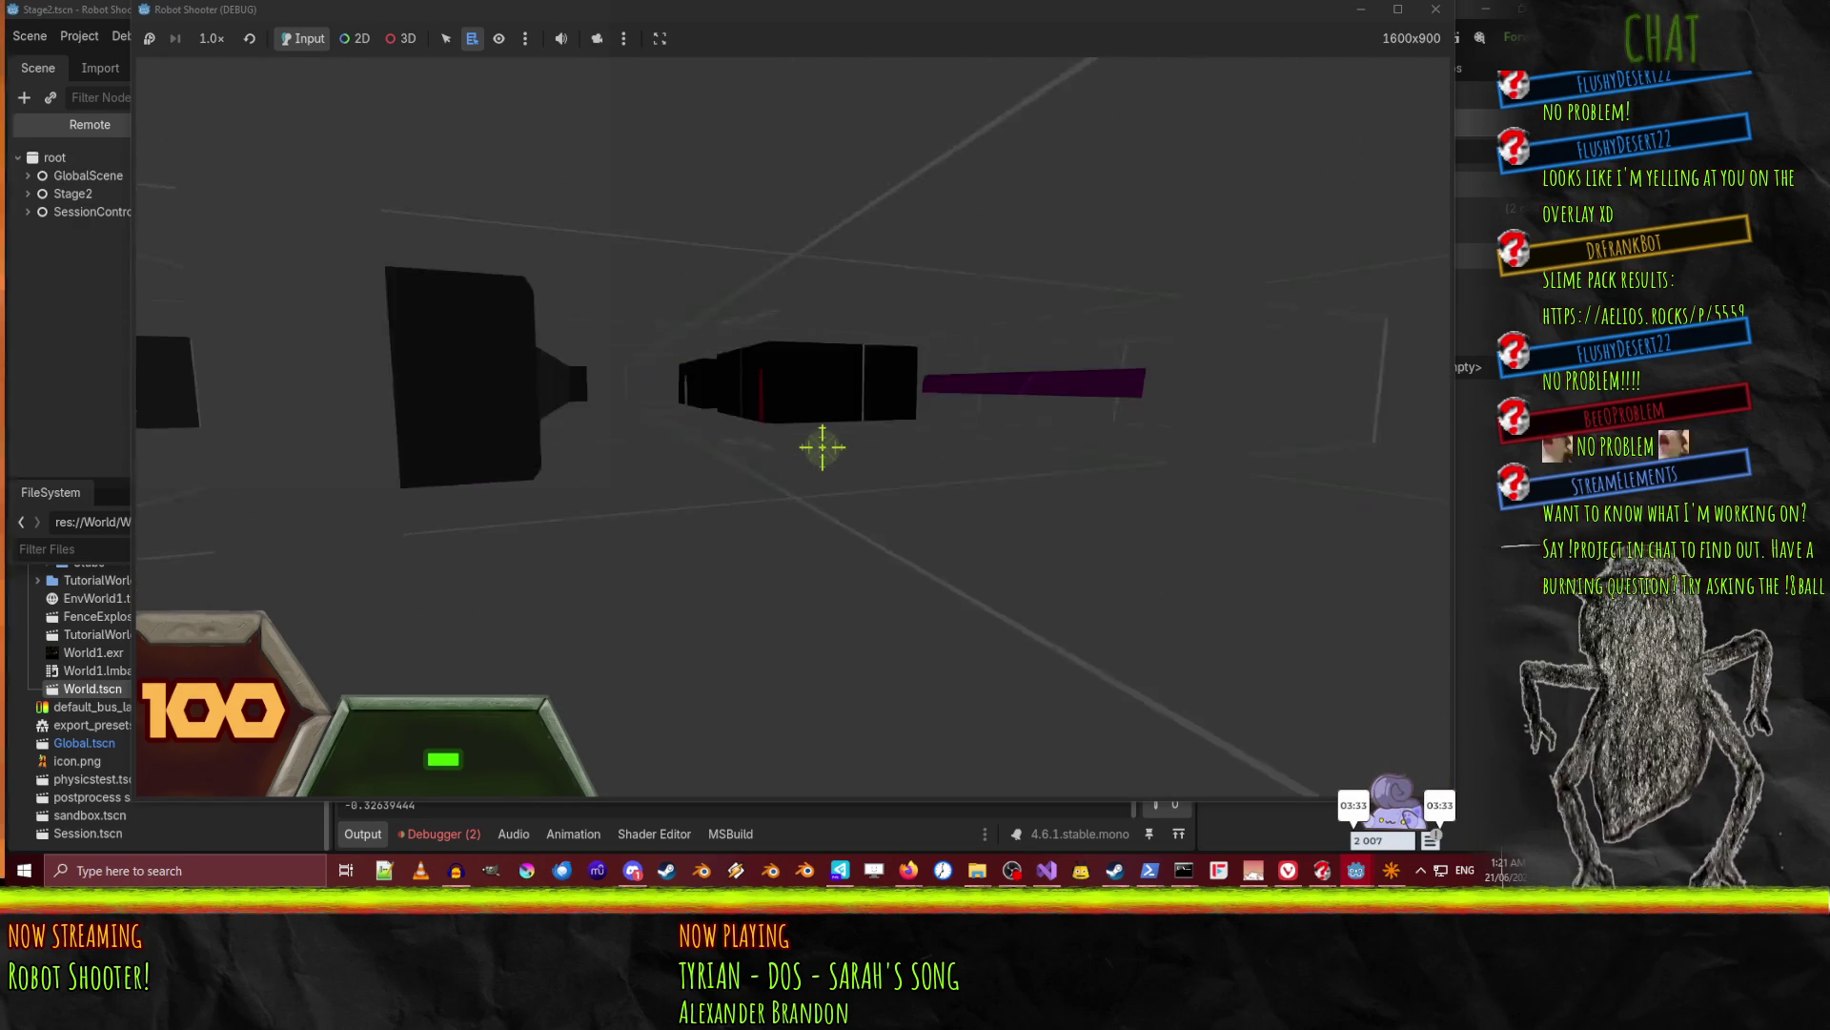
key("w")
key("s")
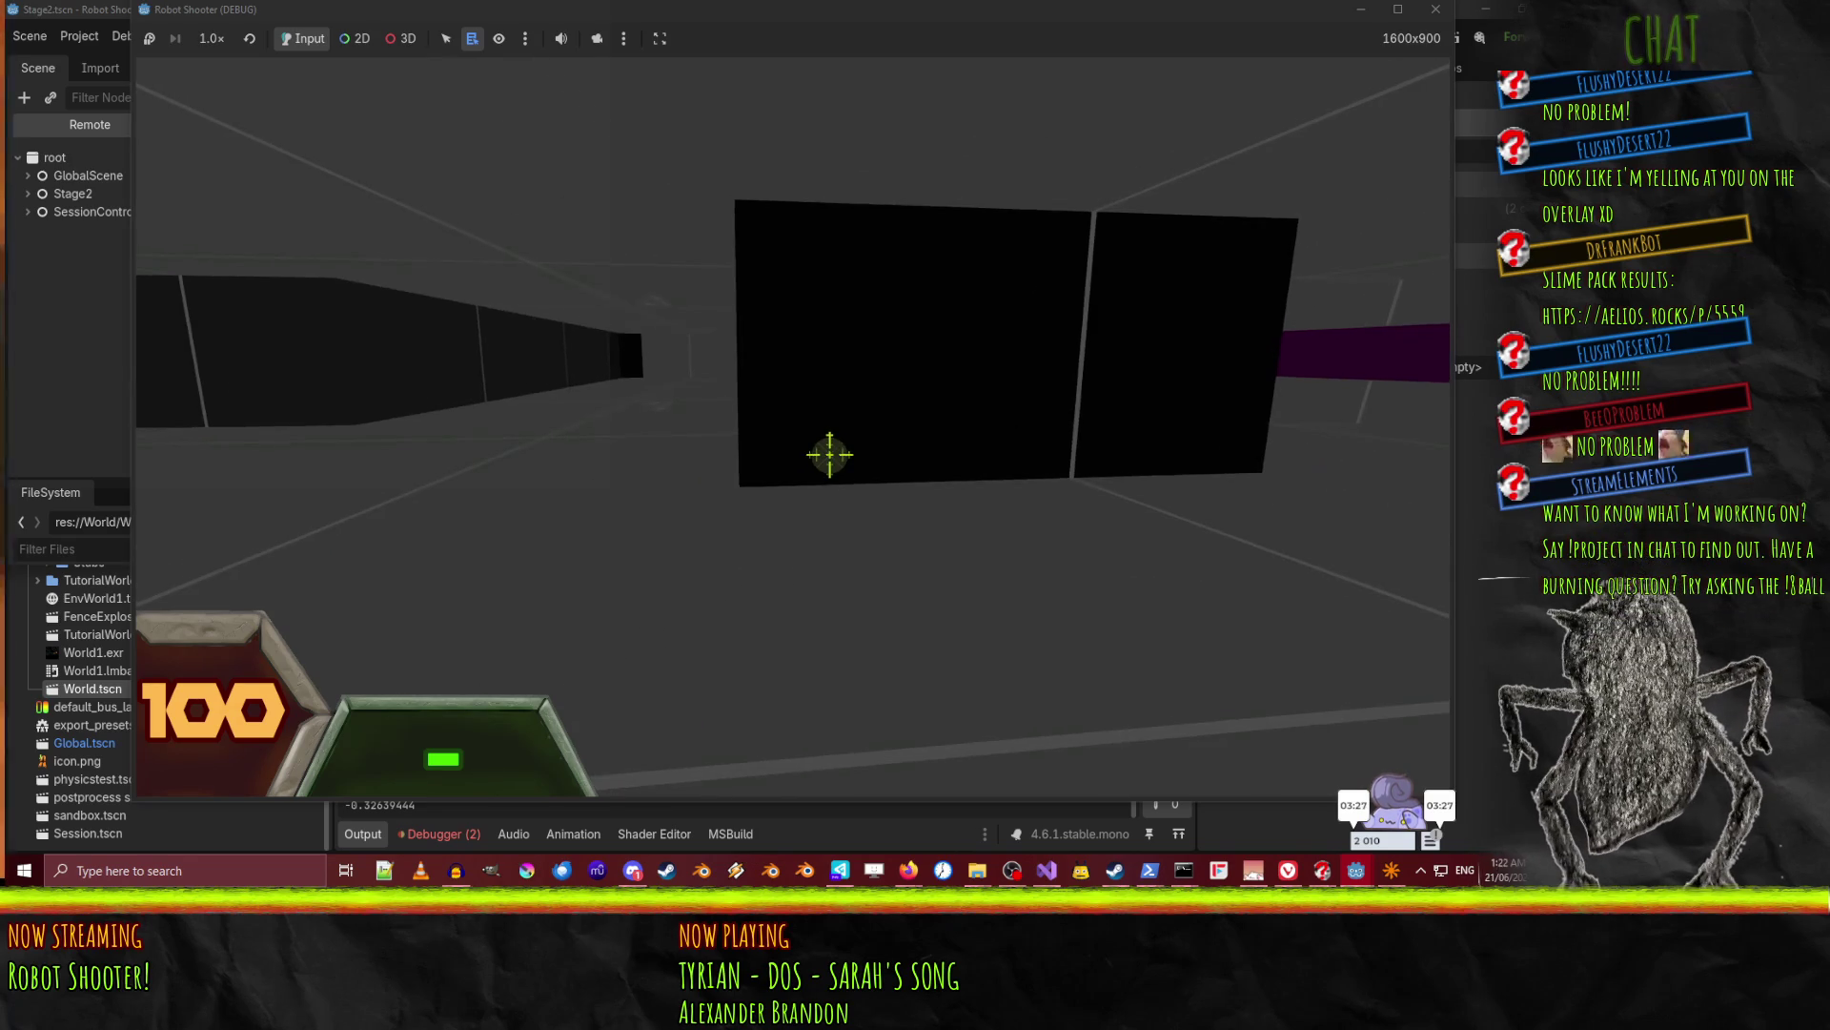
key("grave")
type("towelie")
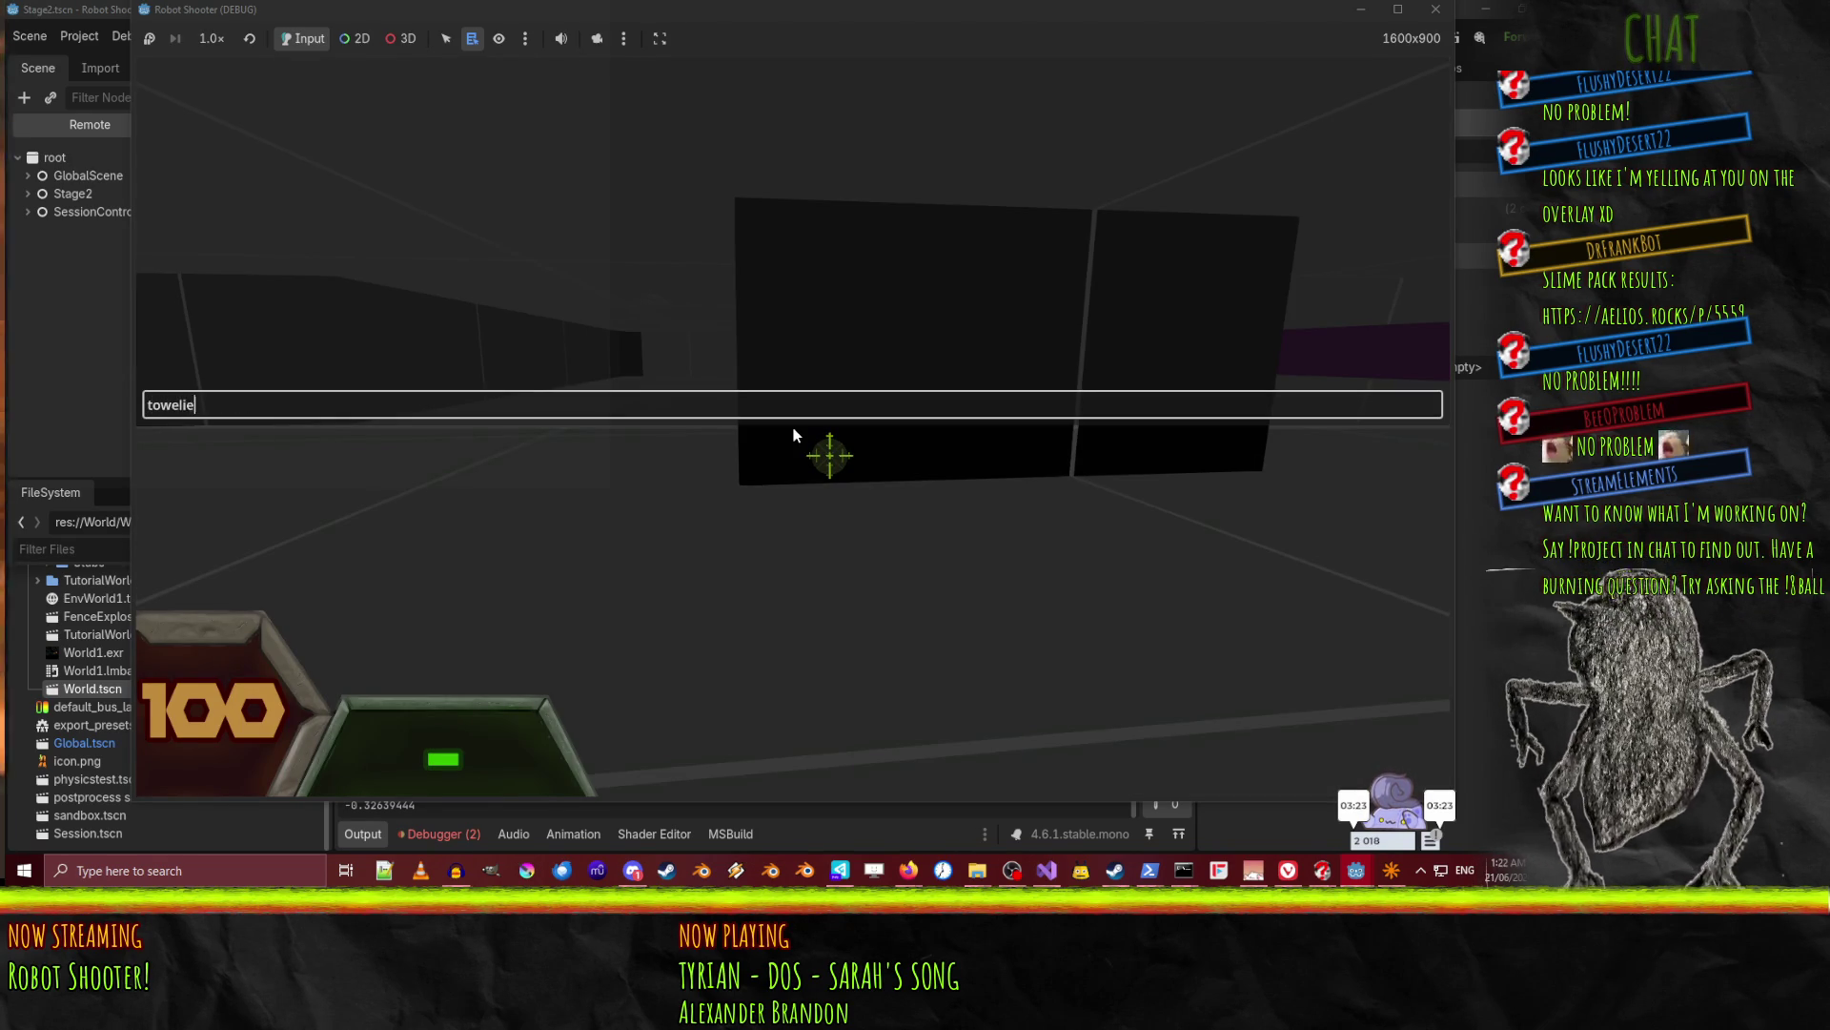
Run the towelie console command and walk past the green beam to the WALL 1024.1024 wall.
key("Return")
key("w")
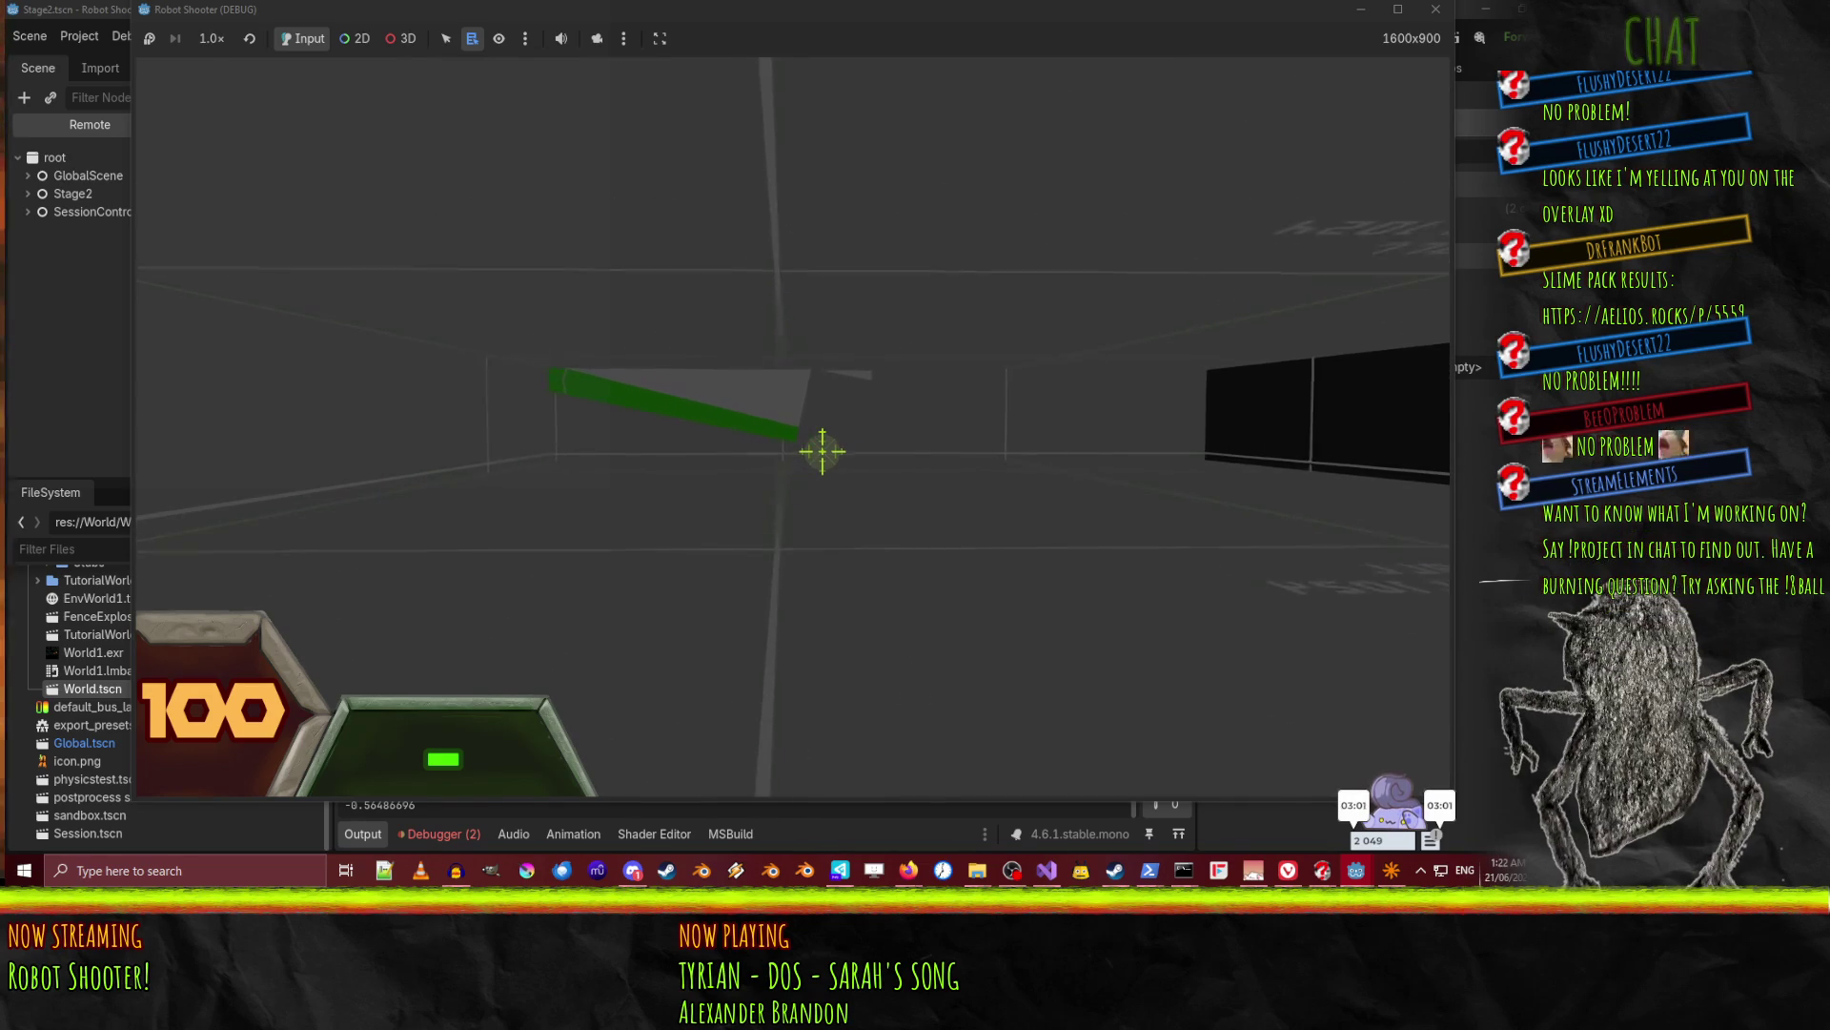
key("w")
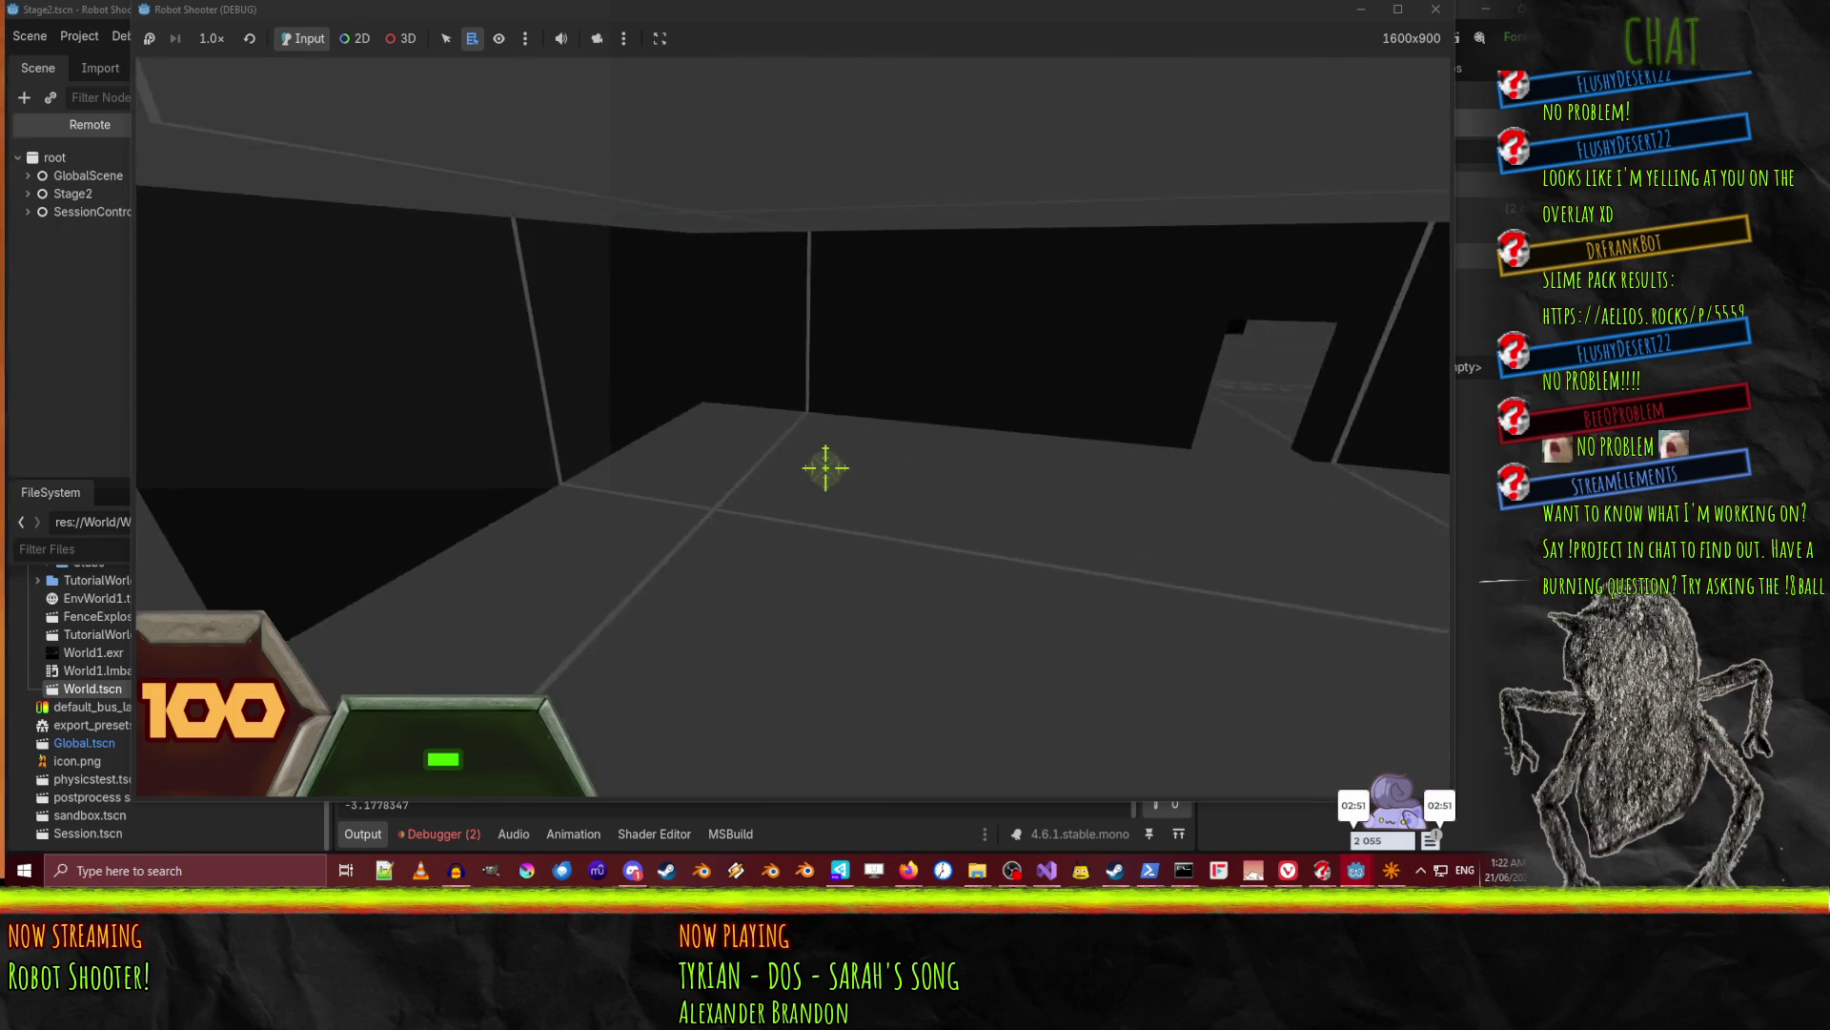
key("w")
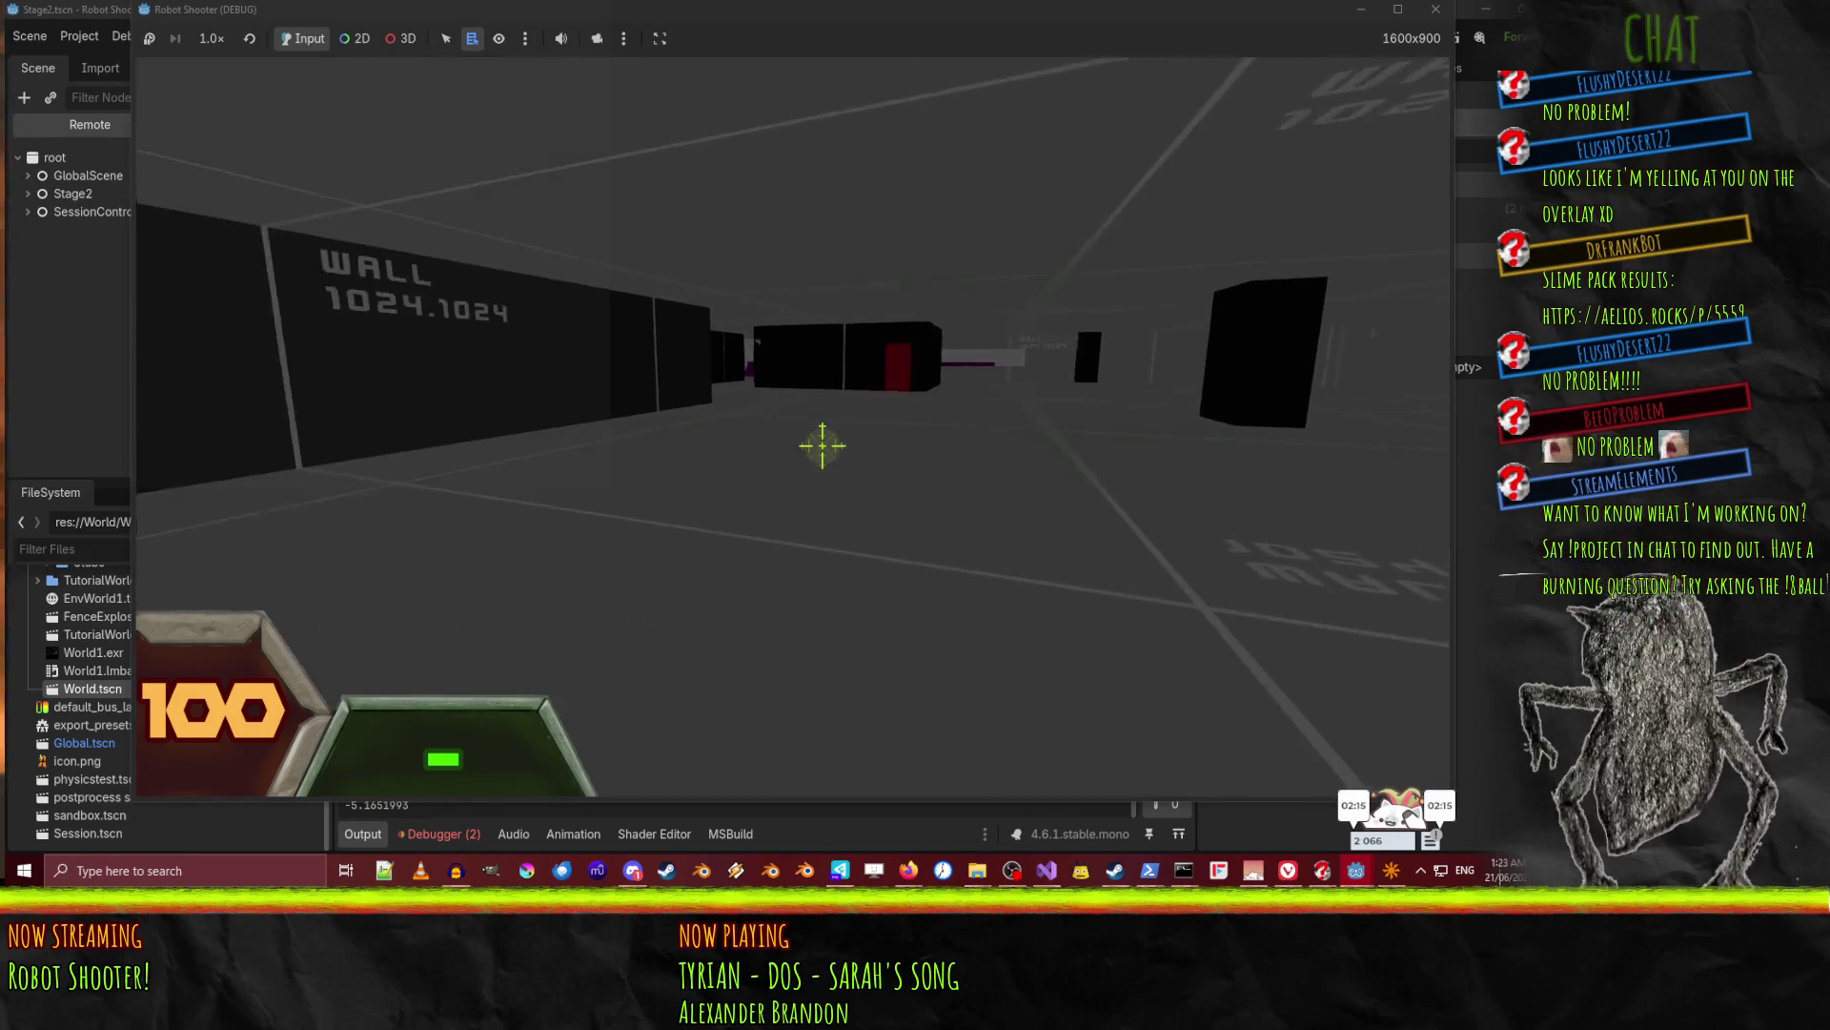
Walk past the labelled wall and red panel into the teal-walled corridor.
key("w")
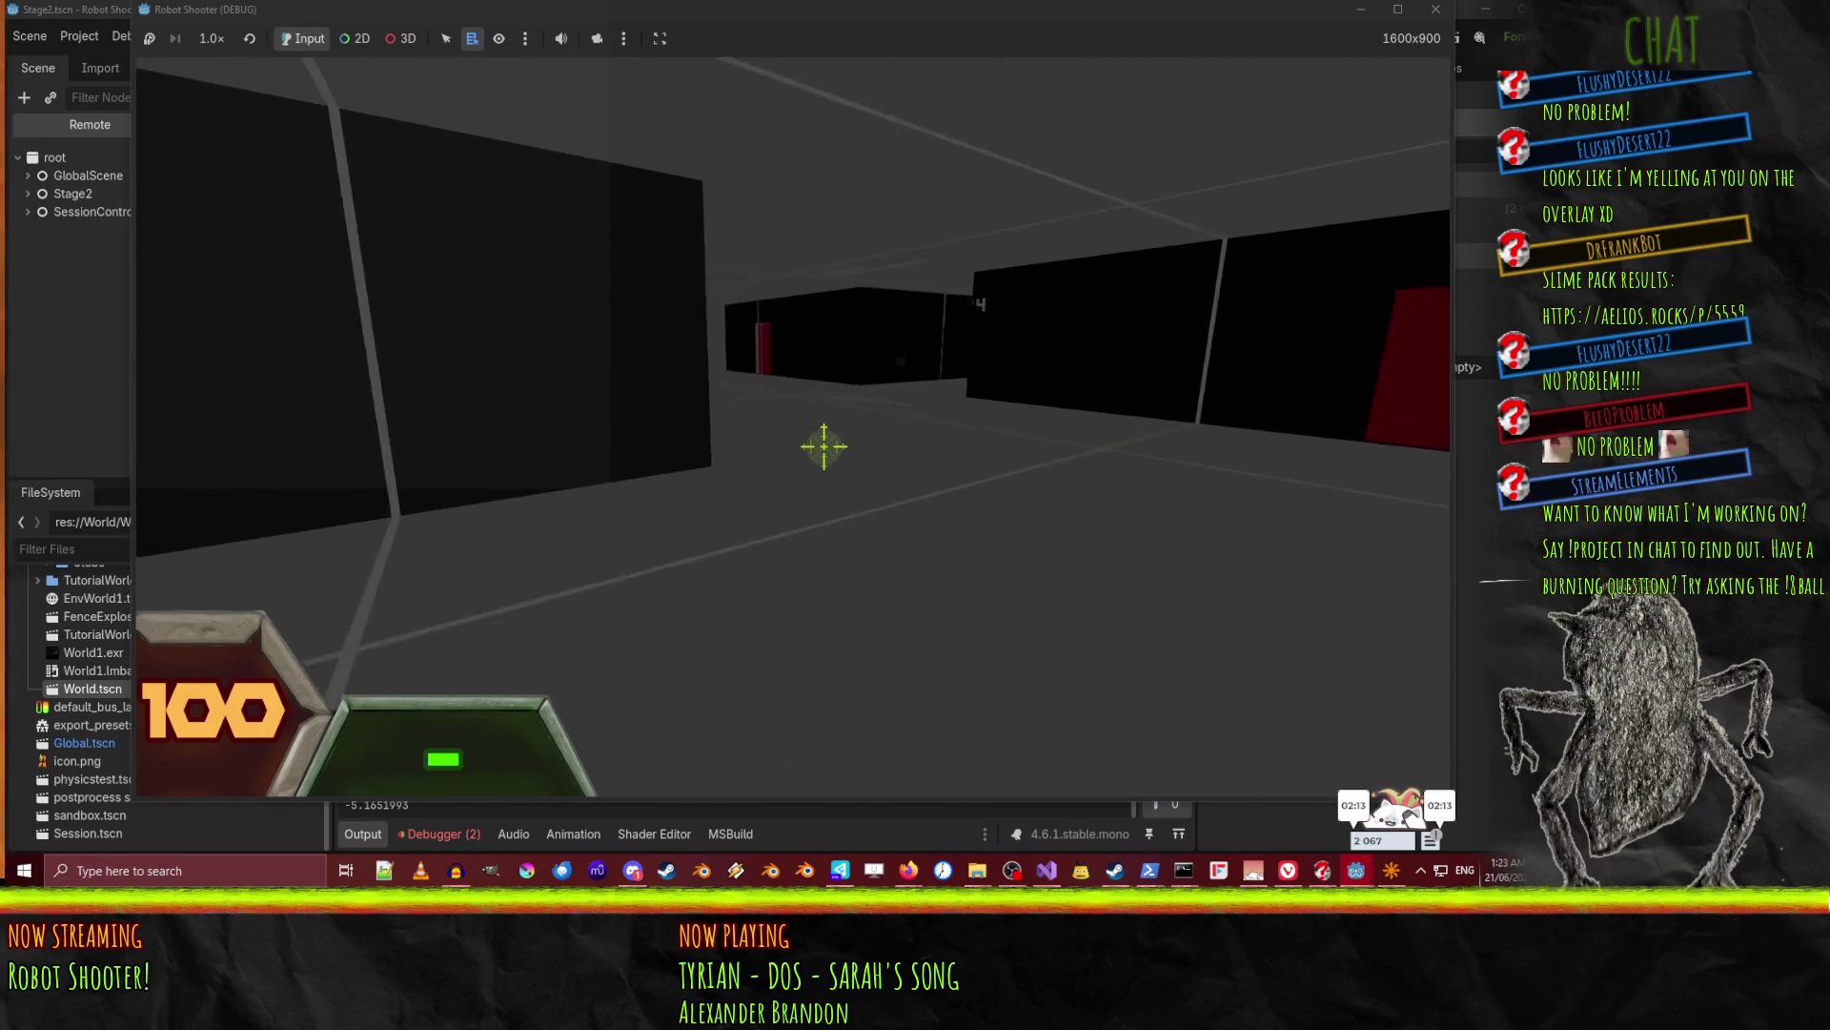
key("w")
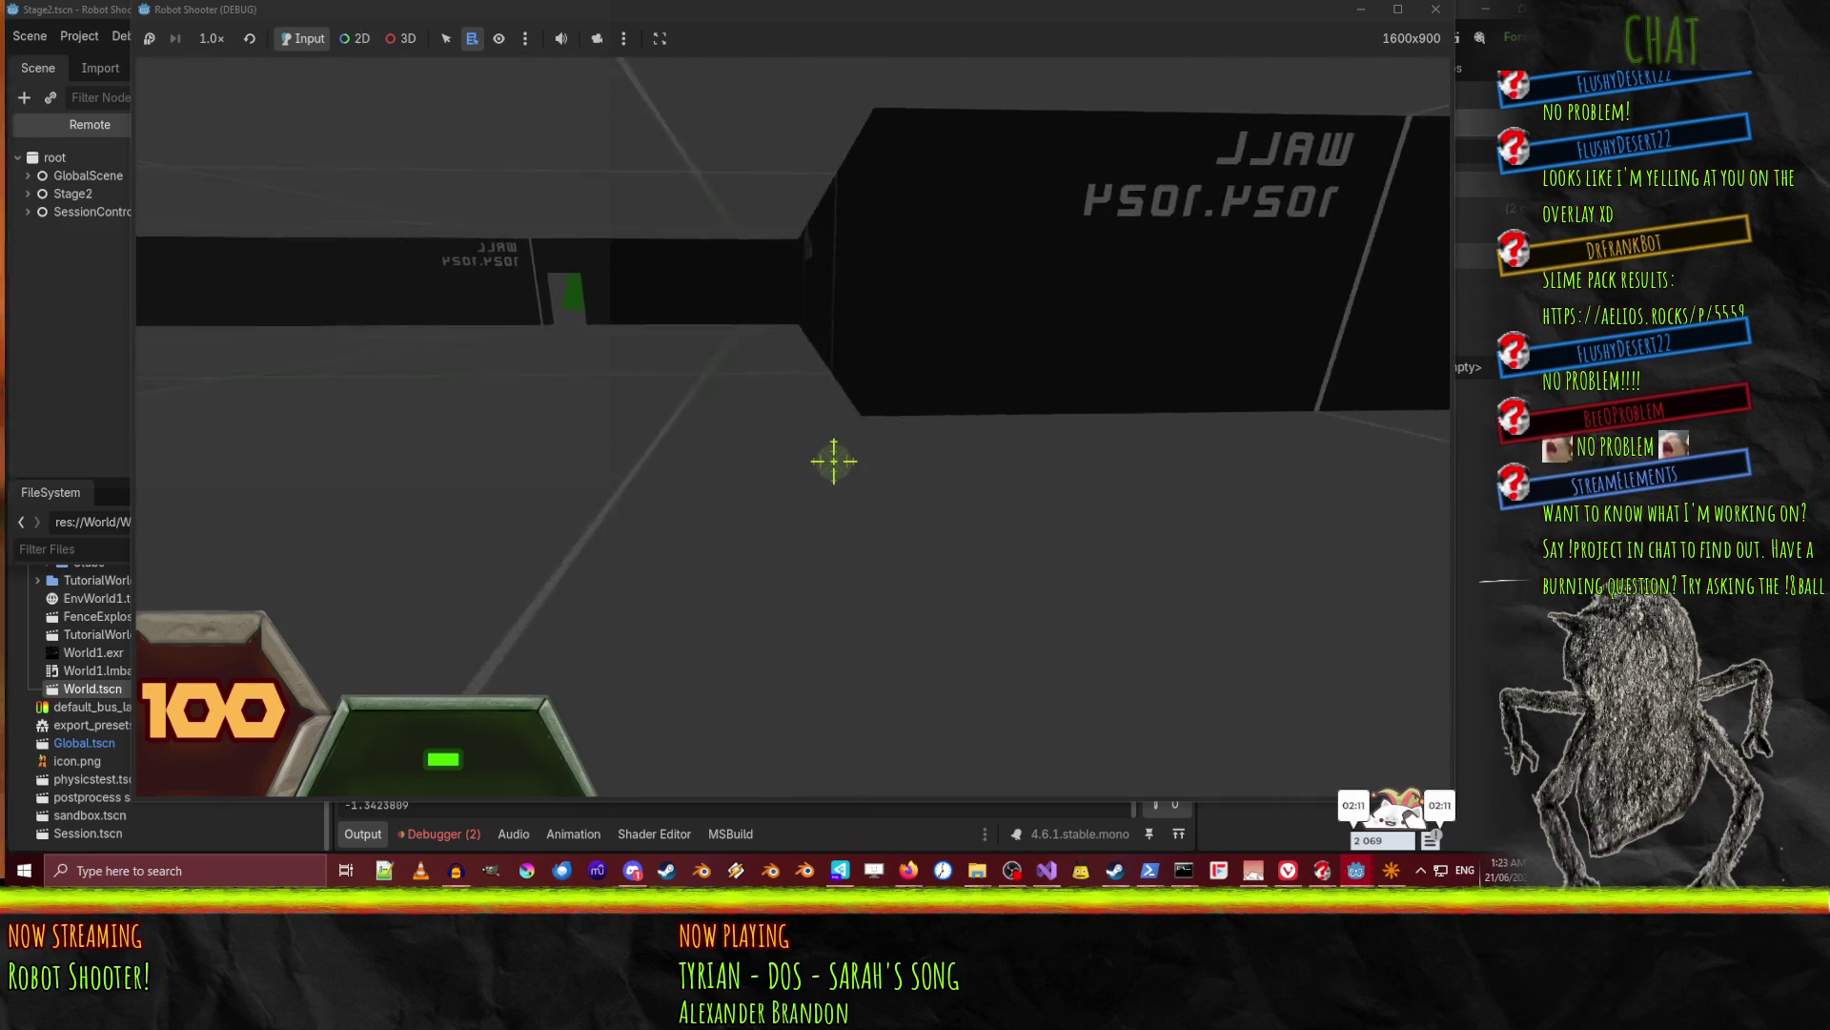
key("w")
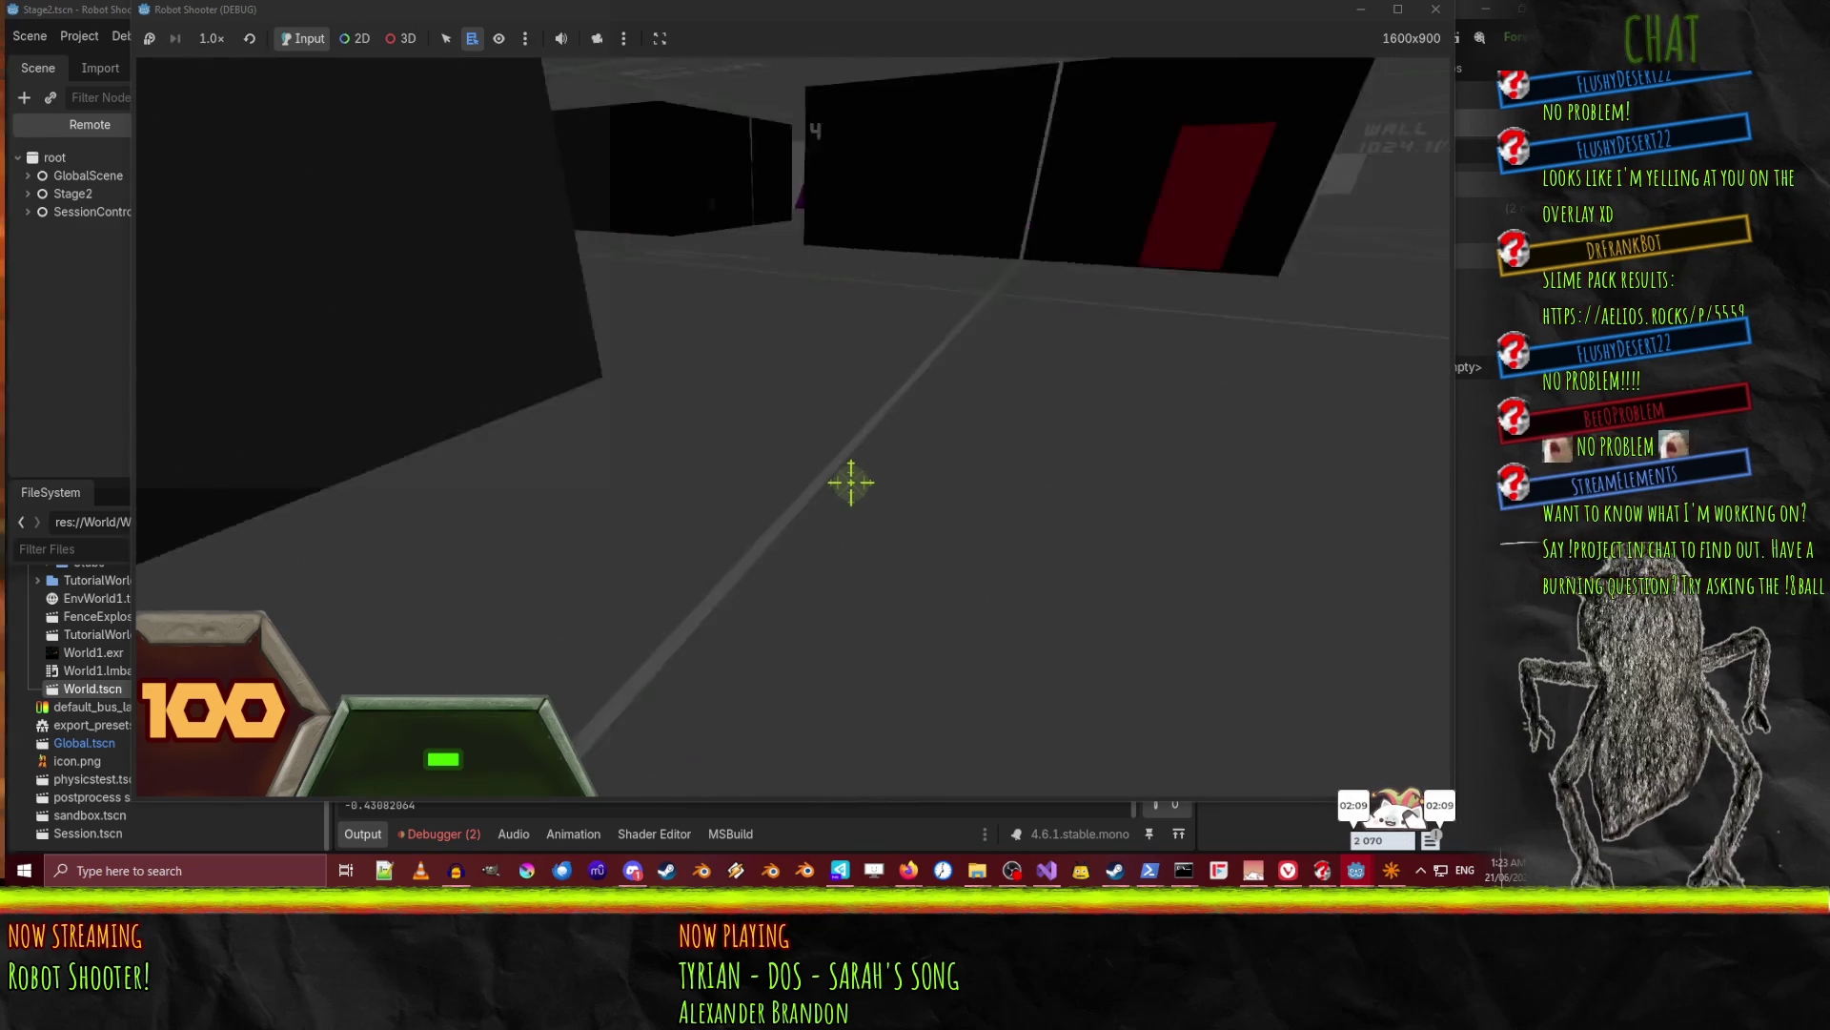
key("w")
key("w")
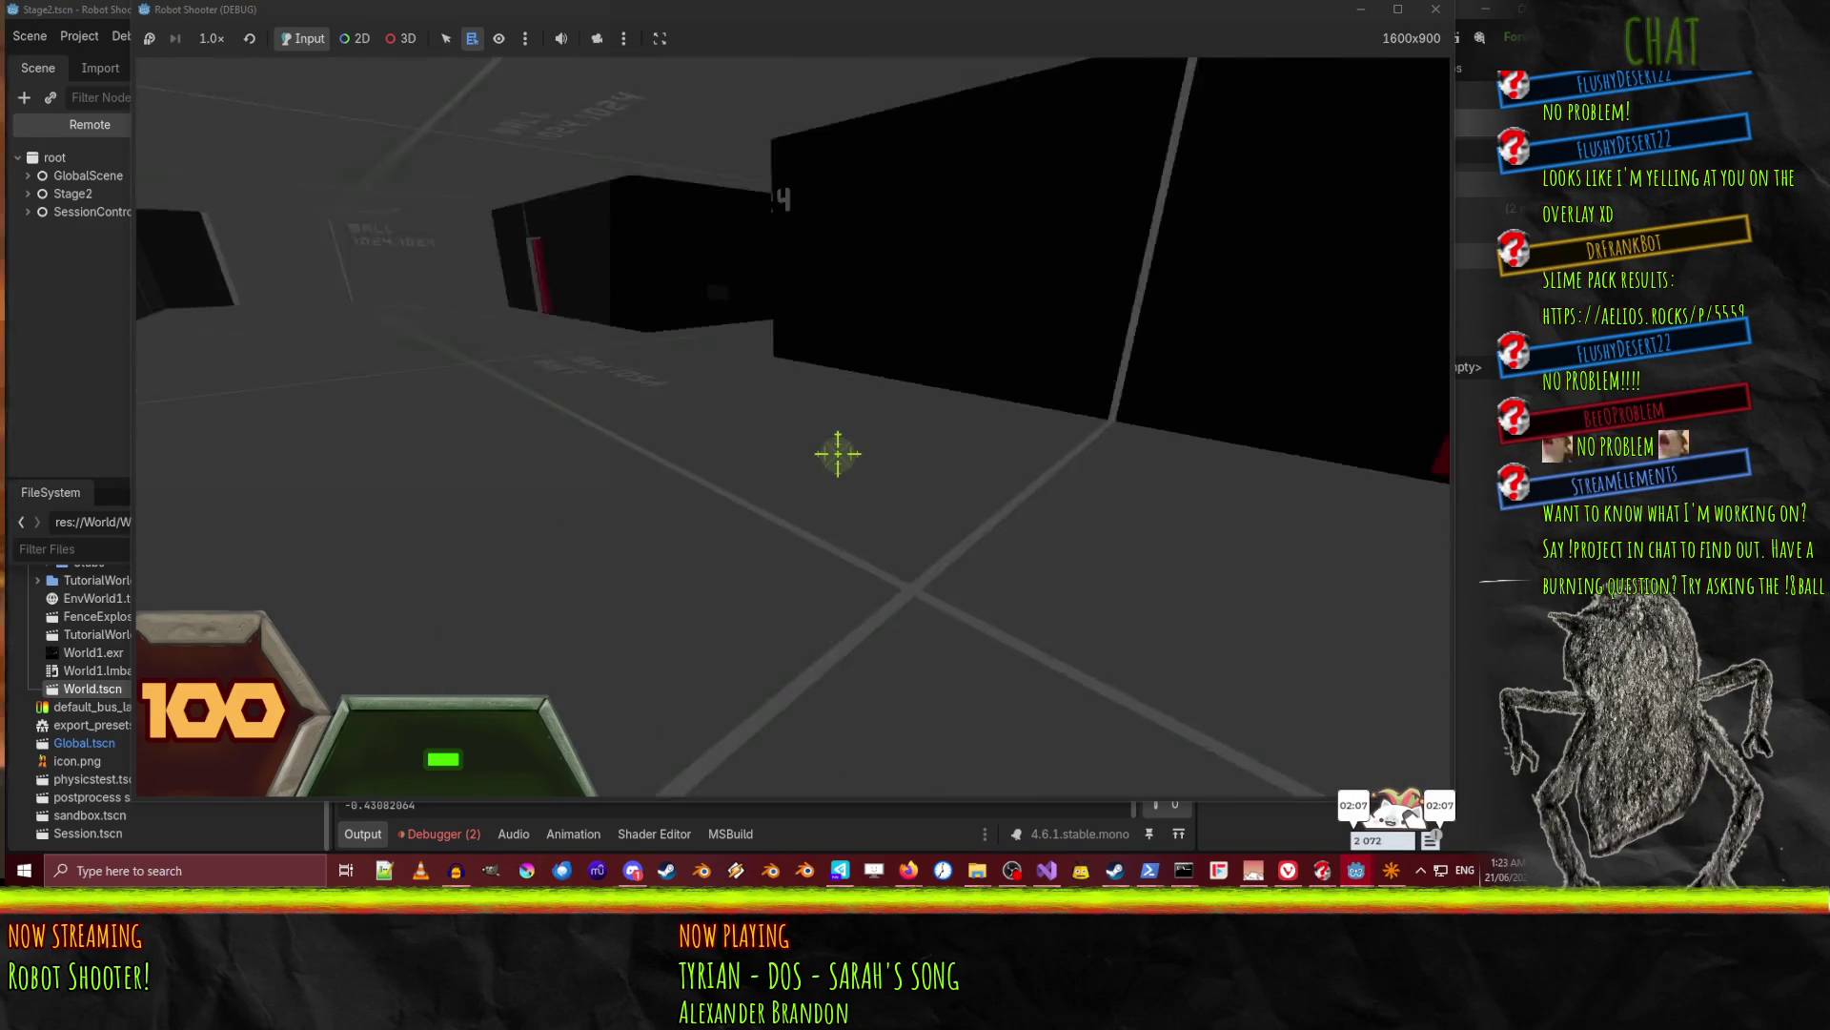
key("w")
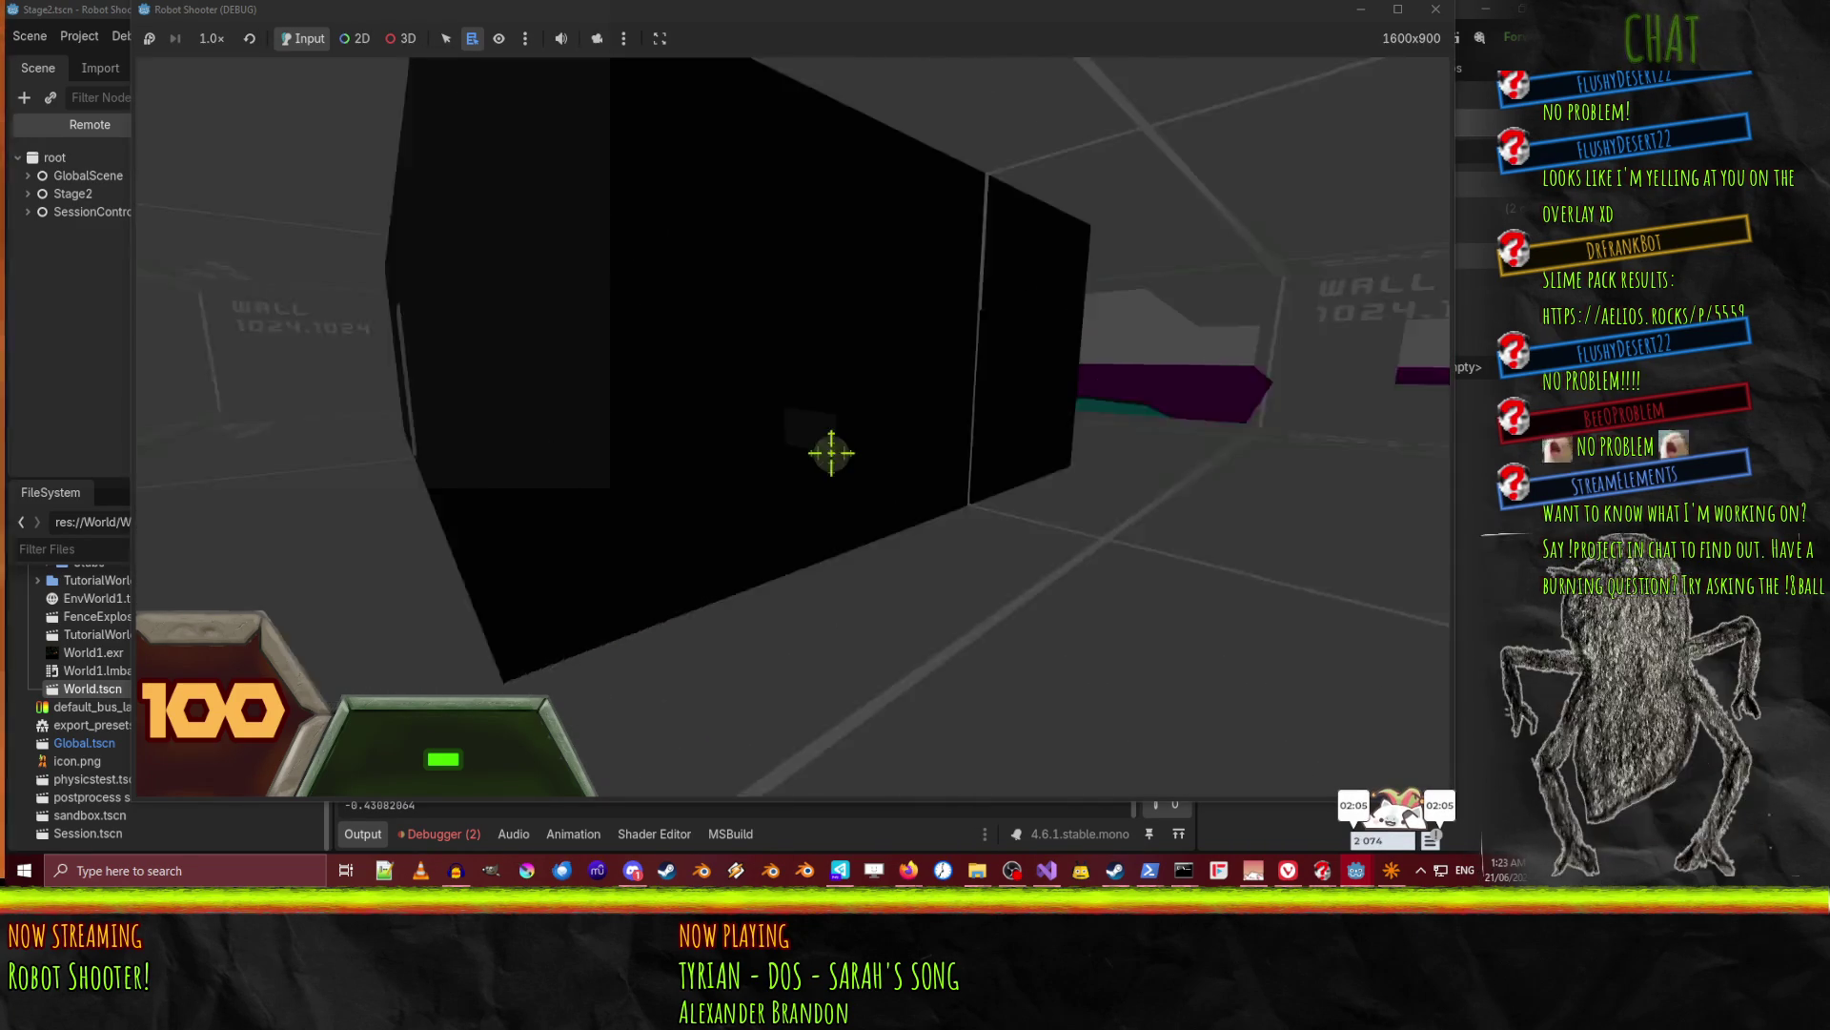
key("w")
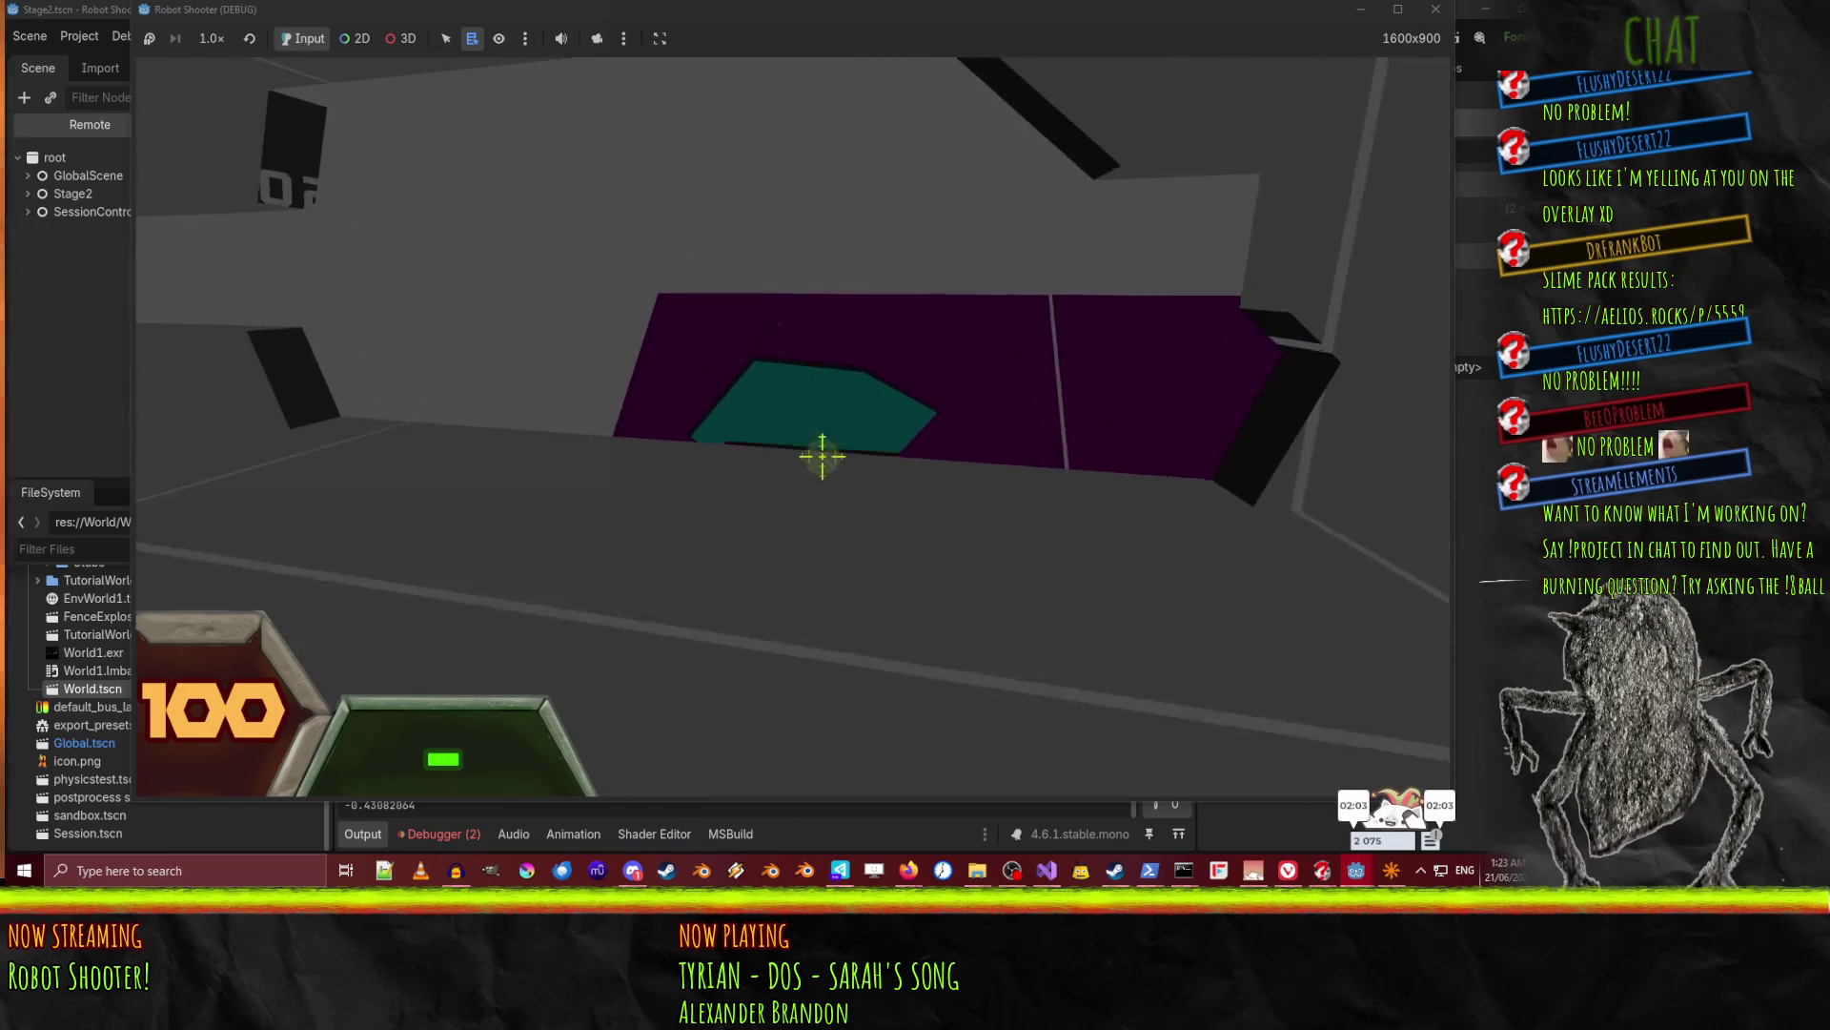
key("w")
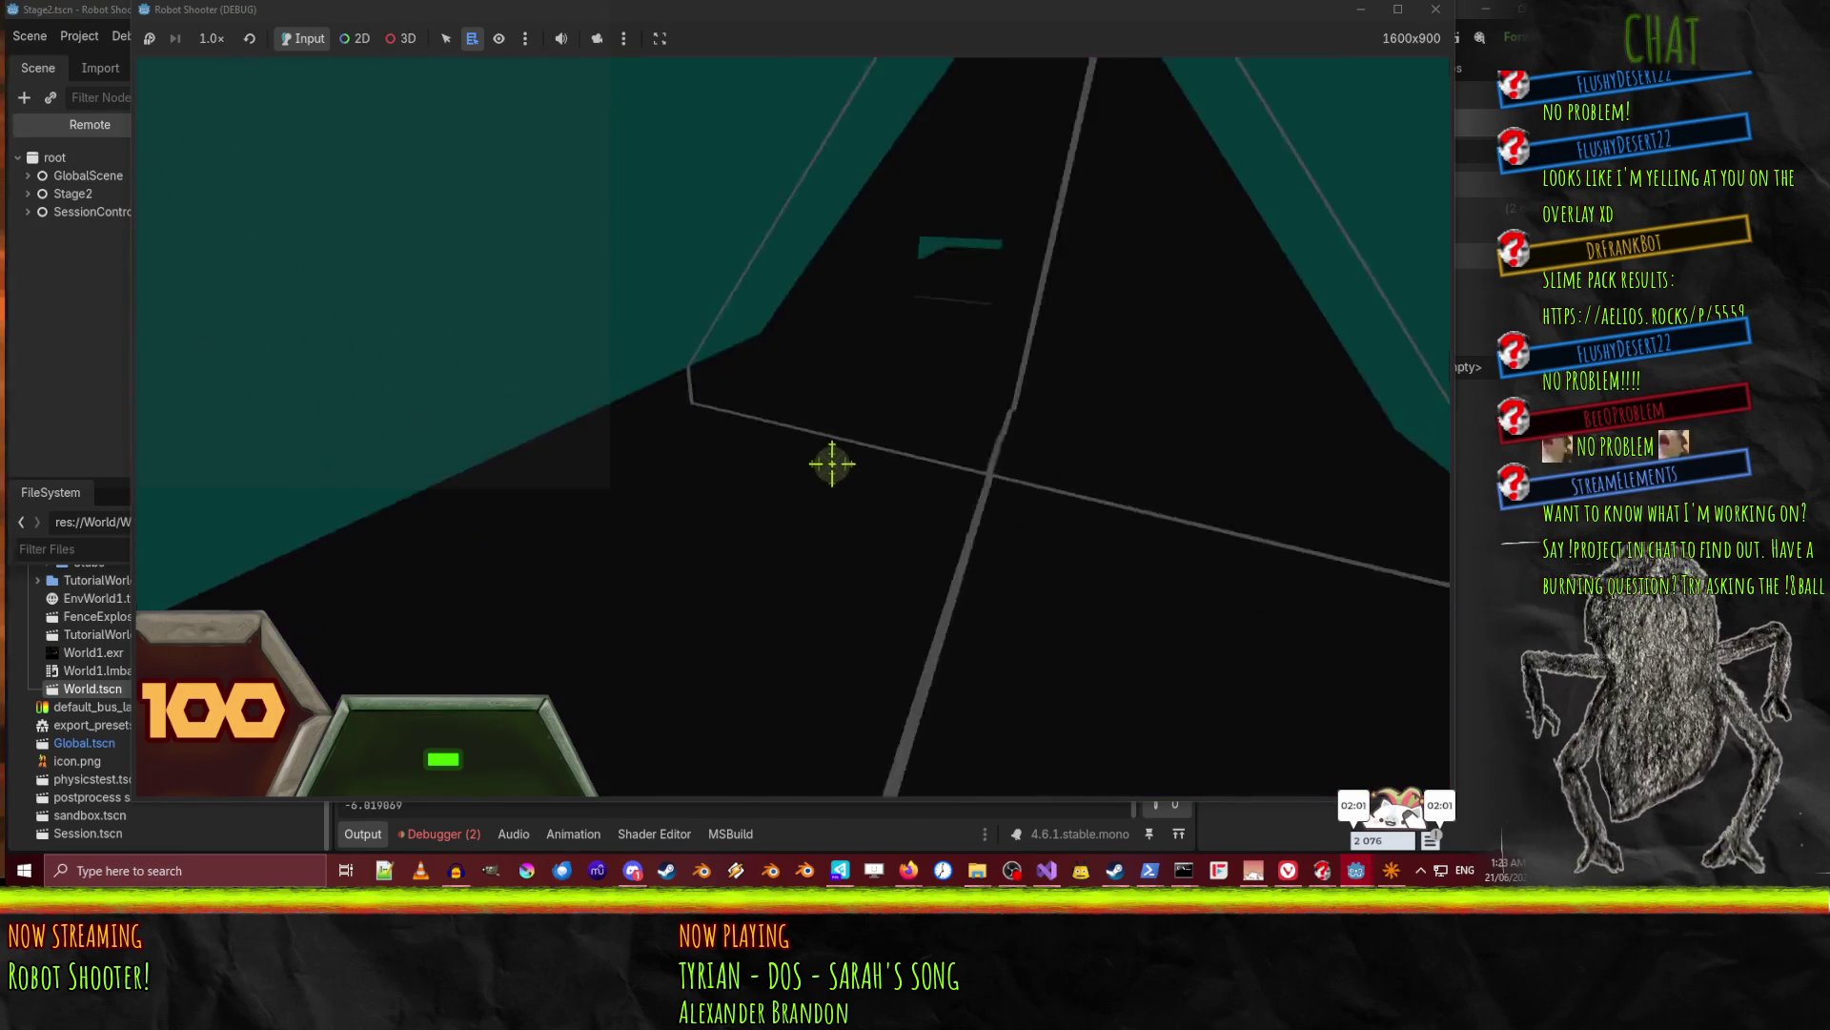
Continue past the black blocks over the orange platforms into the grey corridor.
key("w")
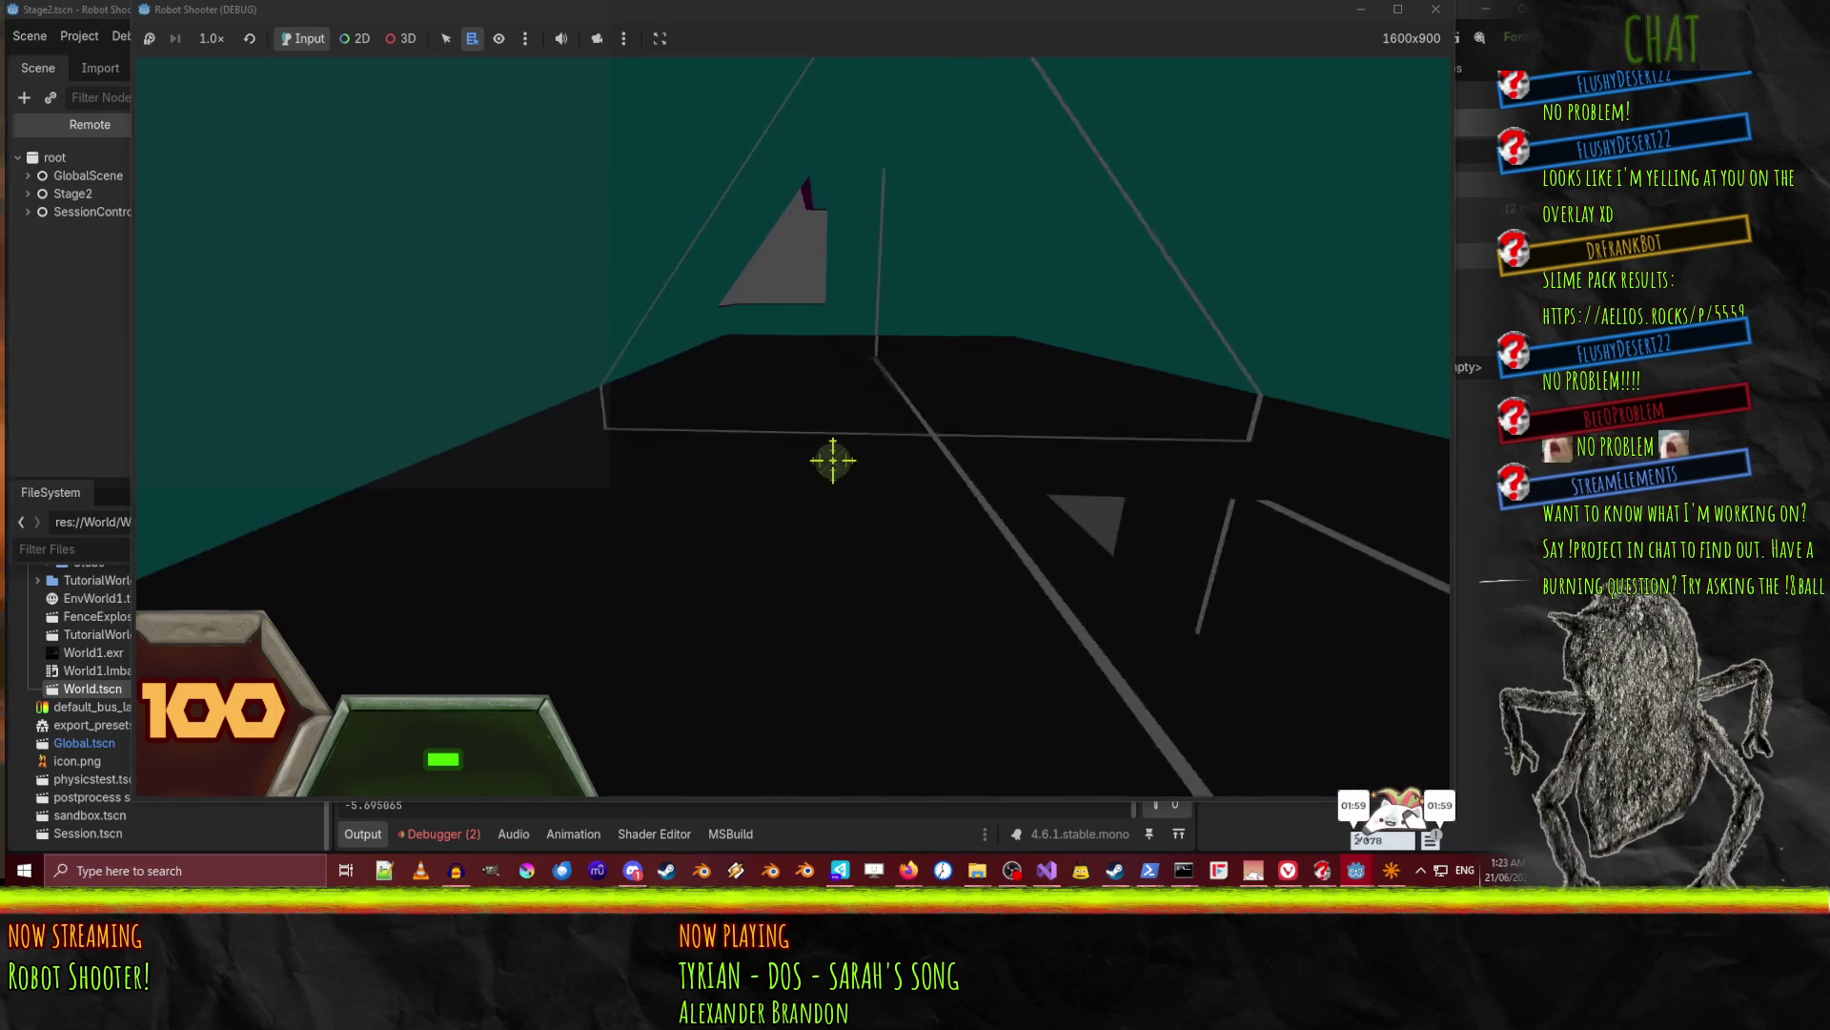
key("w")
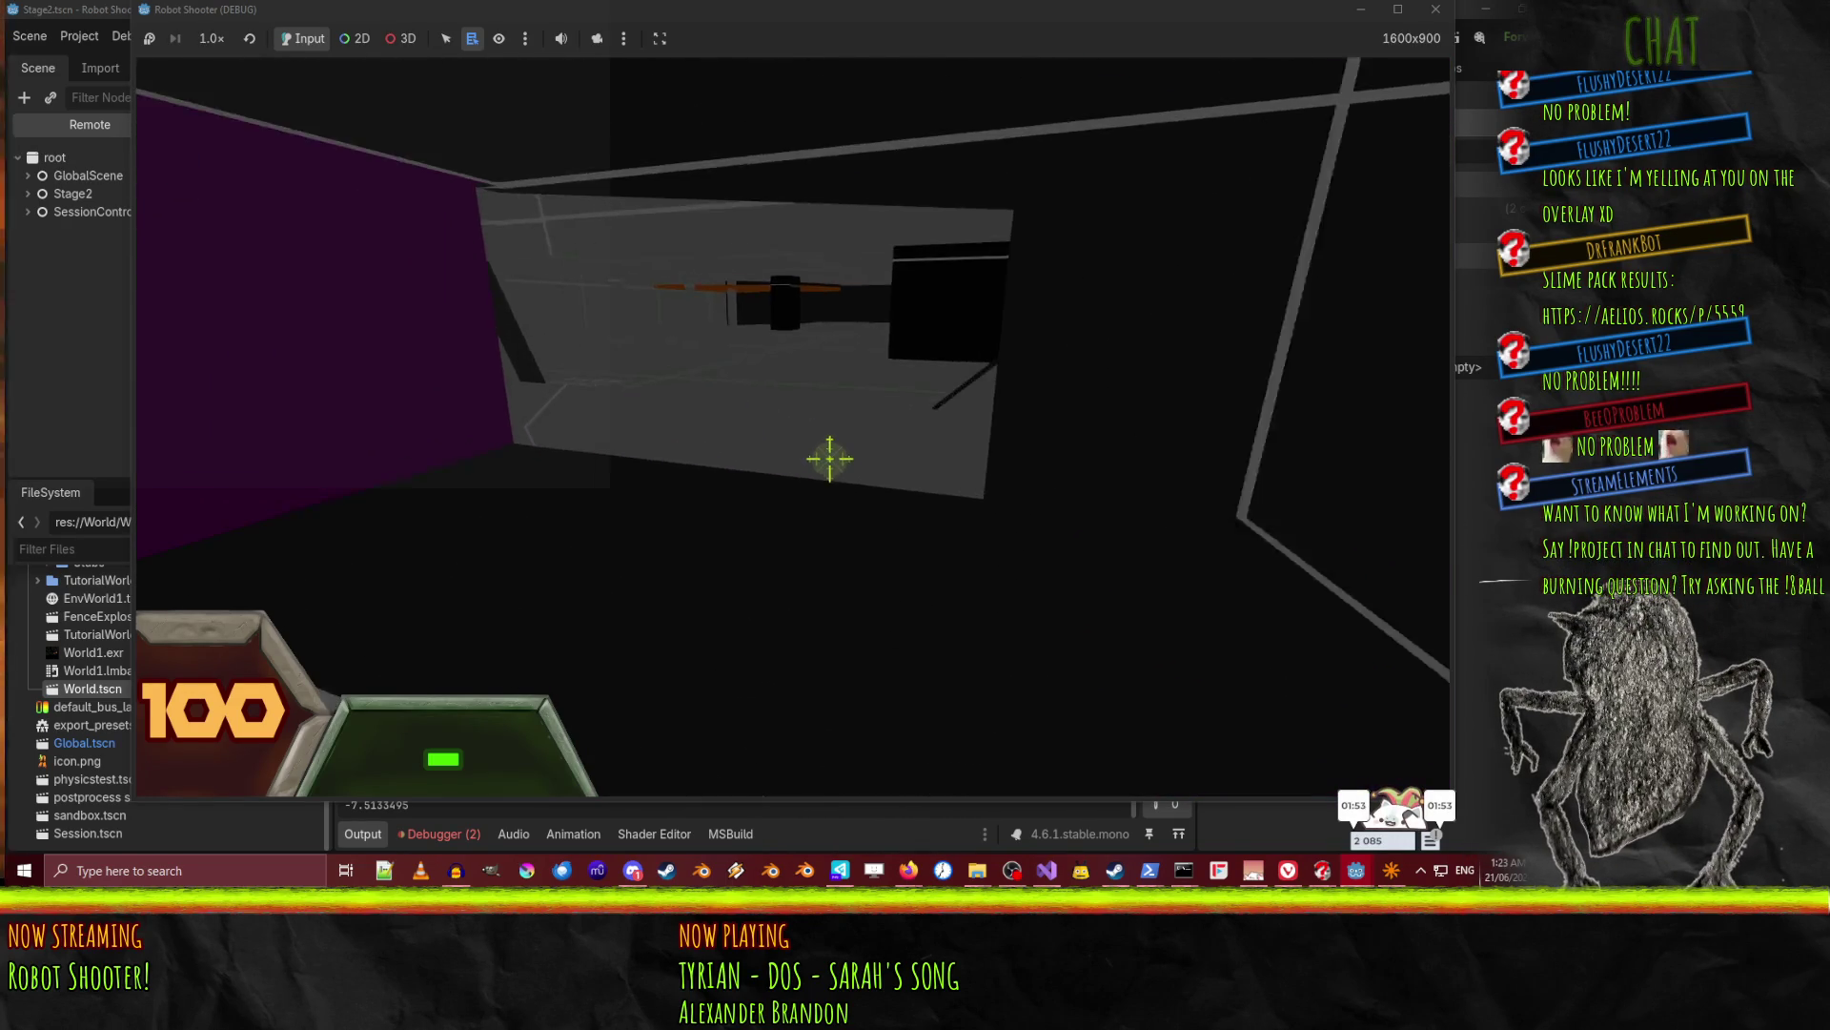
key("w")
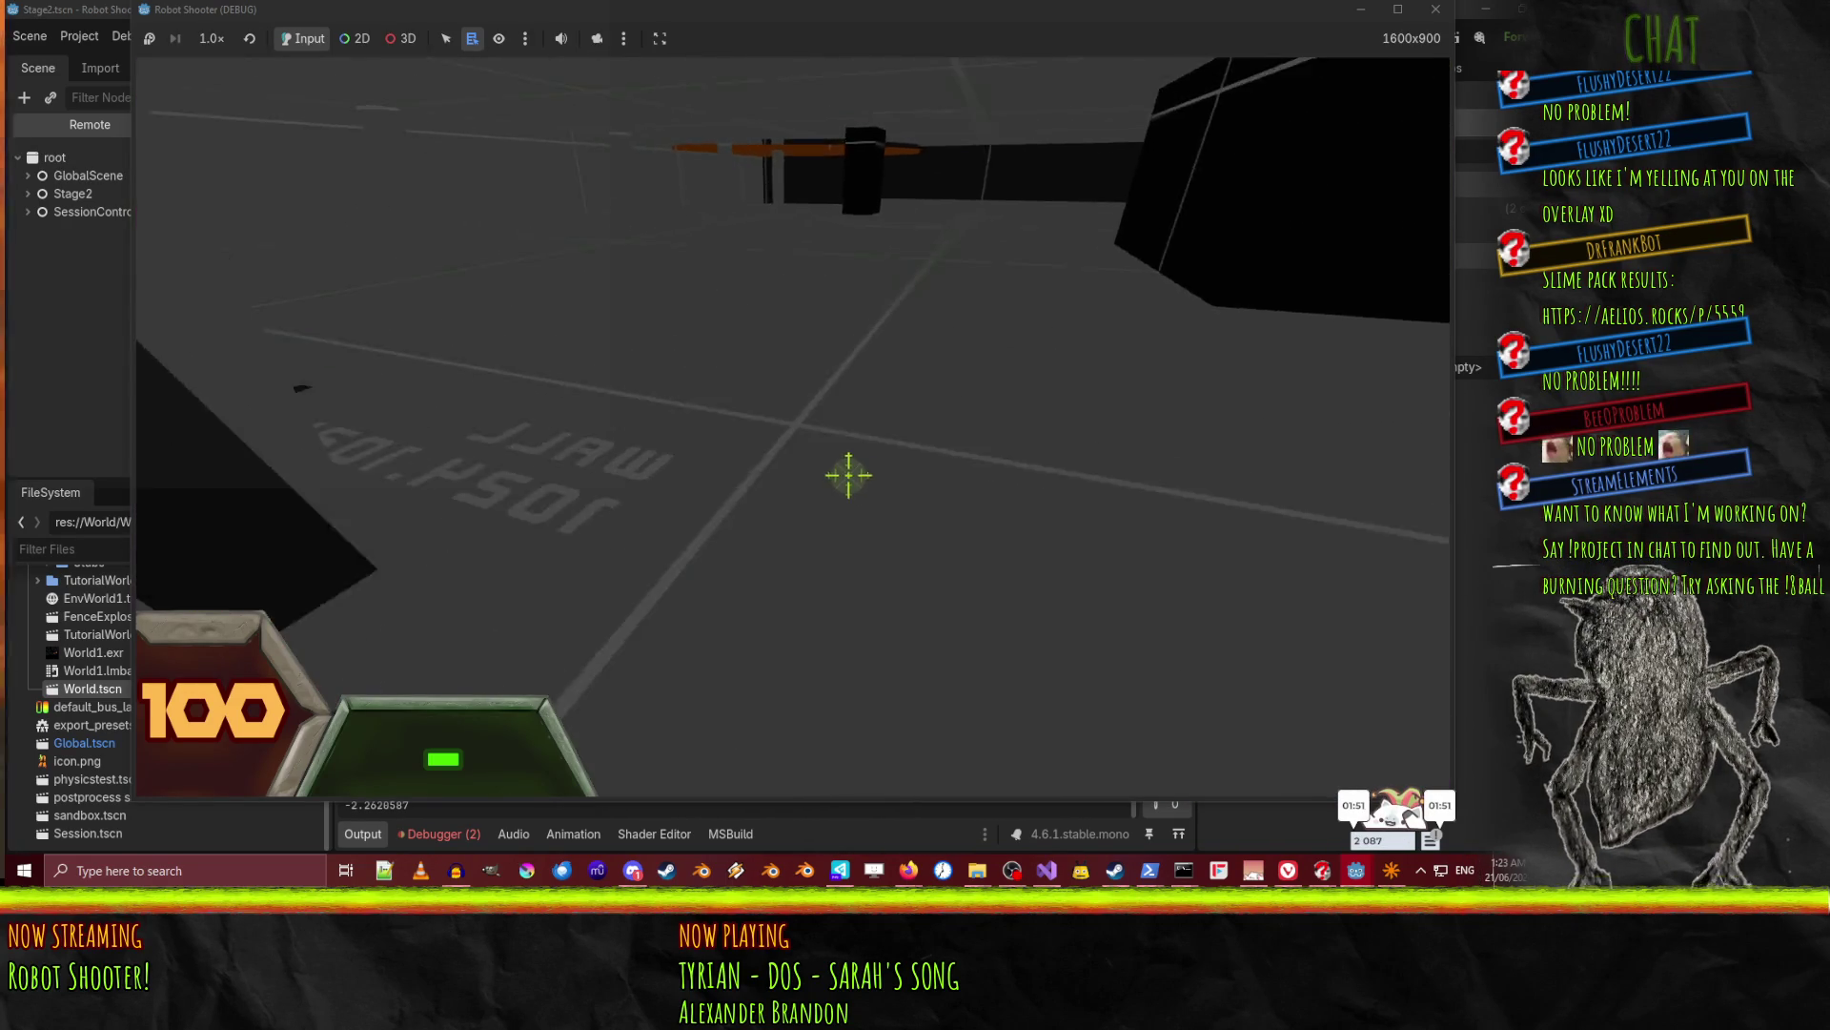
key("w")
key("w")
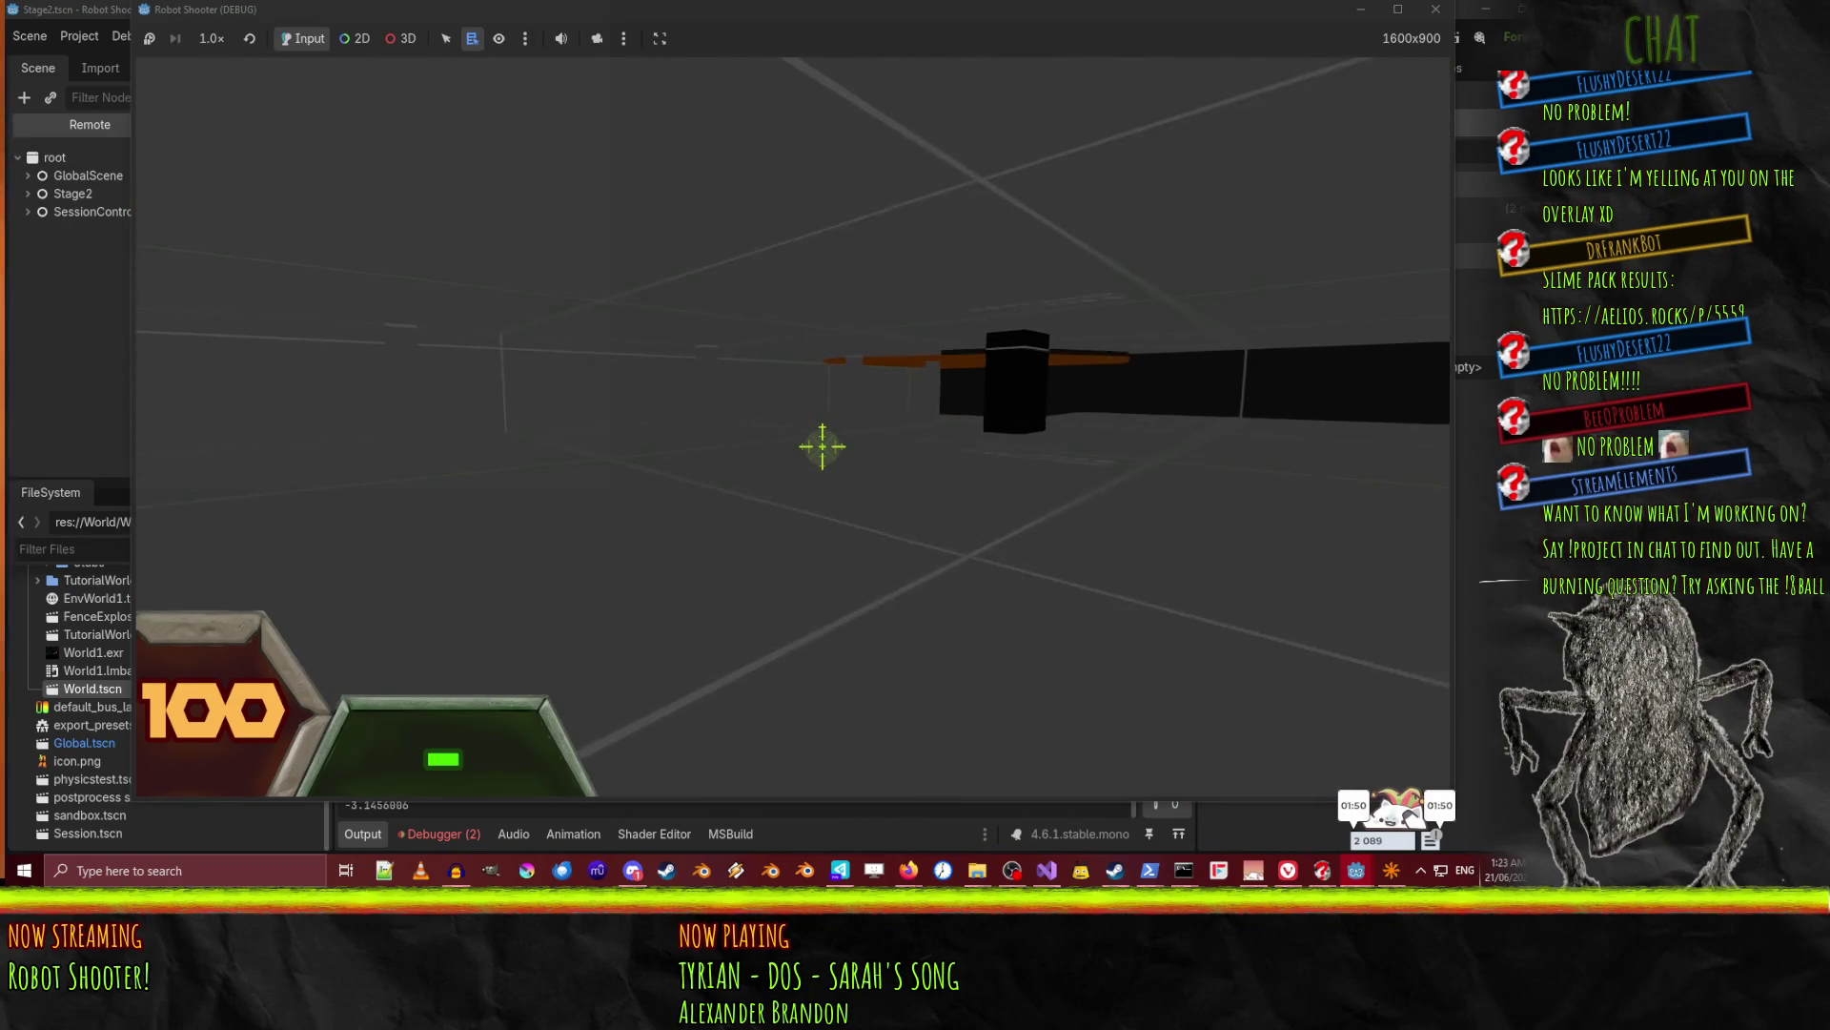
key("w")
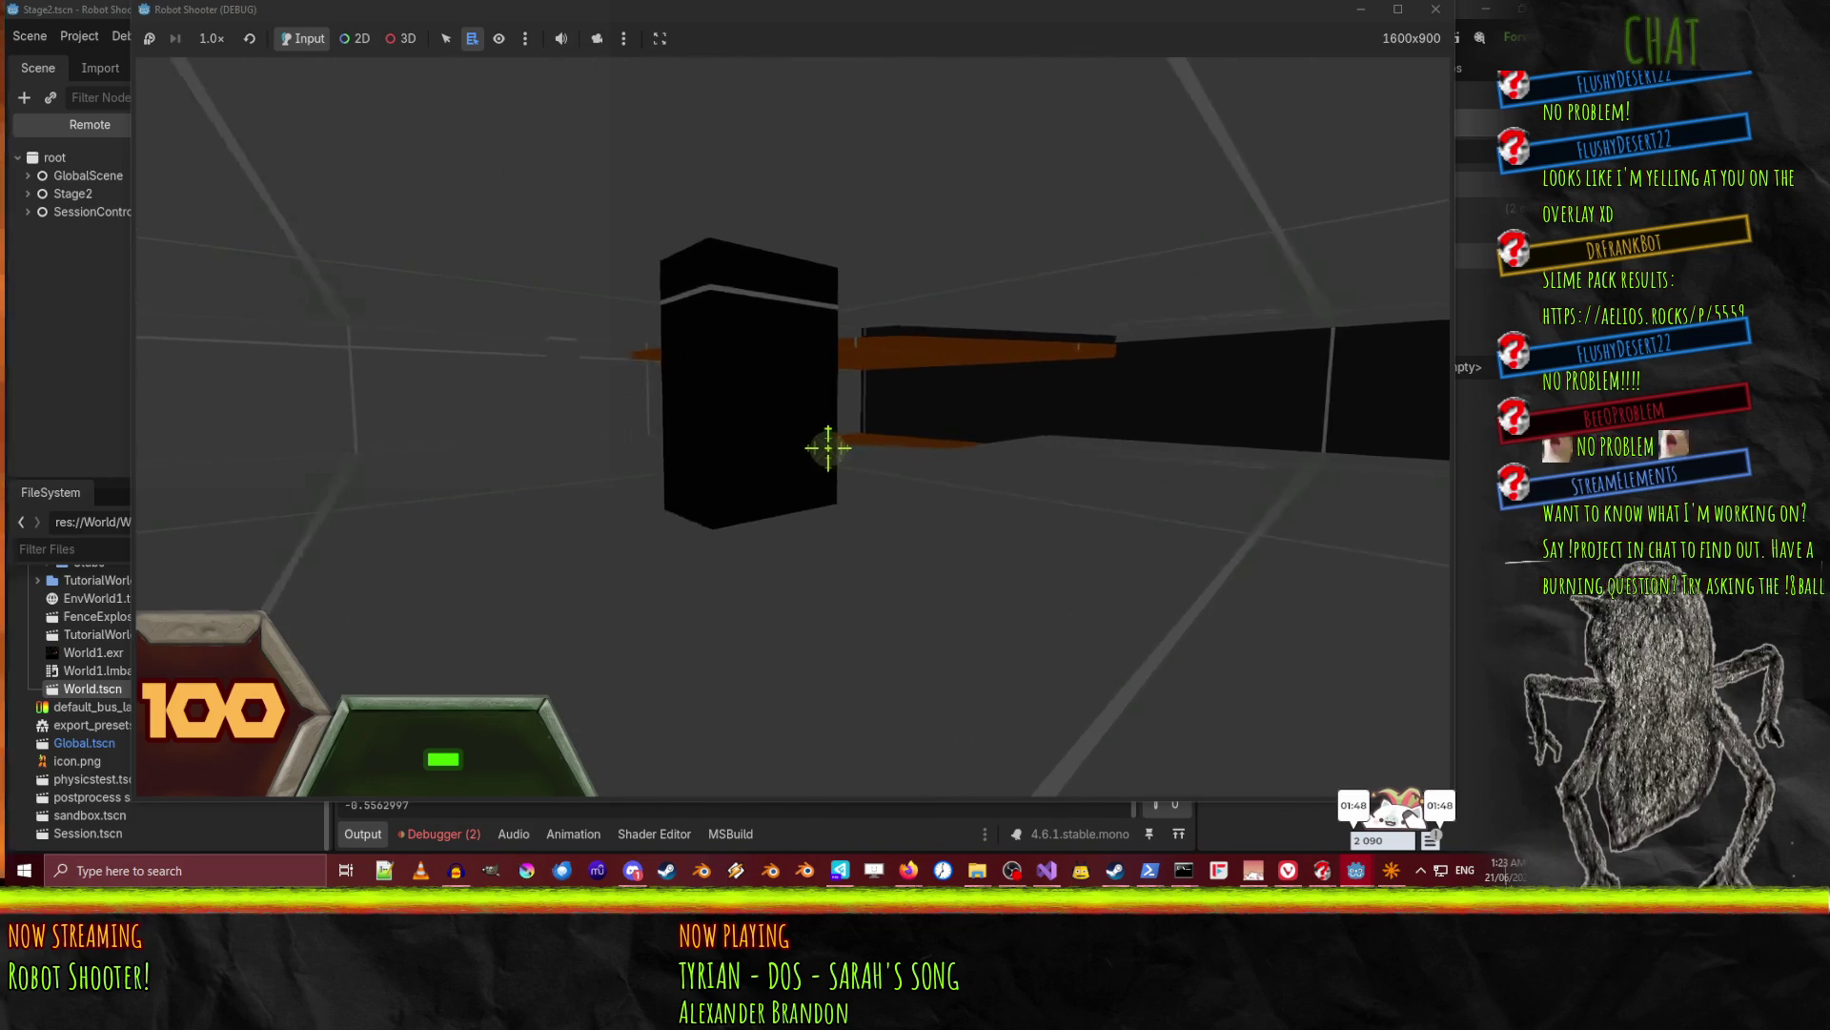
key("w")
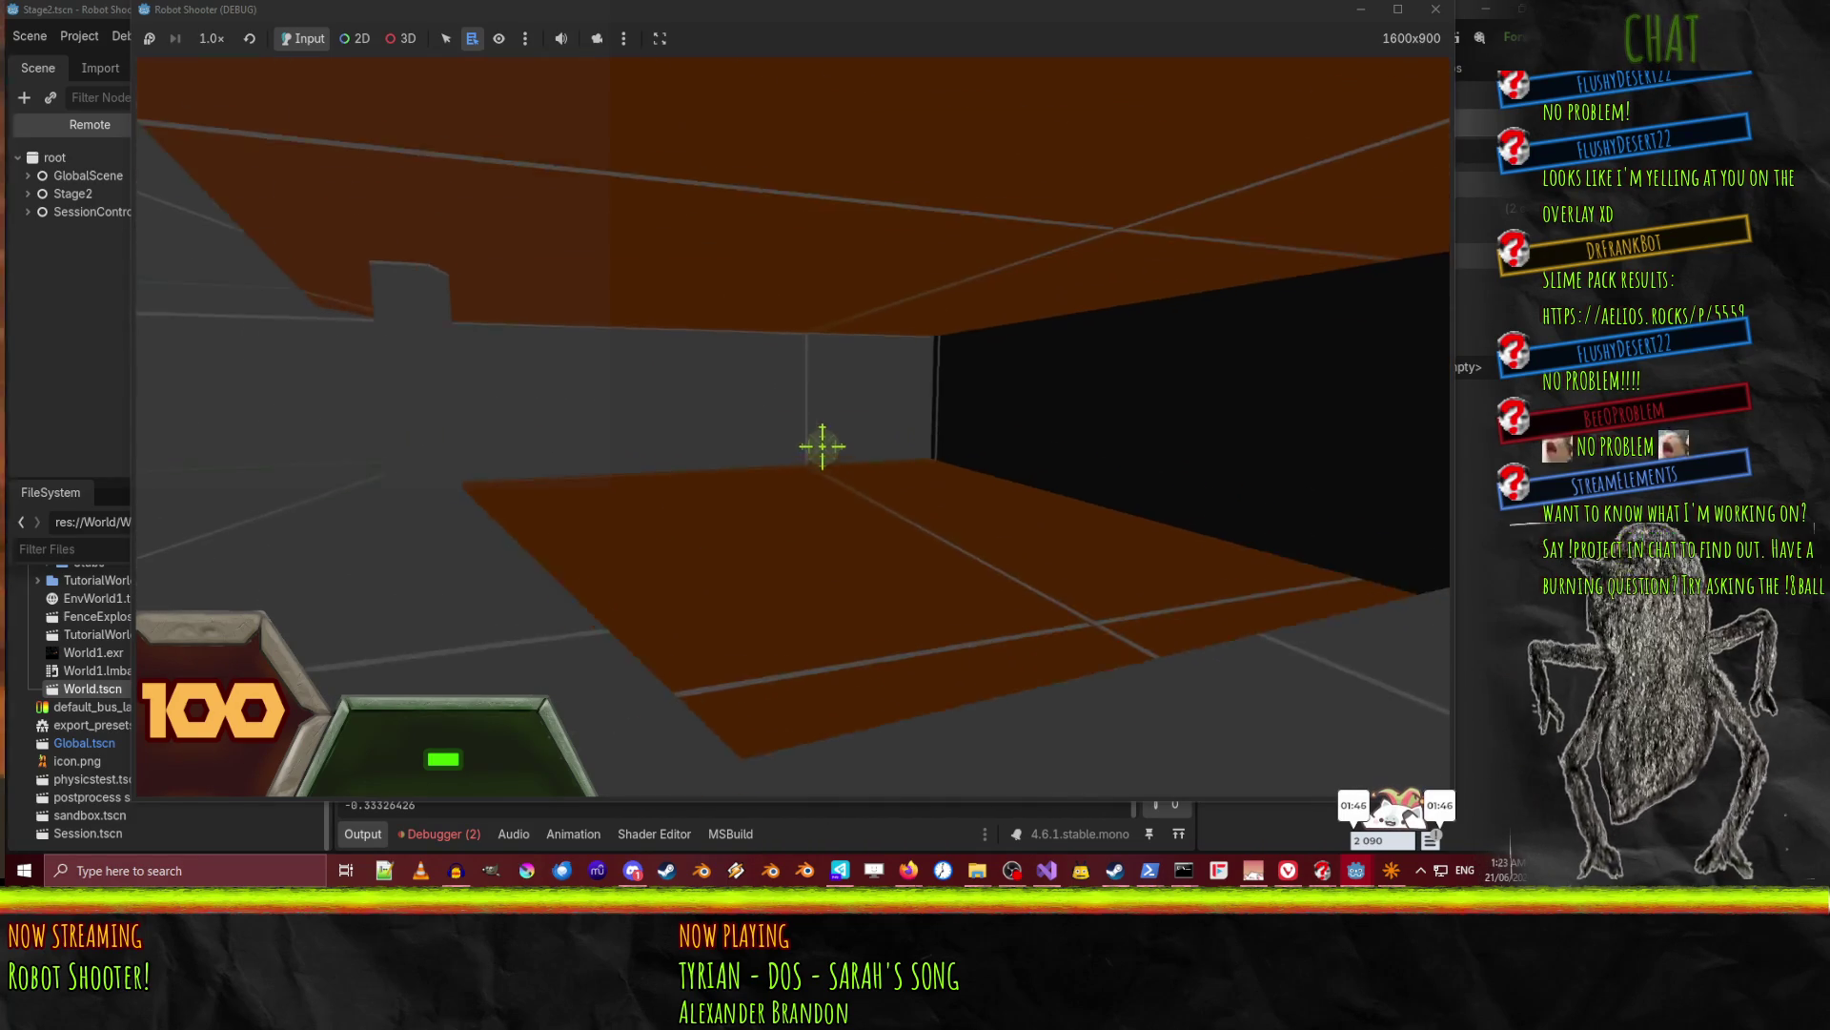
key("w")
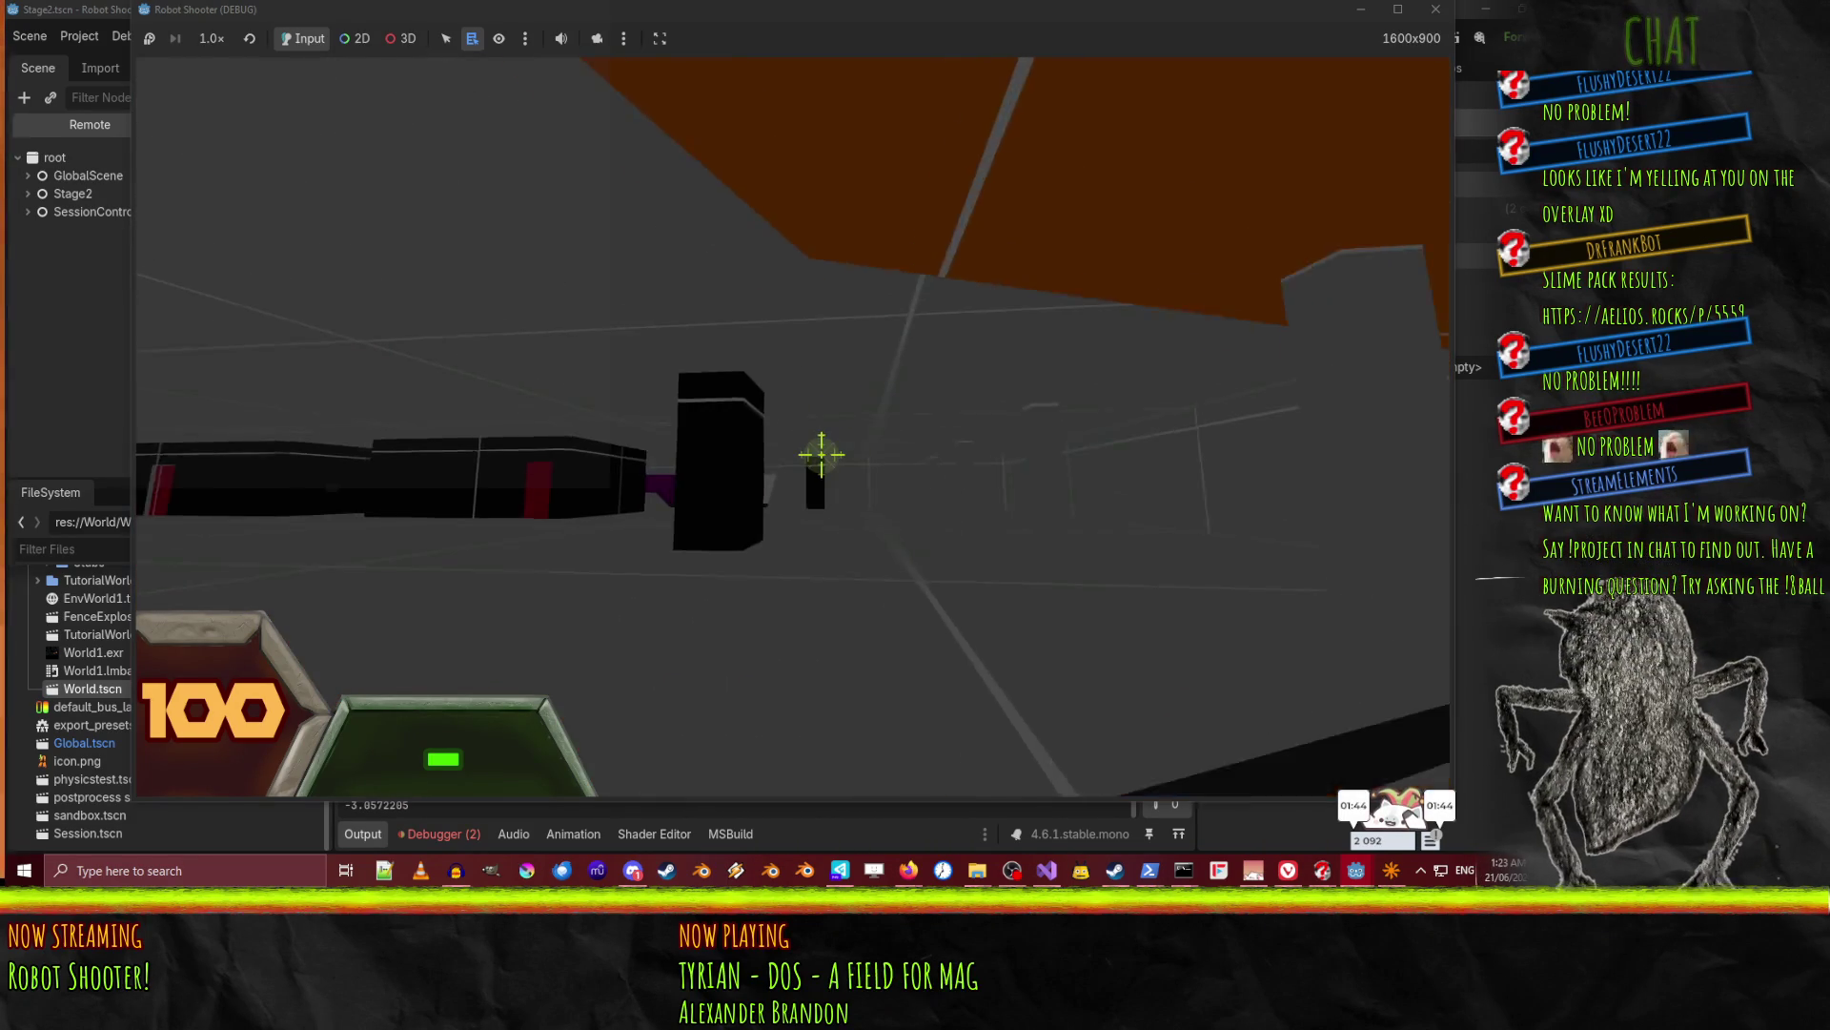
key("w")
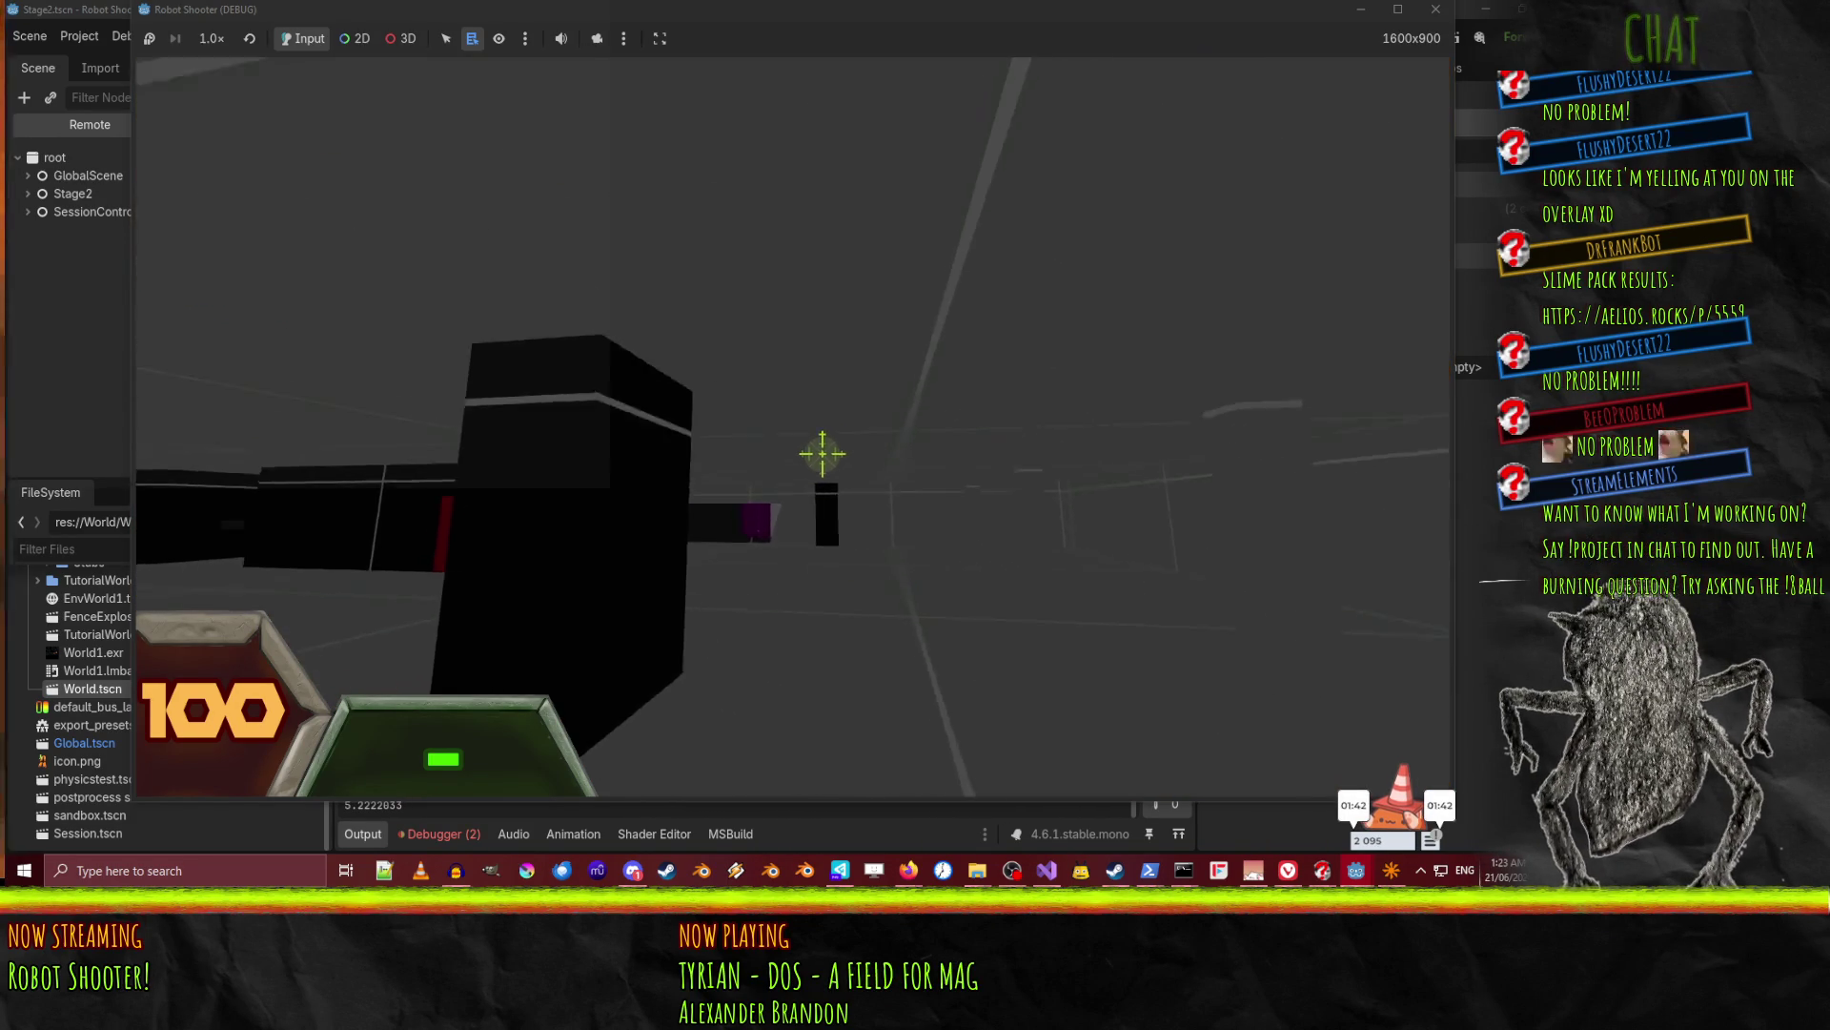
Fire repeatedly at the purple and black walls, then pause and exit the game test run.
key("w")
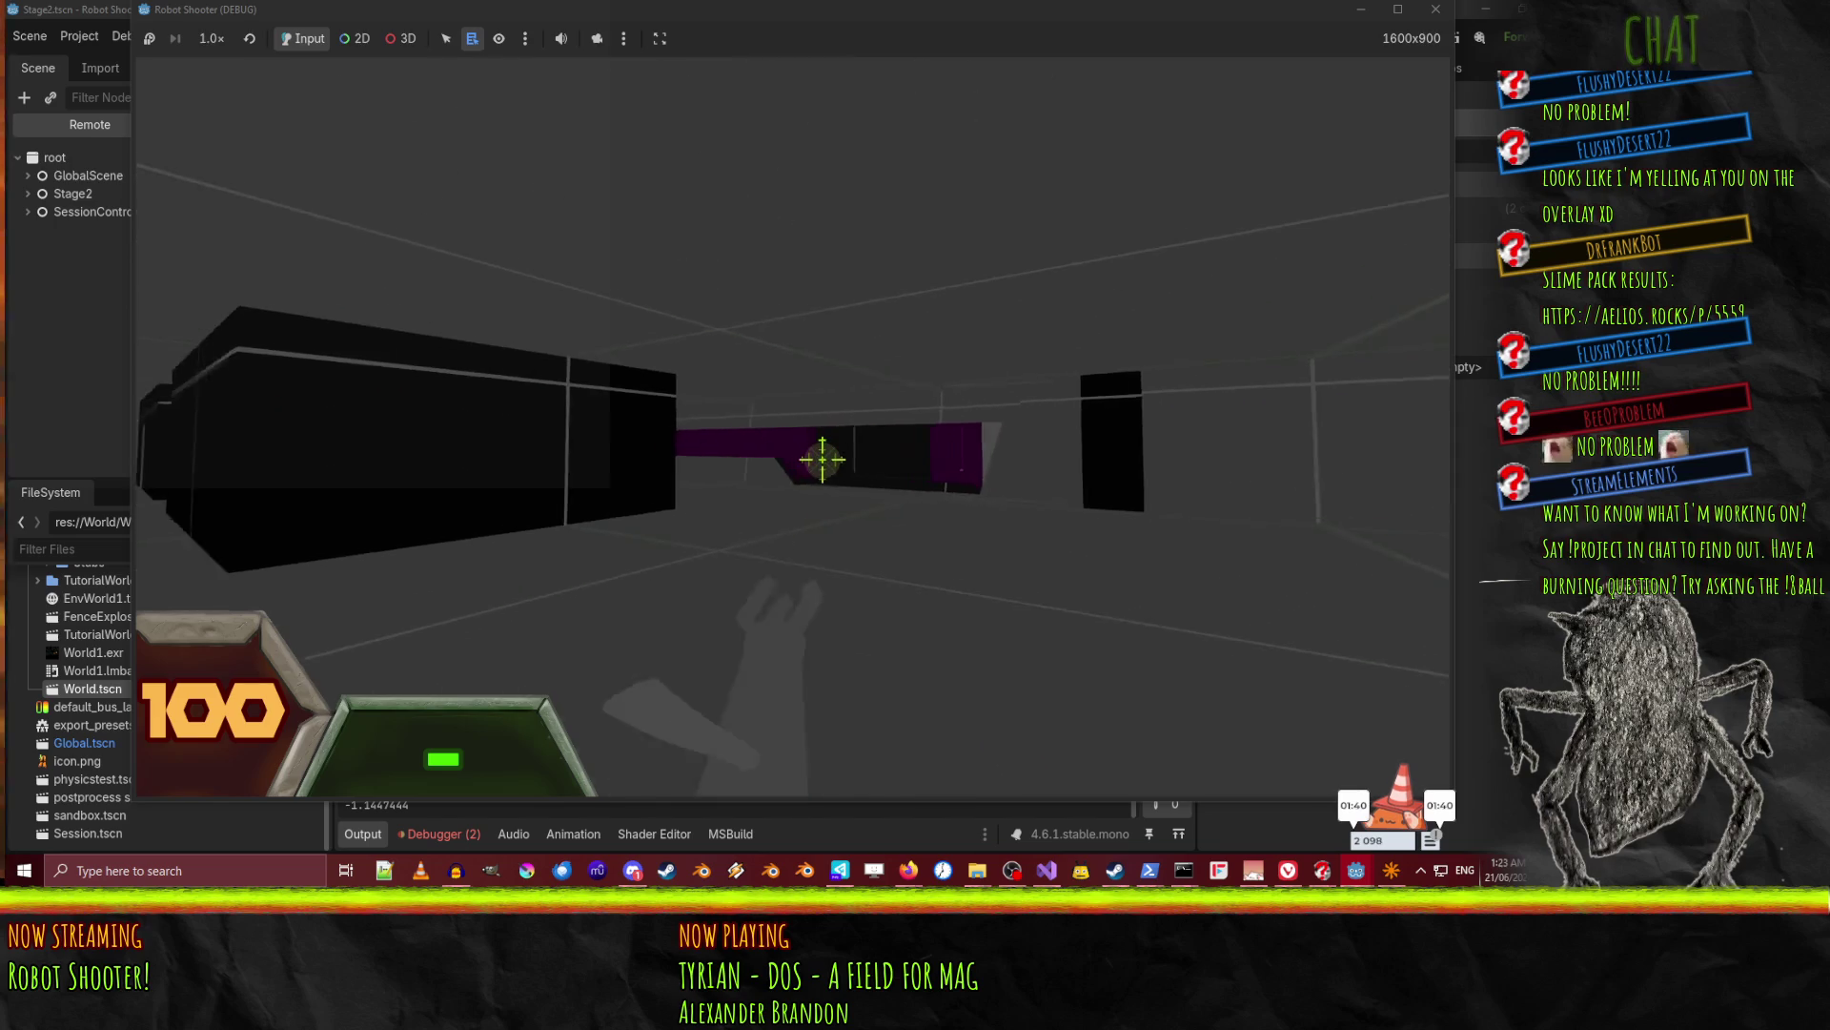
left_click(823, 464)
key("w")
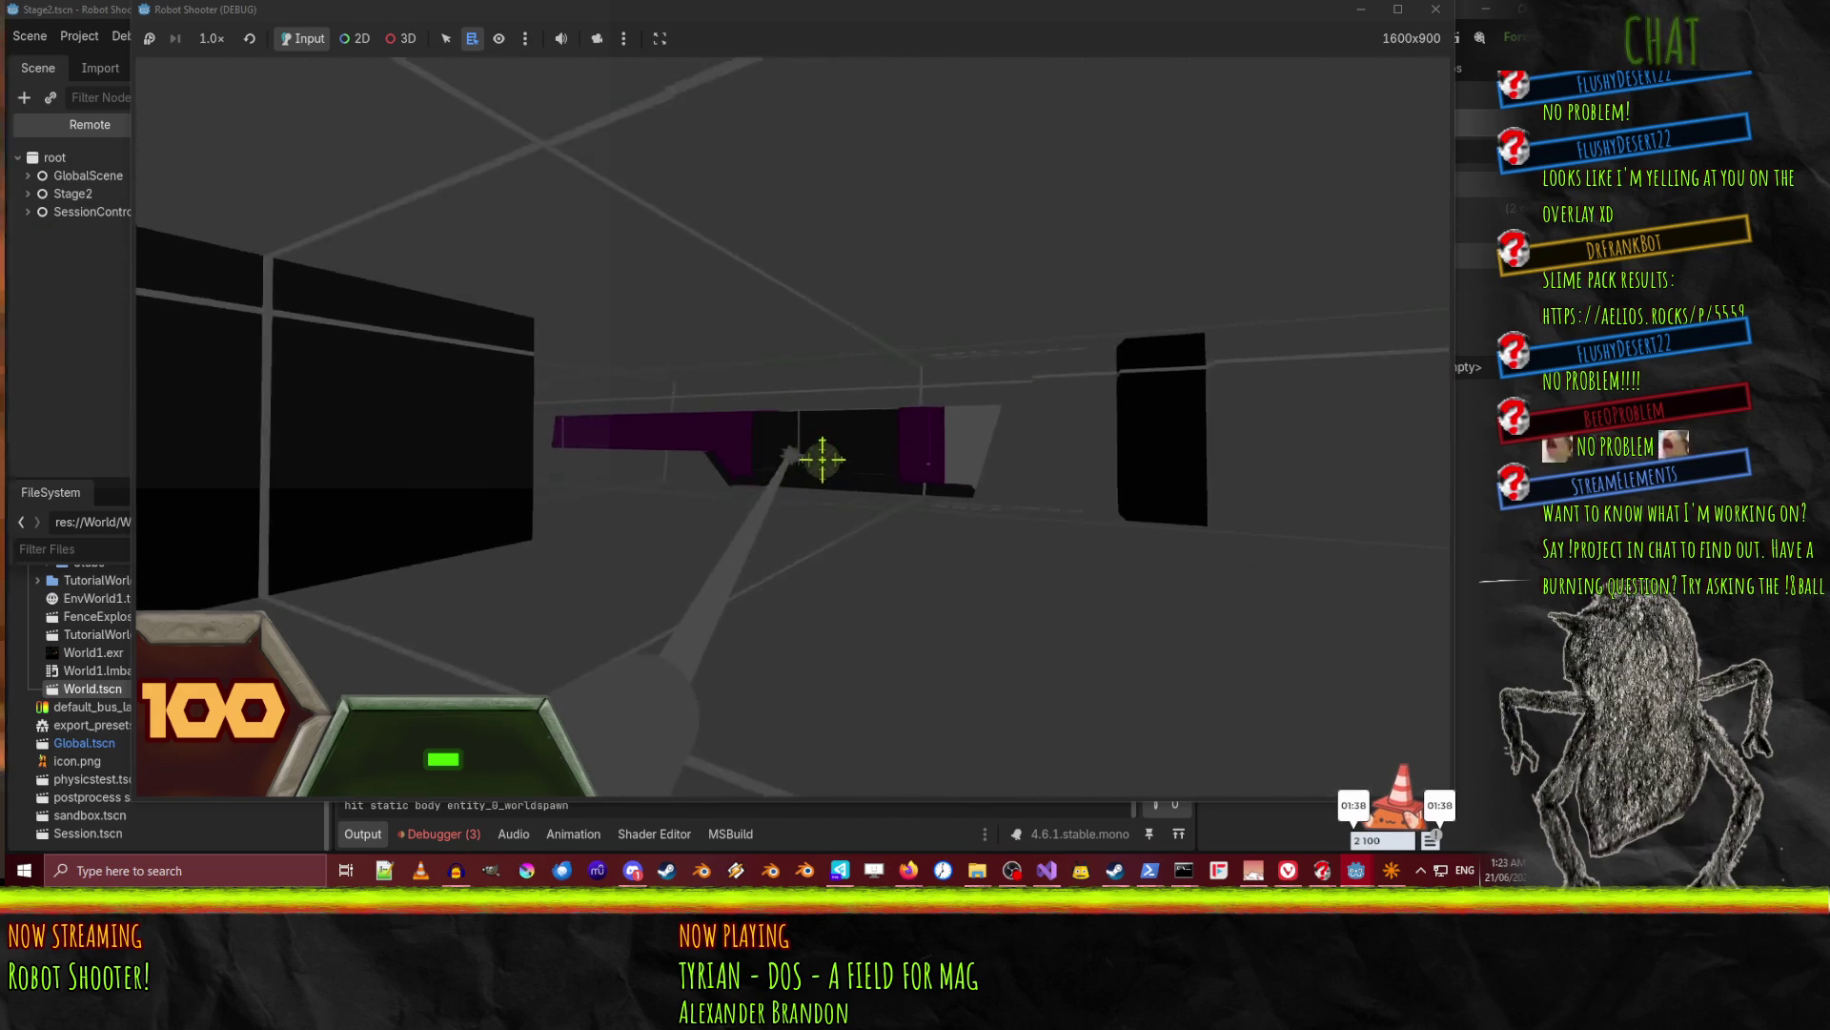
left_click(821, 458)
left_click(822, 458)
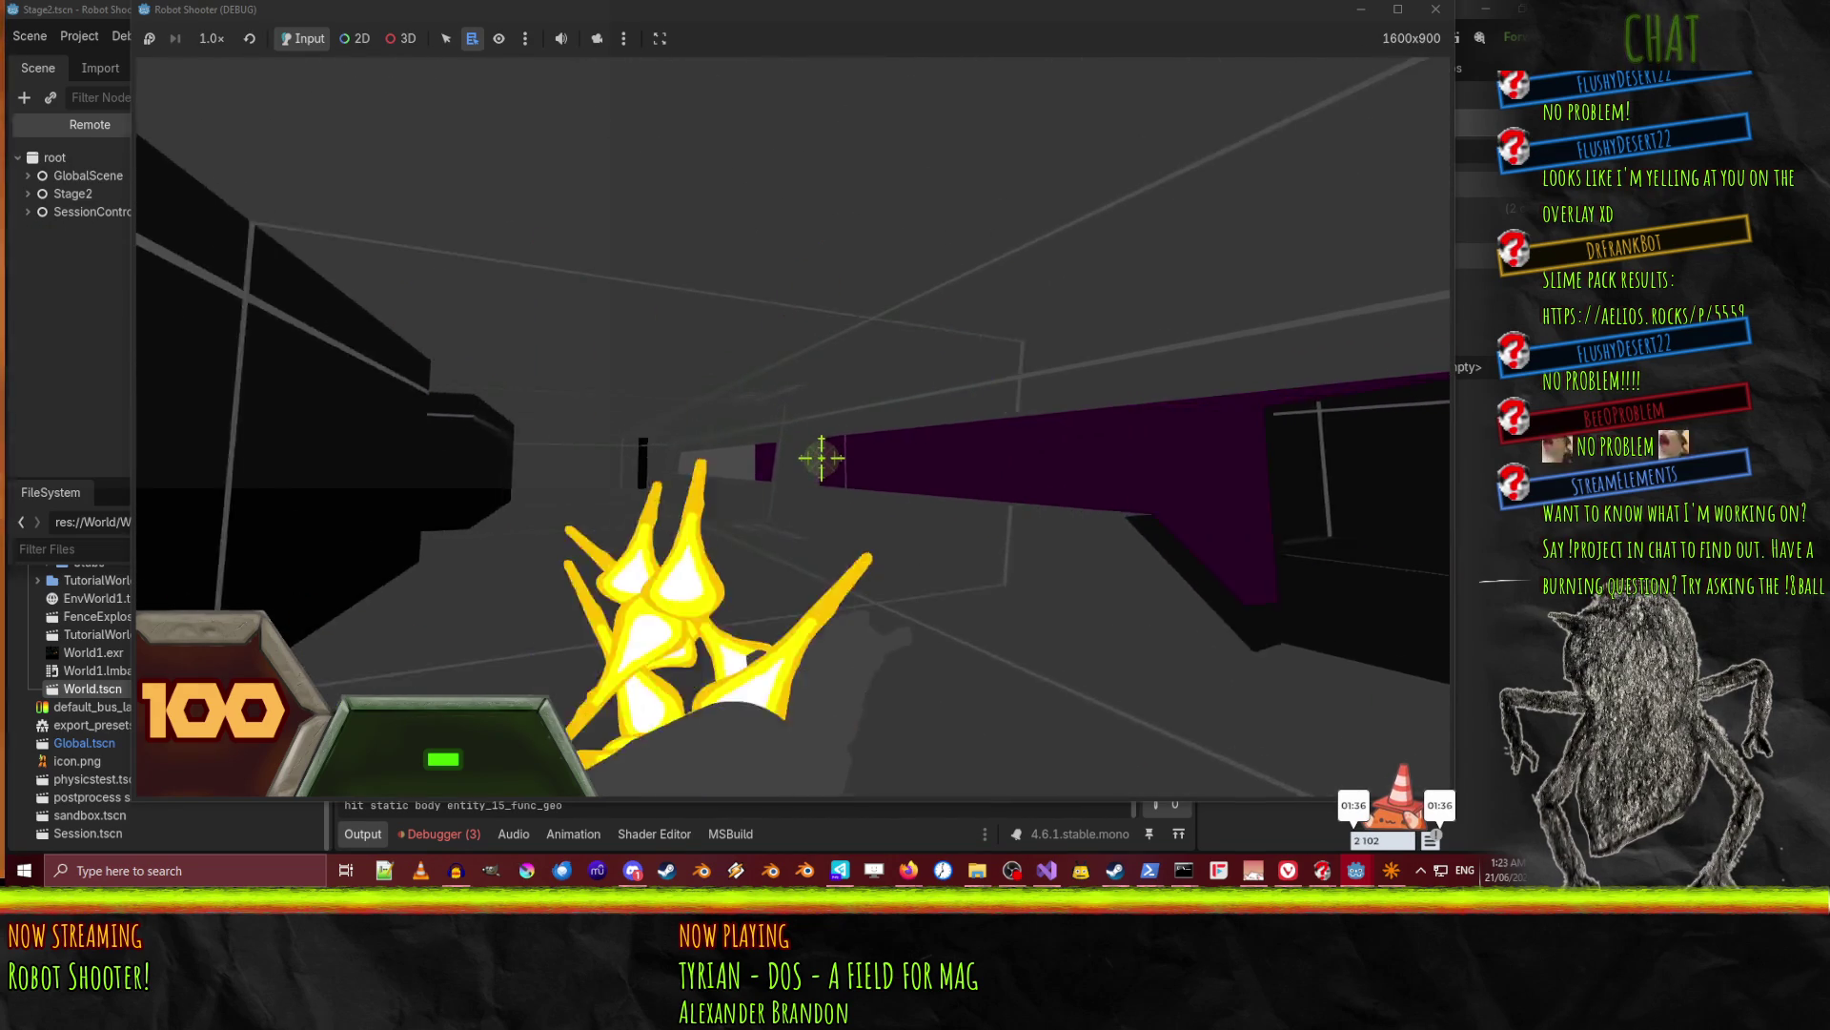
key("w")
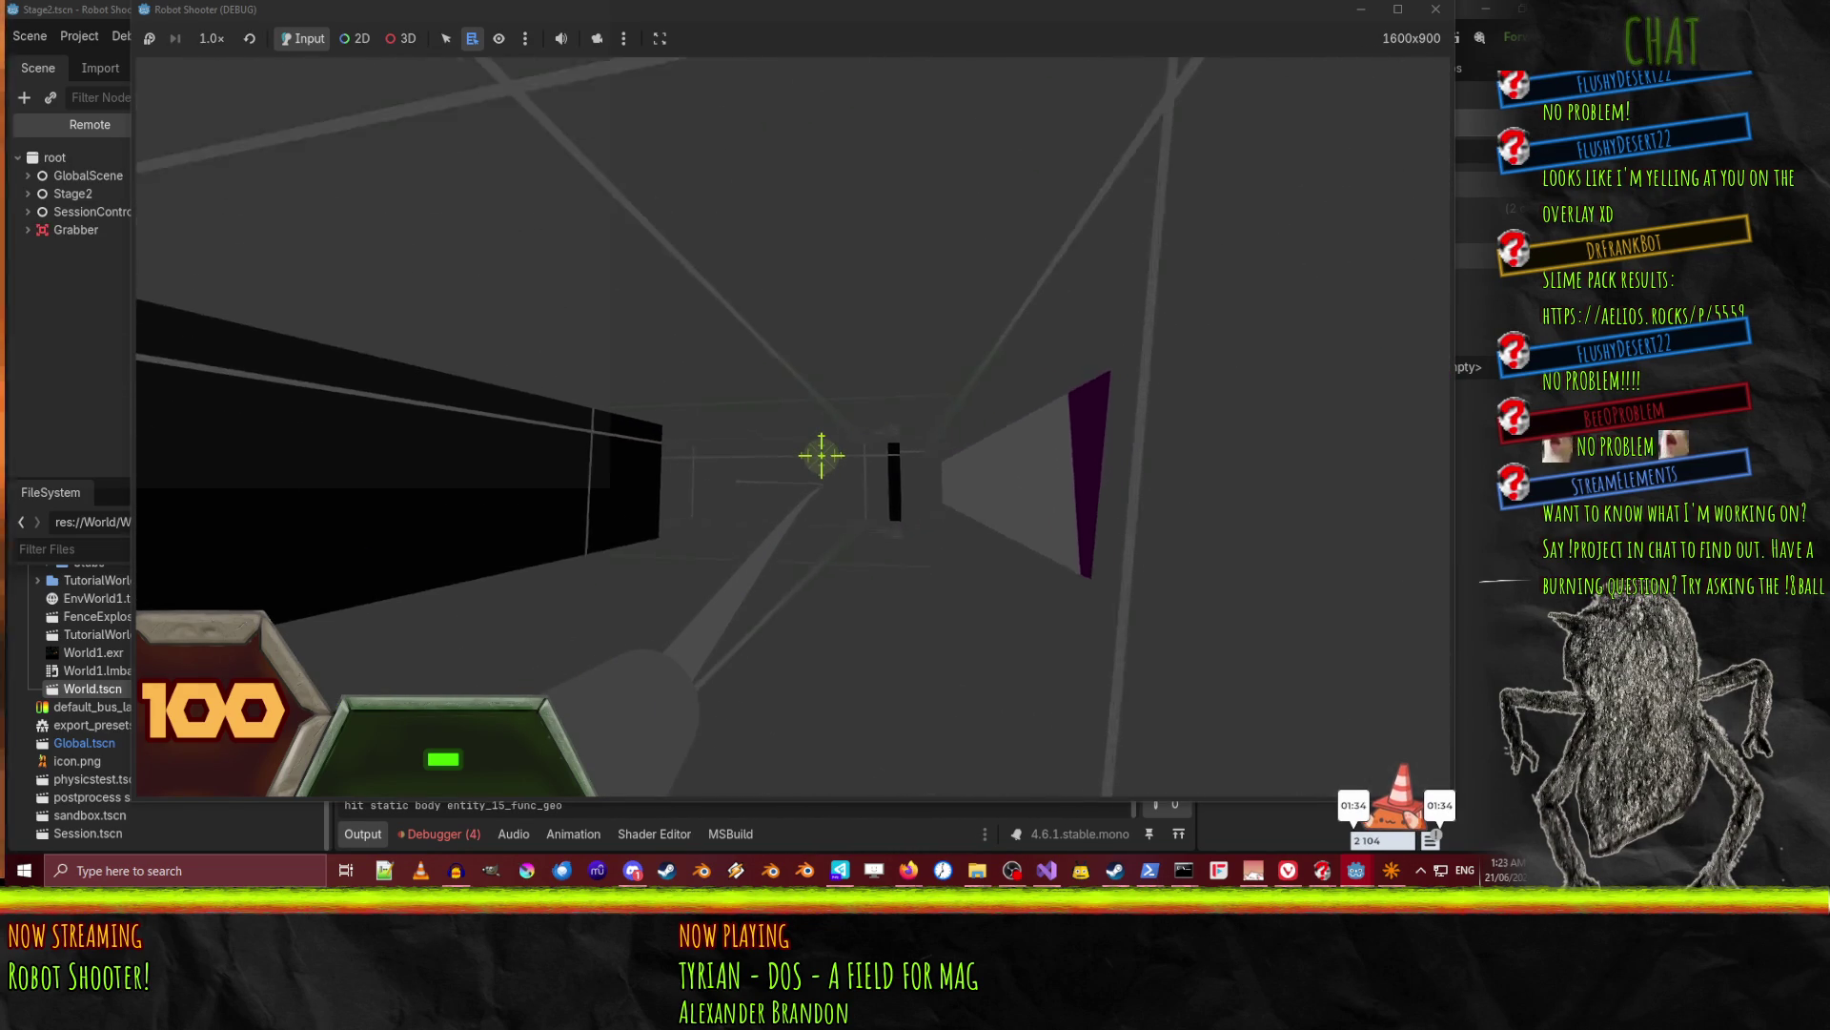
left_click(822, 458)
left_click(821, 459)
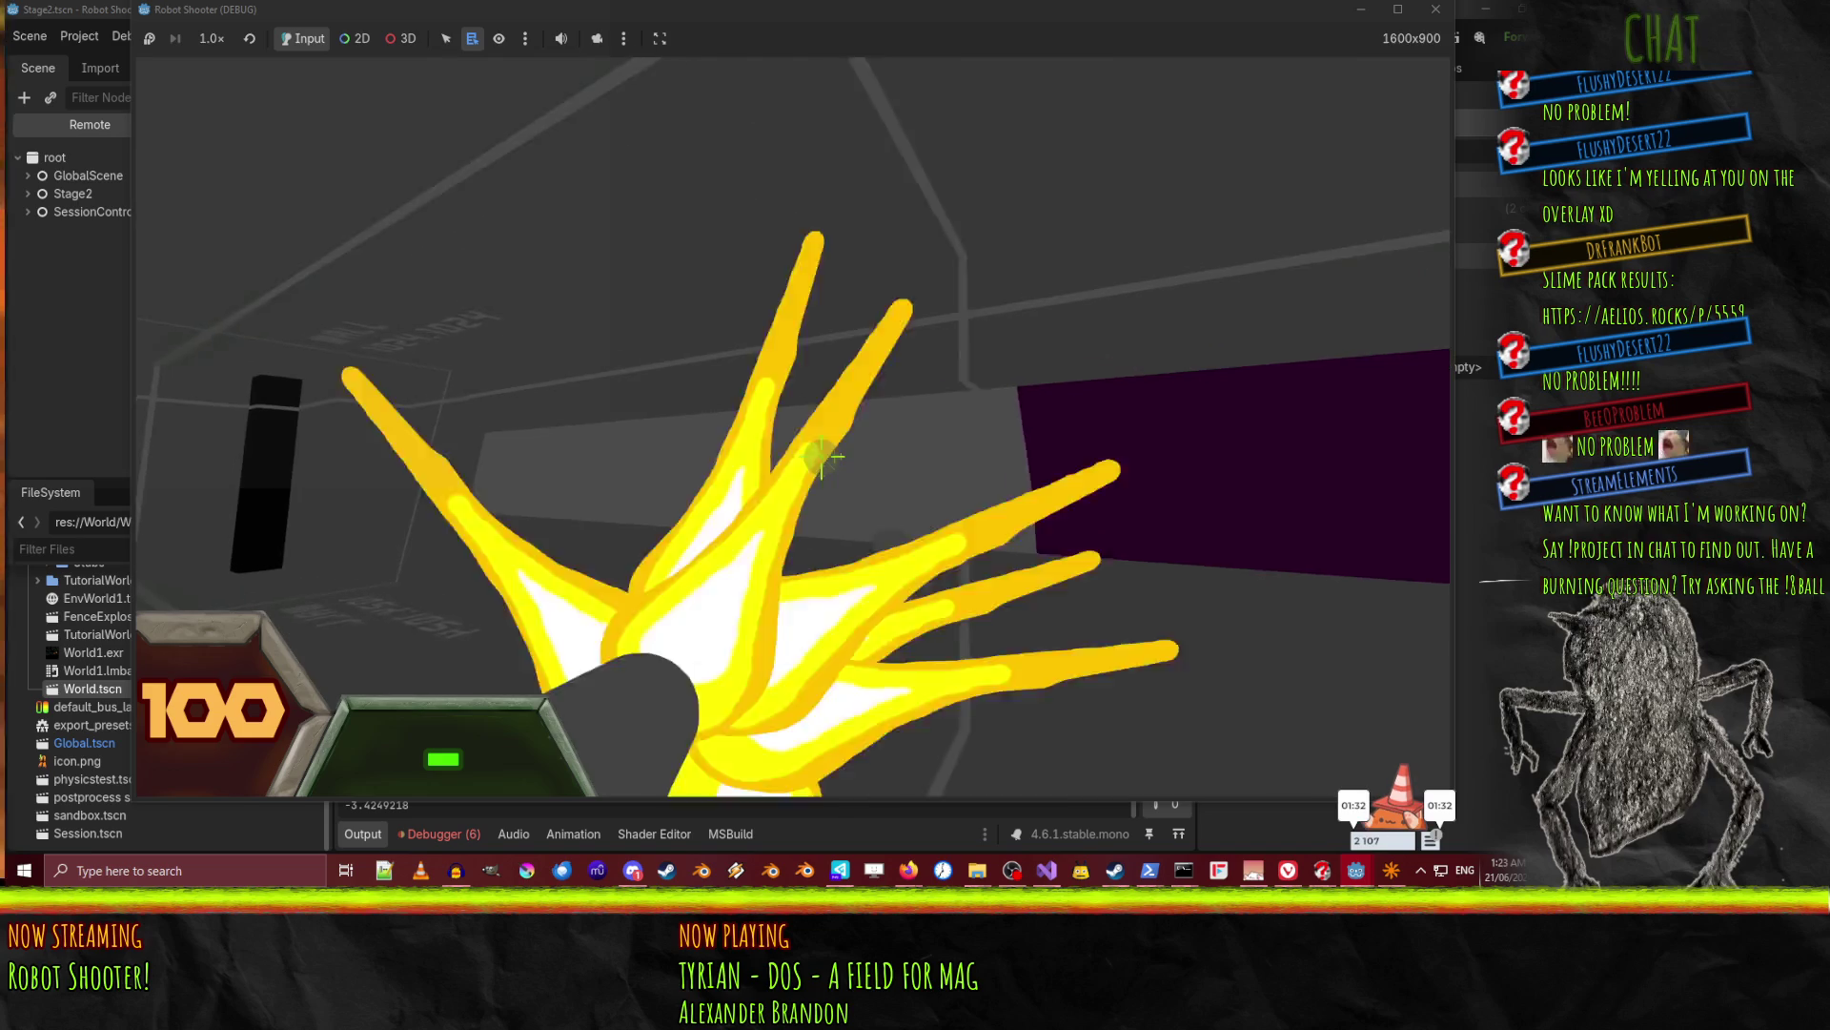
left_click(822, 452)
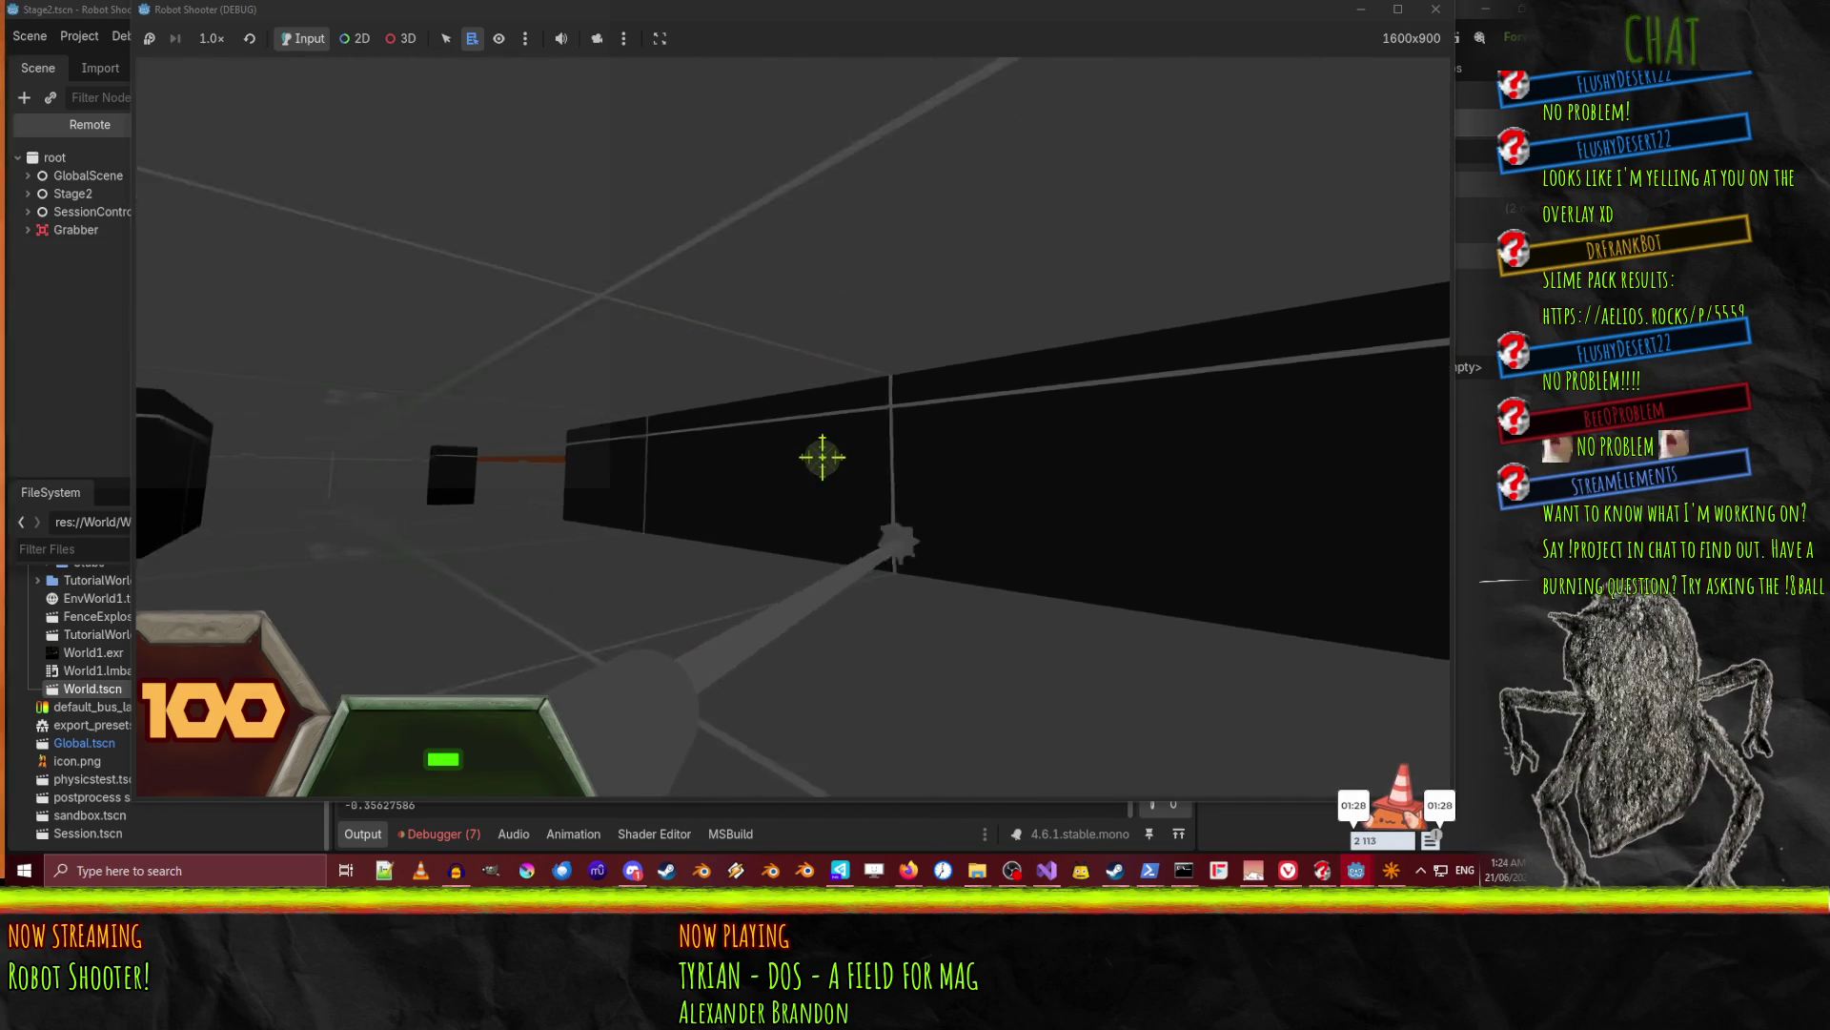
key("Escape")
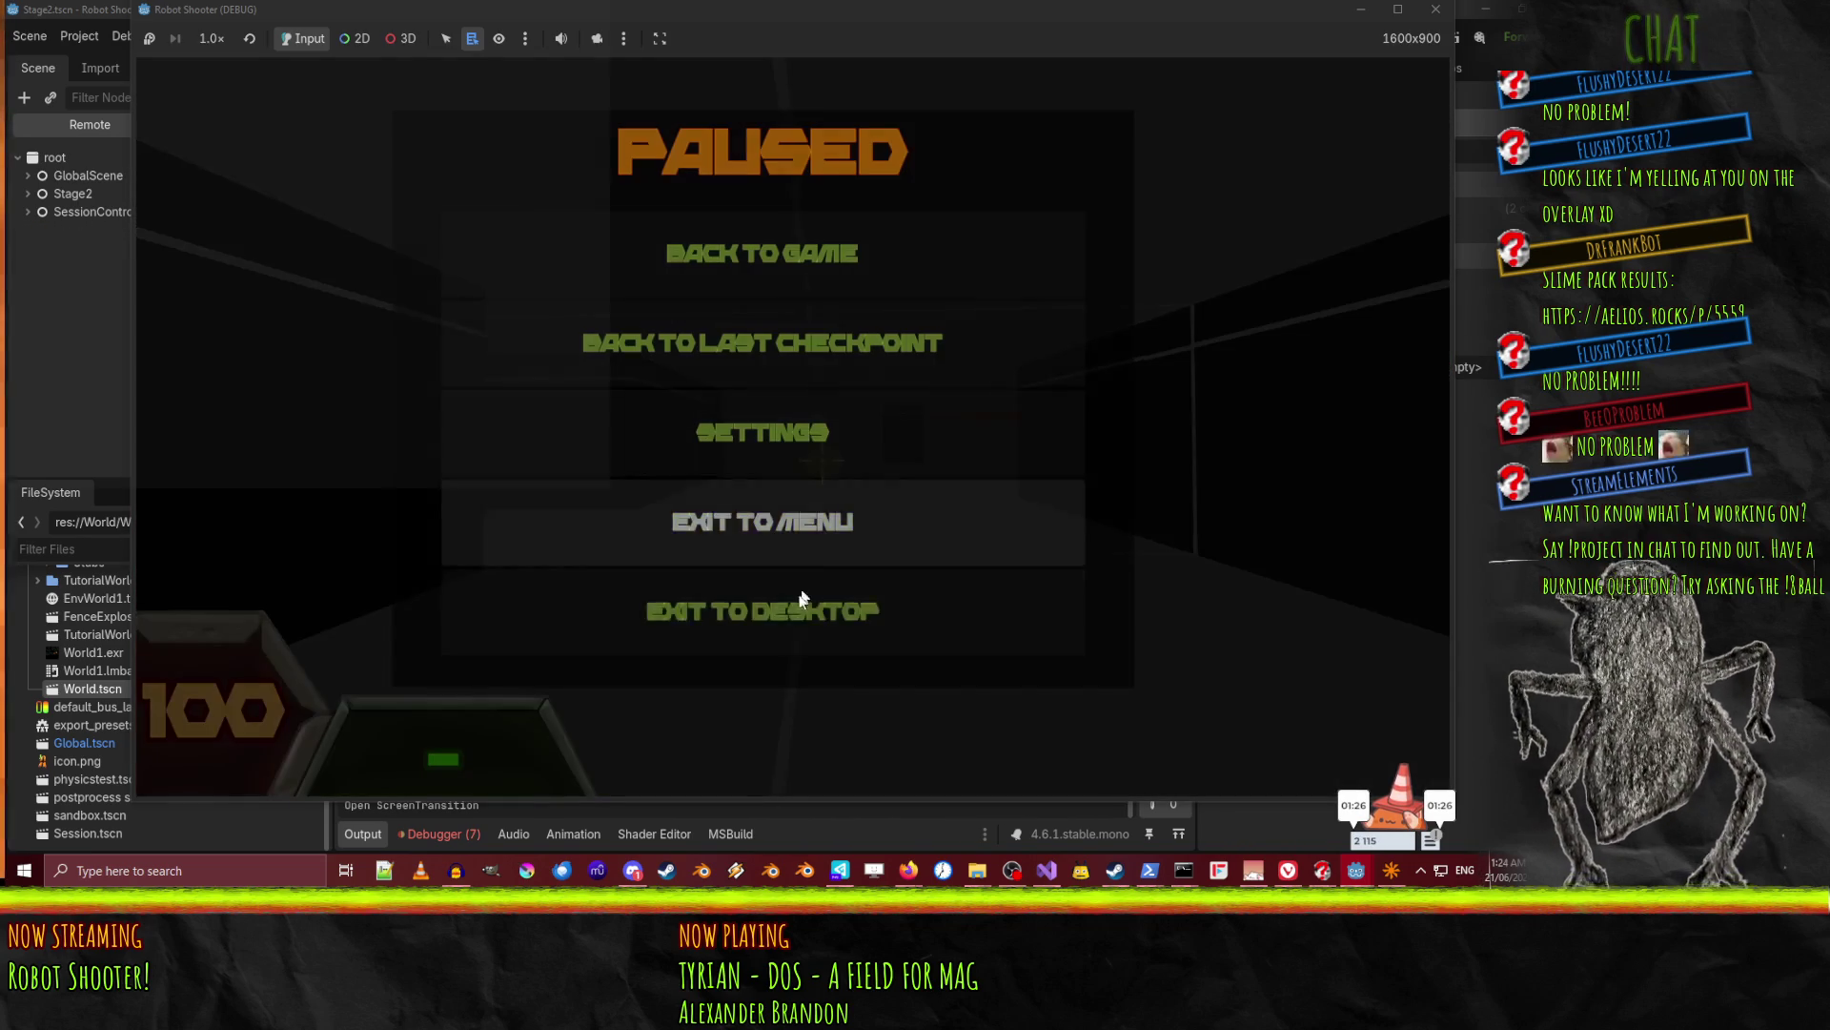
left_click(809, 615)
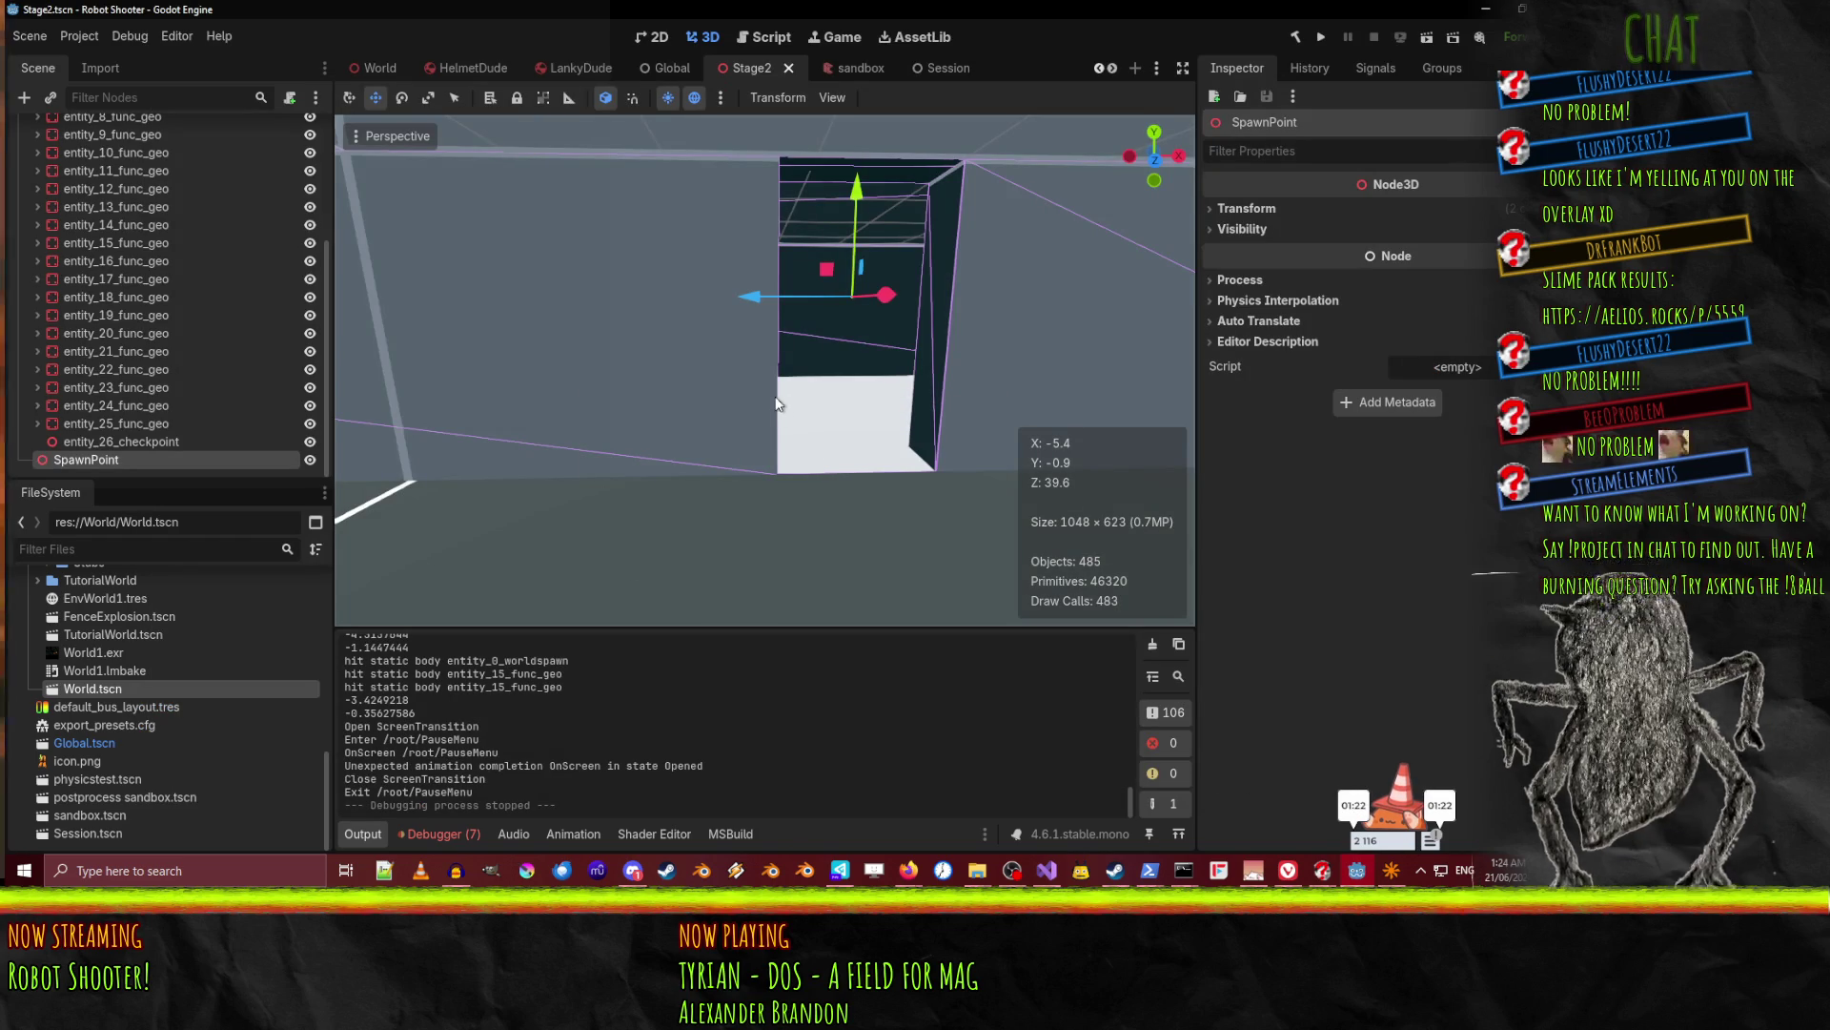
Open the Player scene from the Player folder and view it from a lower angle.
mouse_move(828, 431)
left_mouse_down()
mouse_move(810, 386)
mouse_move(774, 372)
mouse_move(776, 391)
left_mouse_up()
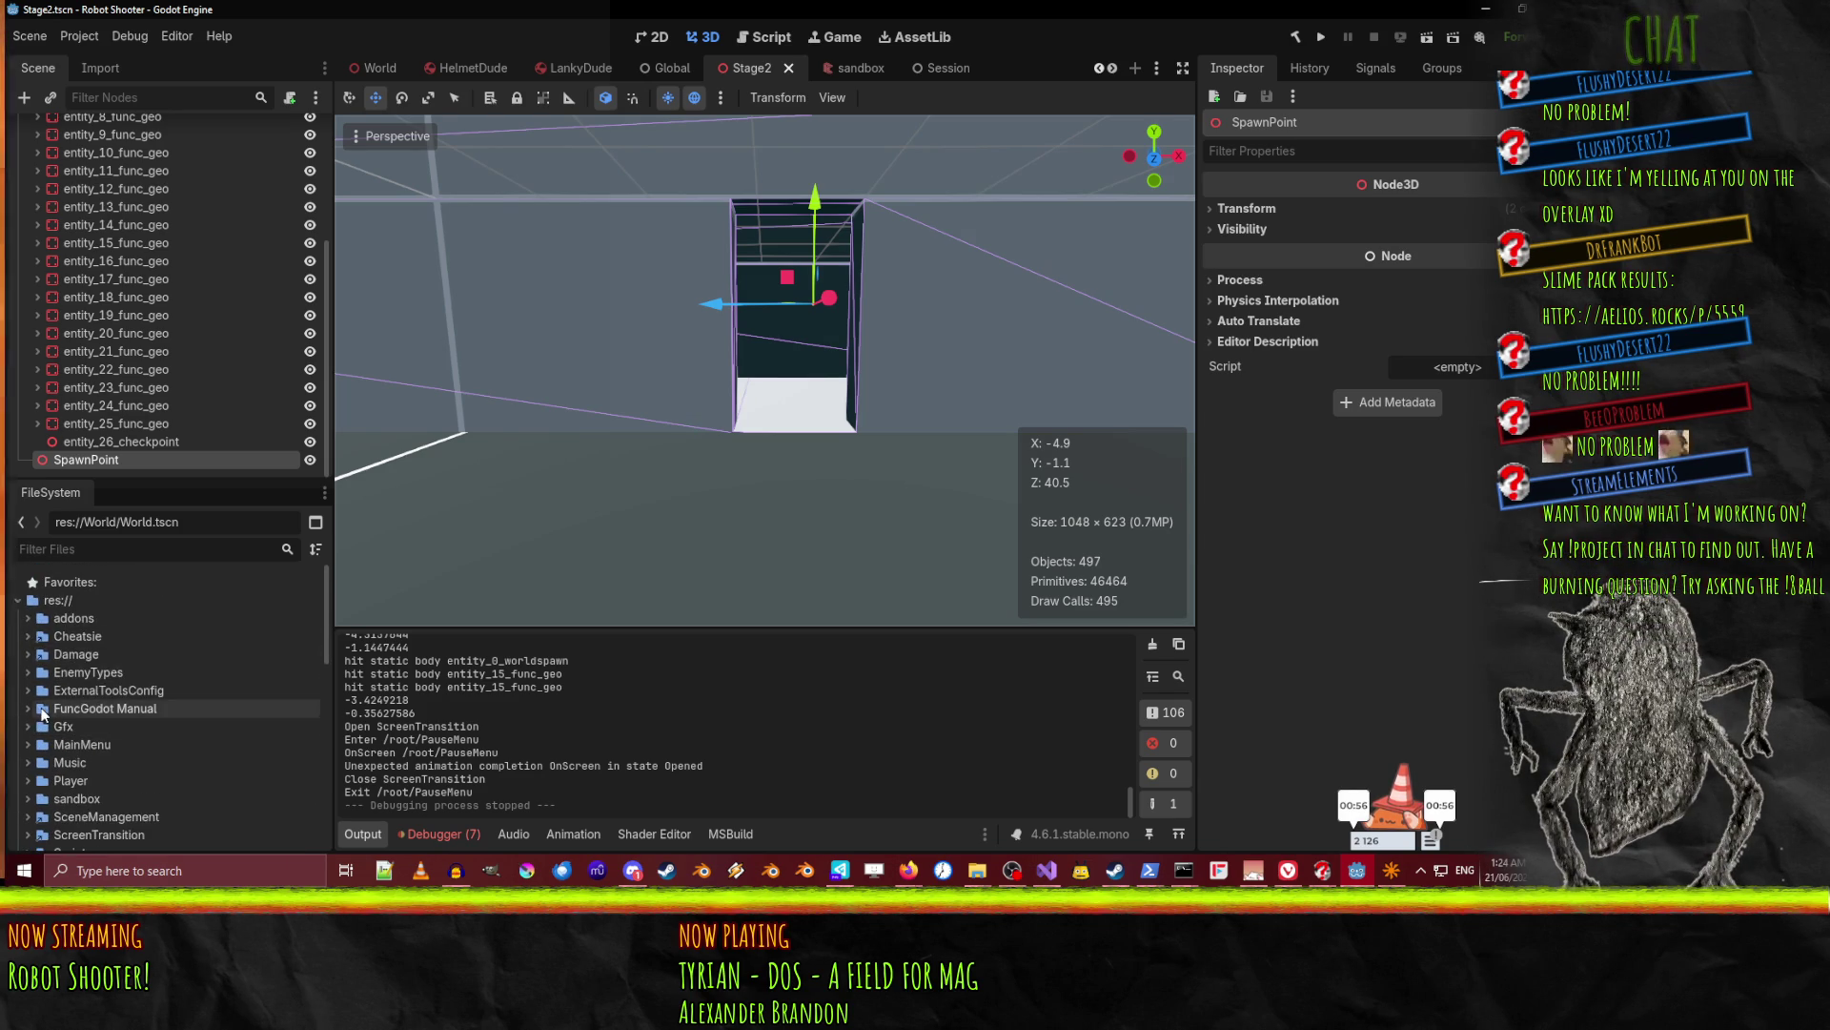
scroll(48, 658, "down", 3)
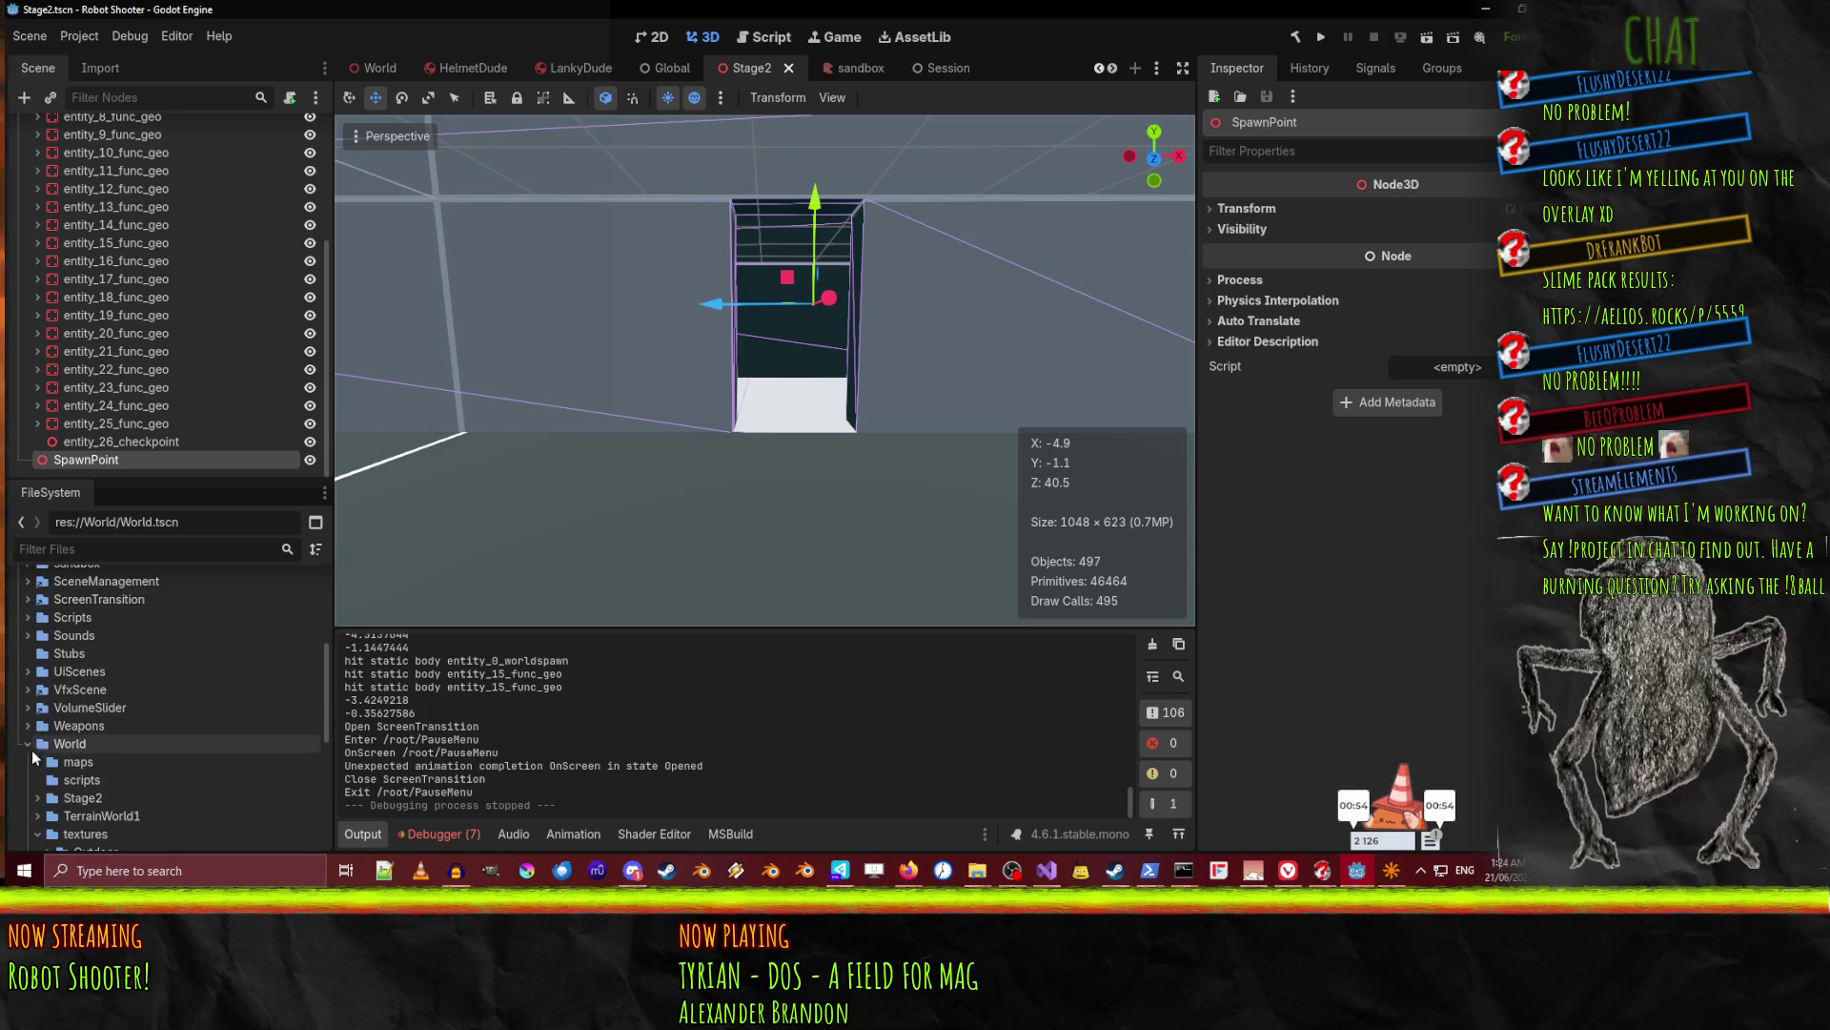
scroll(49, 603, "up", 3)
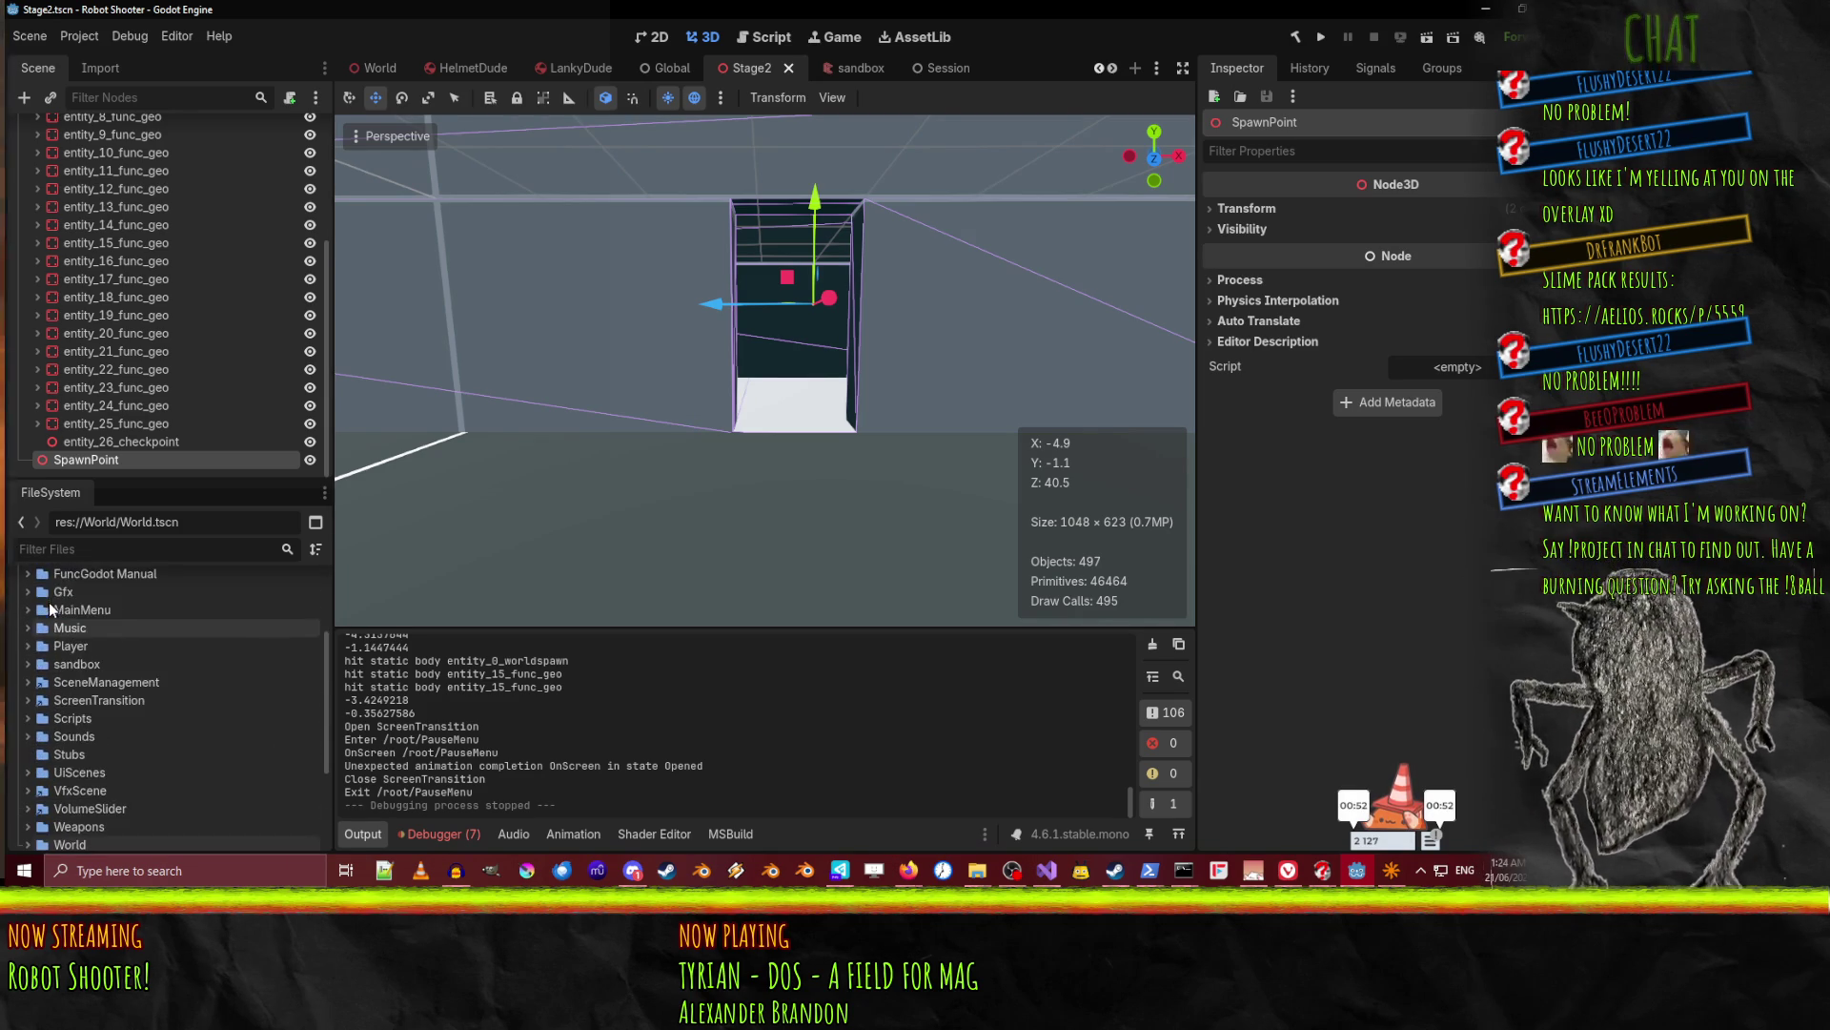
left_click(28, 629)
left_click(28, 646)
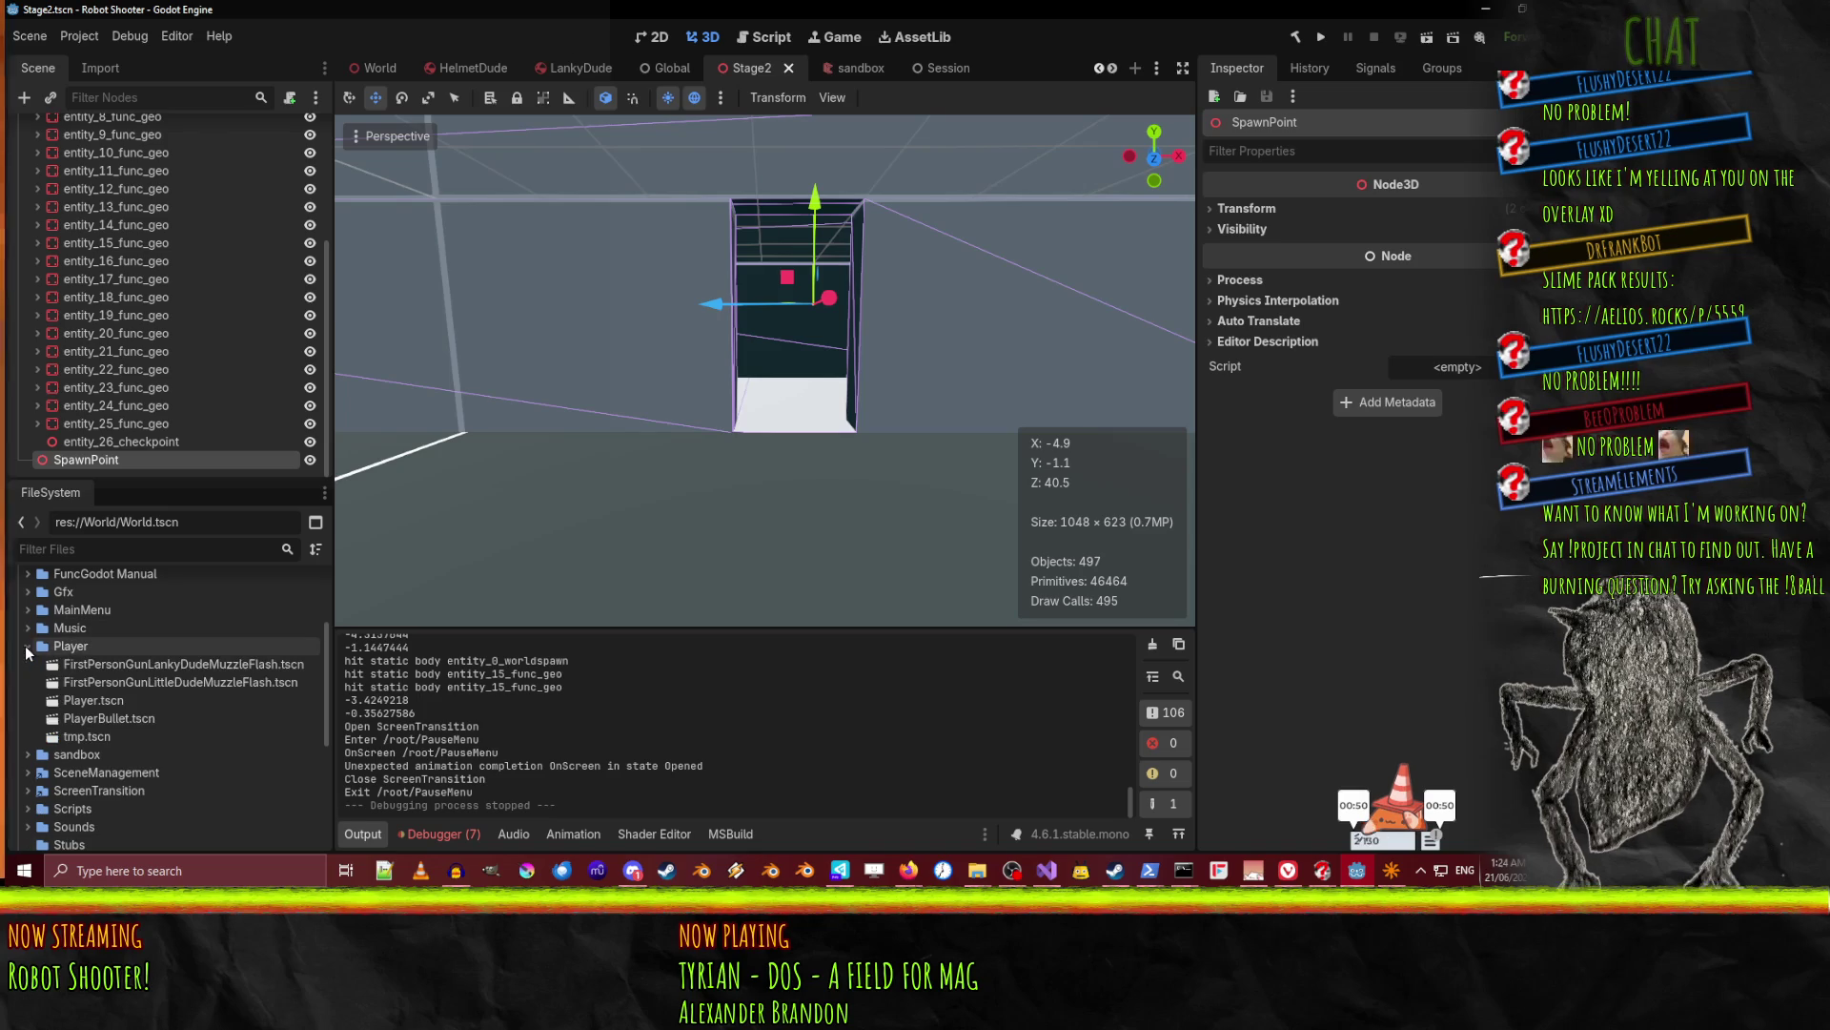
double_click(113, 703)
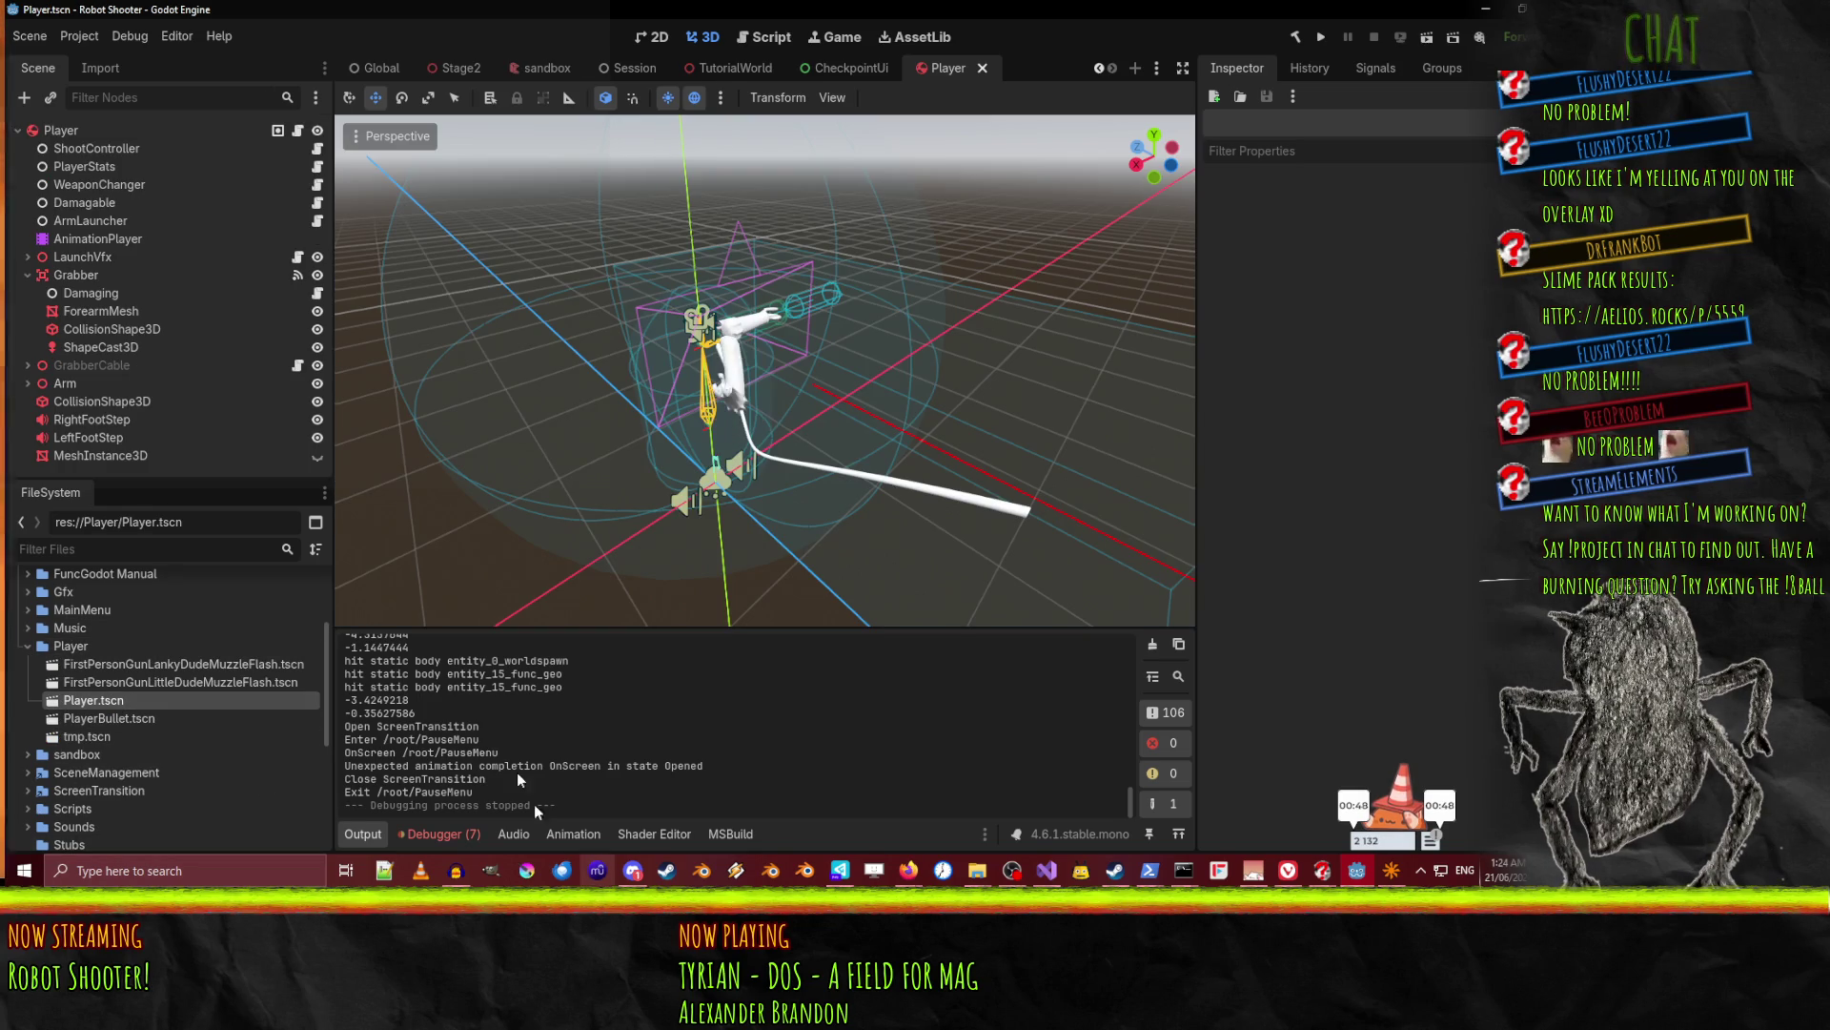
mouse_move(643, 465)
left_mouse_down()
mouse_move(843, 437)
mouse_move(786, 364)
mouse_move(889, 418)
mouse_move(718, 314)
mouse_move(640, 593)
mouse_move(601, 534)
mouse_move(534, 315)
mouse_move(579, 120)
mouse_move(770, 128)
mouse_move(1172, 238)
mouse_move(902, 256)
mouse_move(841, 301)
mouse_move(856, 339)
left_mouse_up()
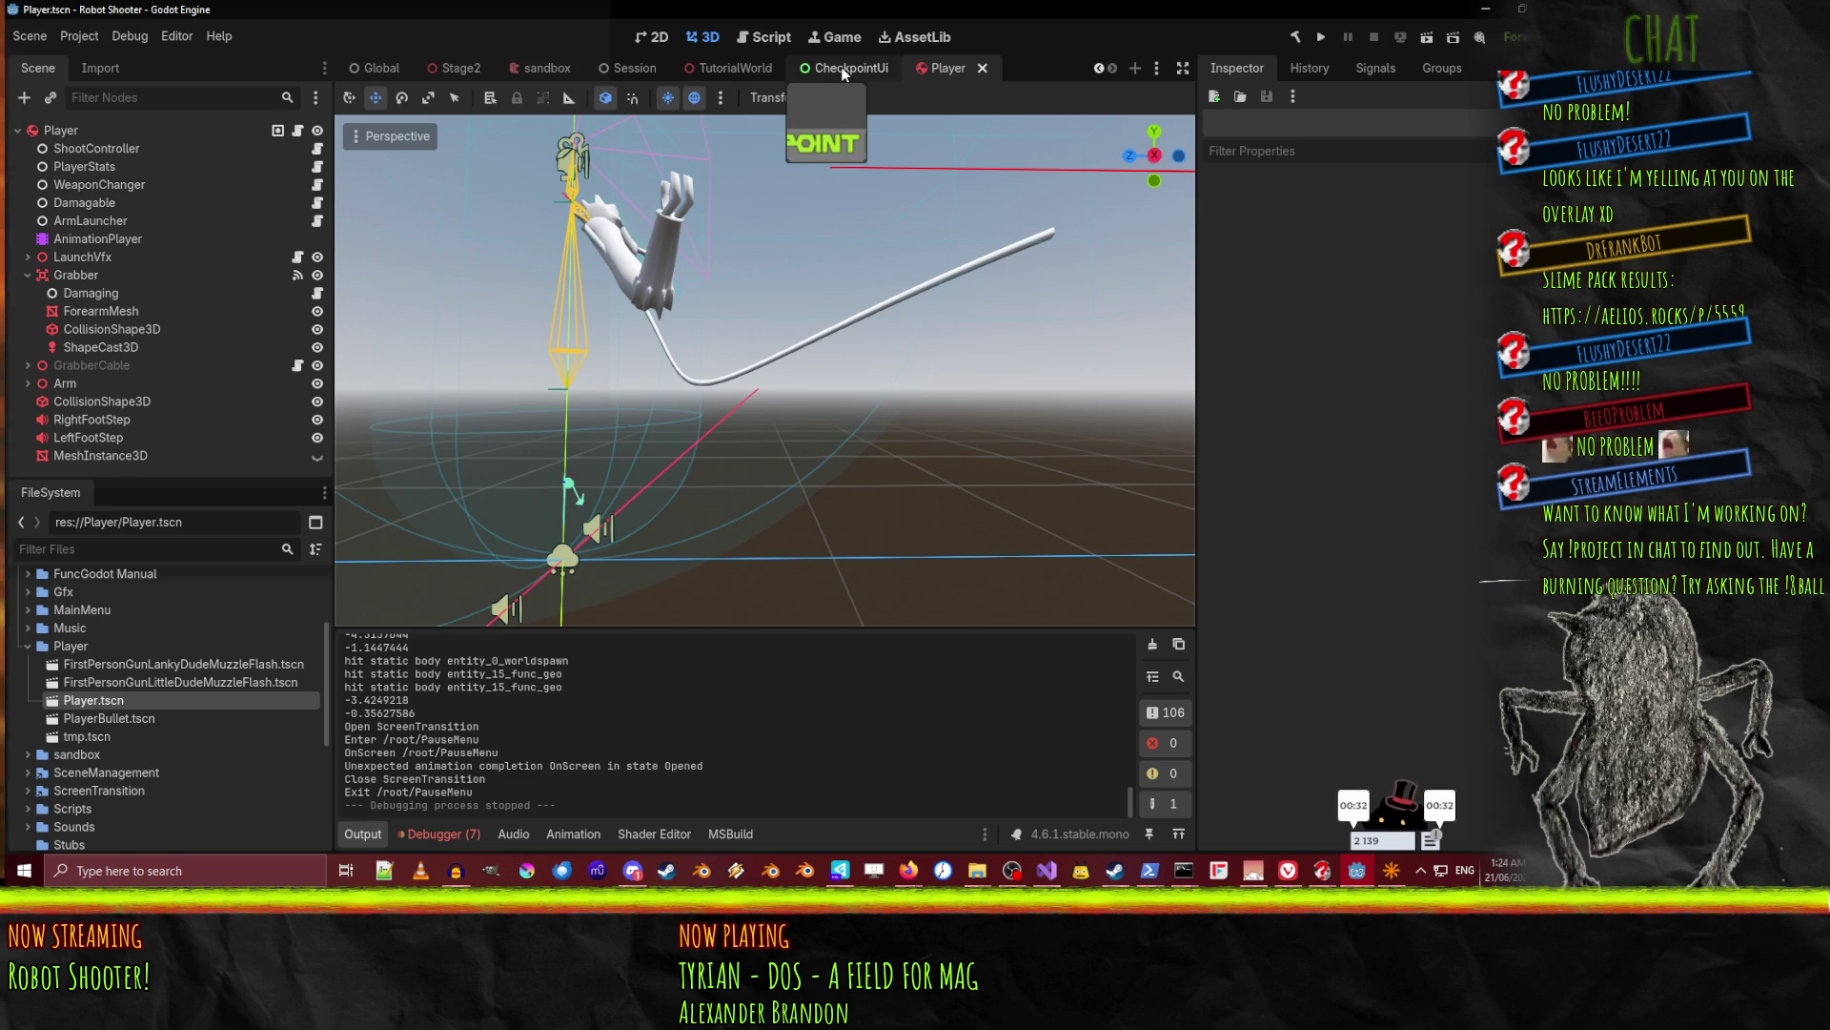
Close the sandbox scene and assign entity_26_checkpoint as Stage2's Spawn Point.
left_click(525, 71)
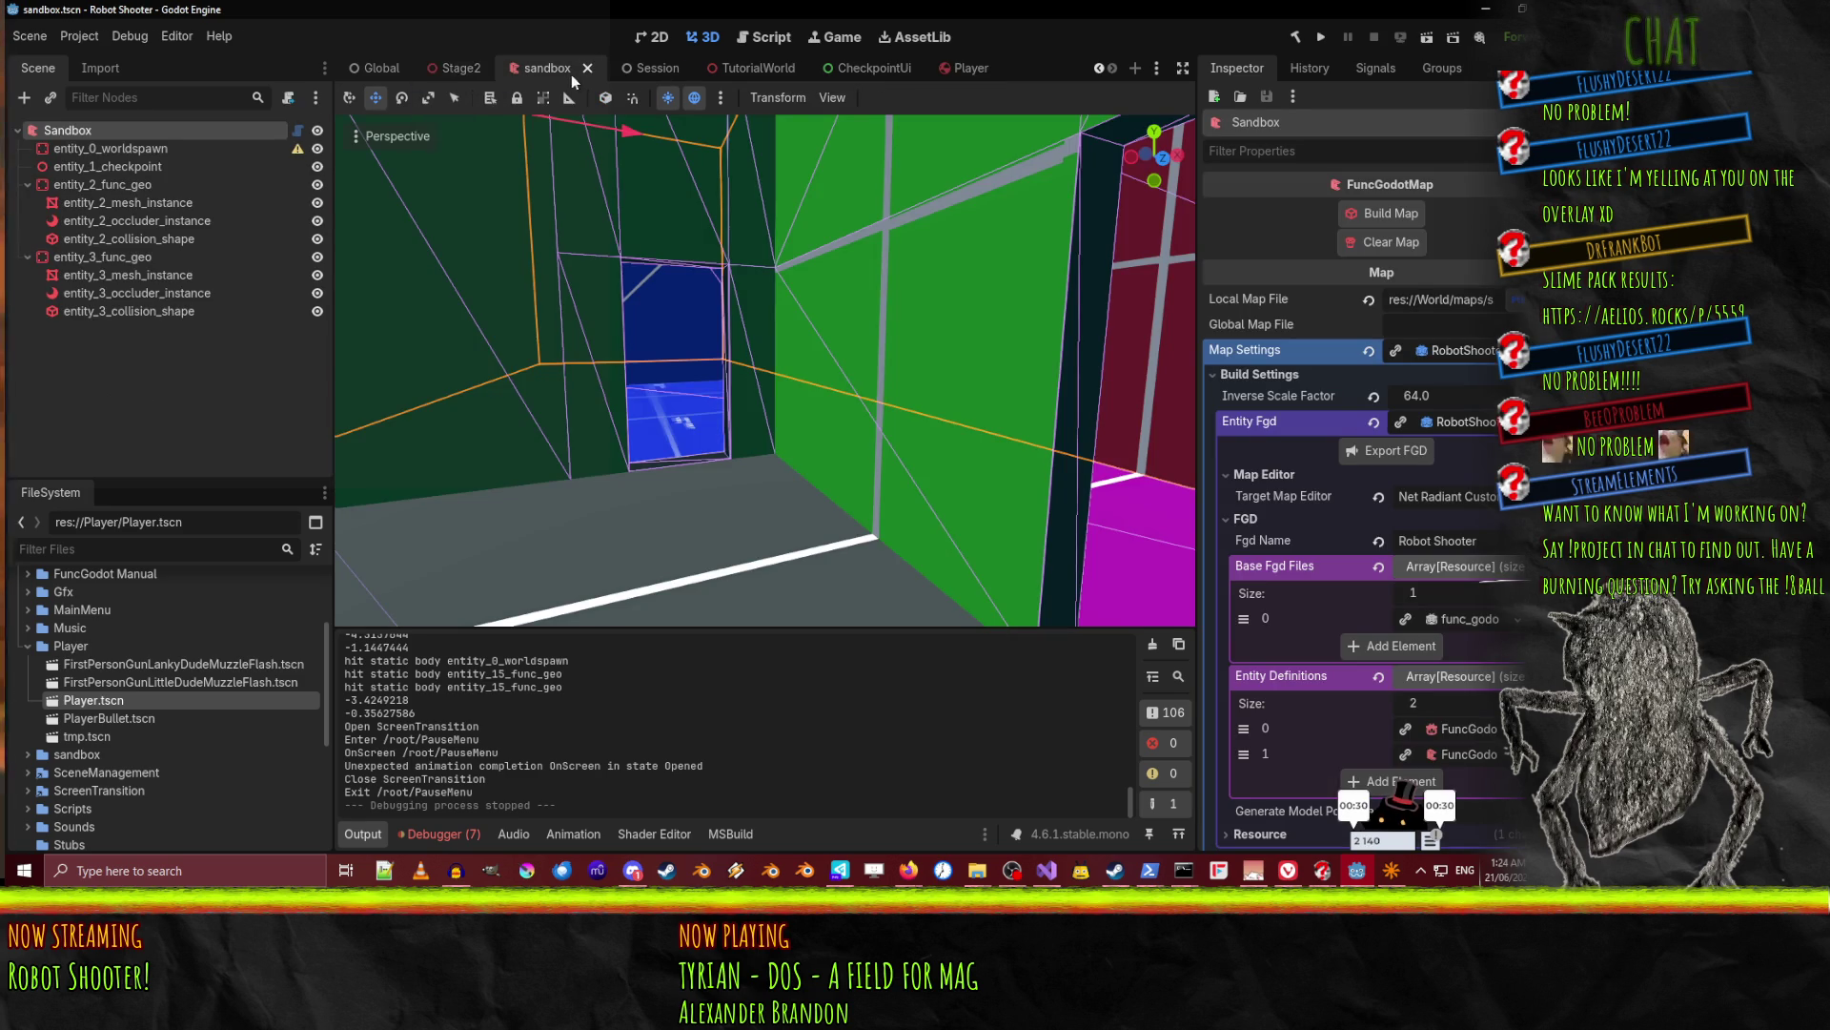
left_click(588, 67)
left_click(484, 71)
left_click(574, 68)
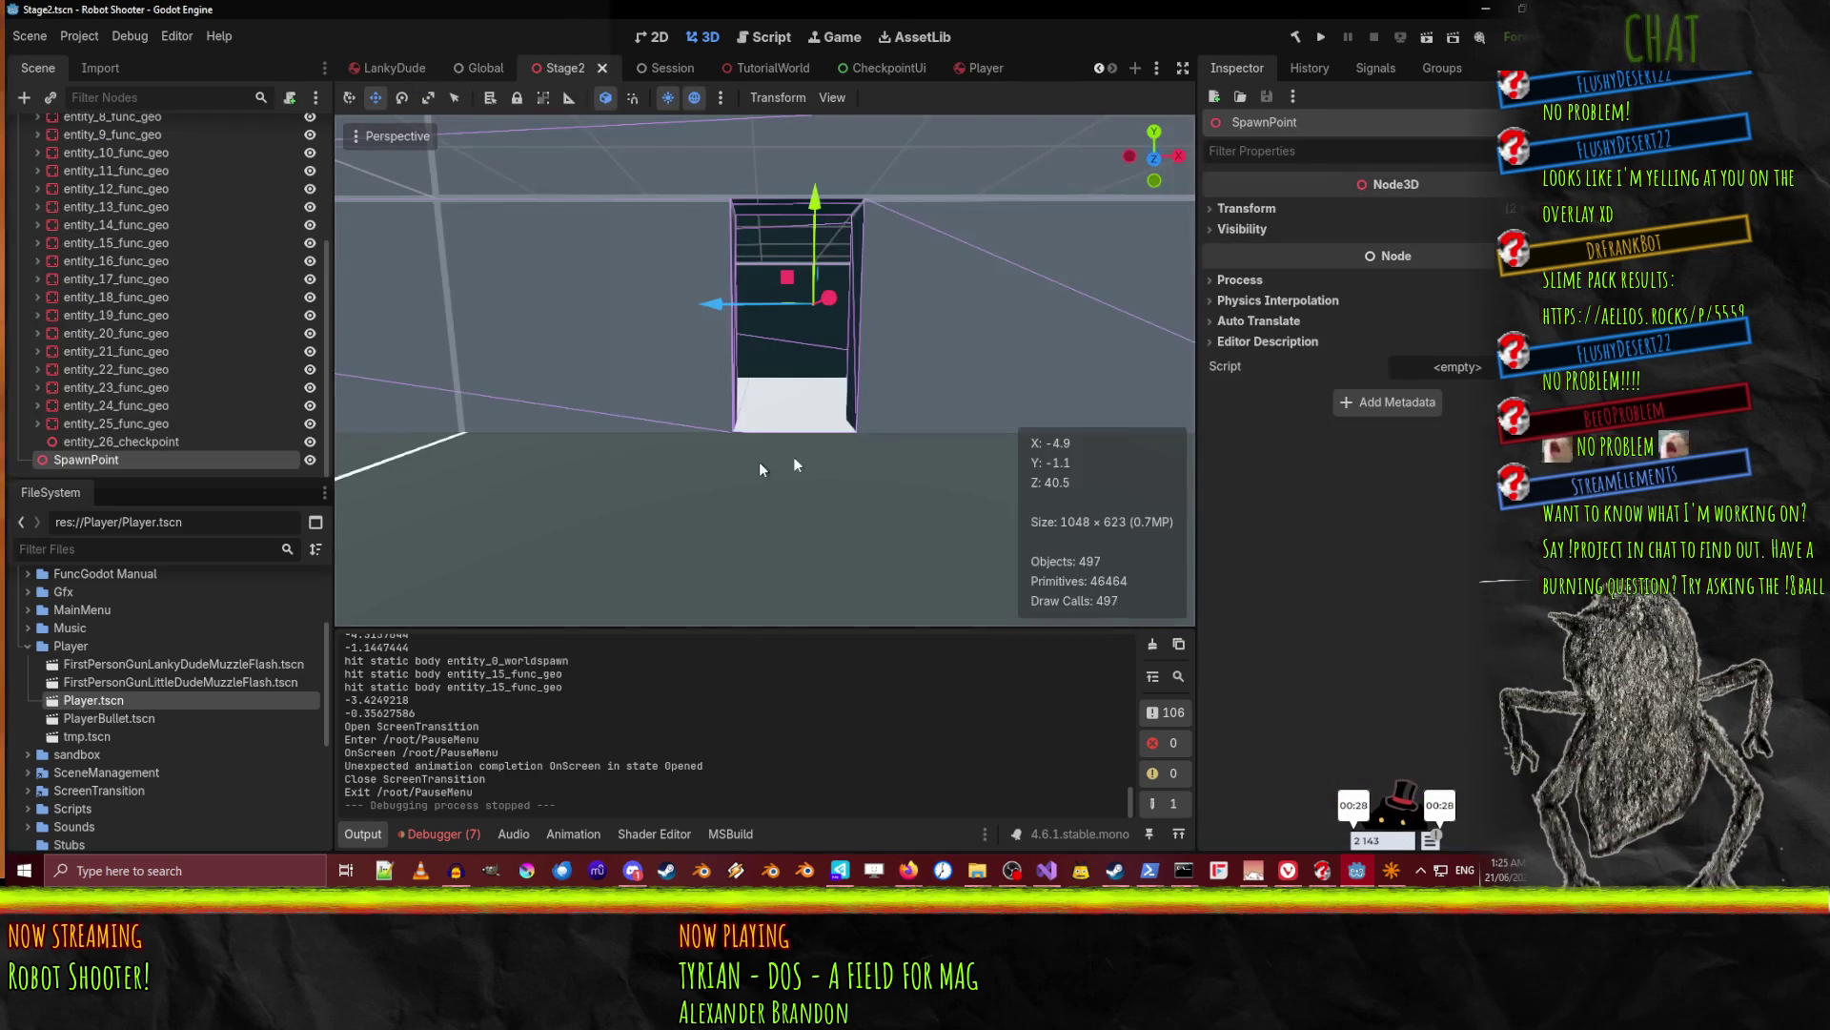
left_click(78, 441)
scroll(134, 386, "up", 5)
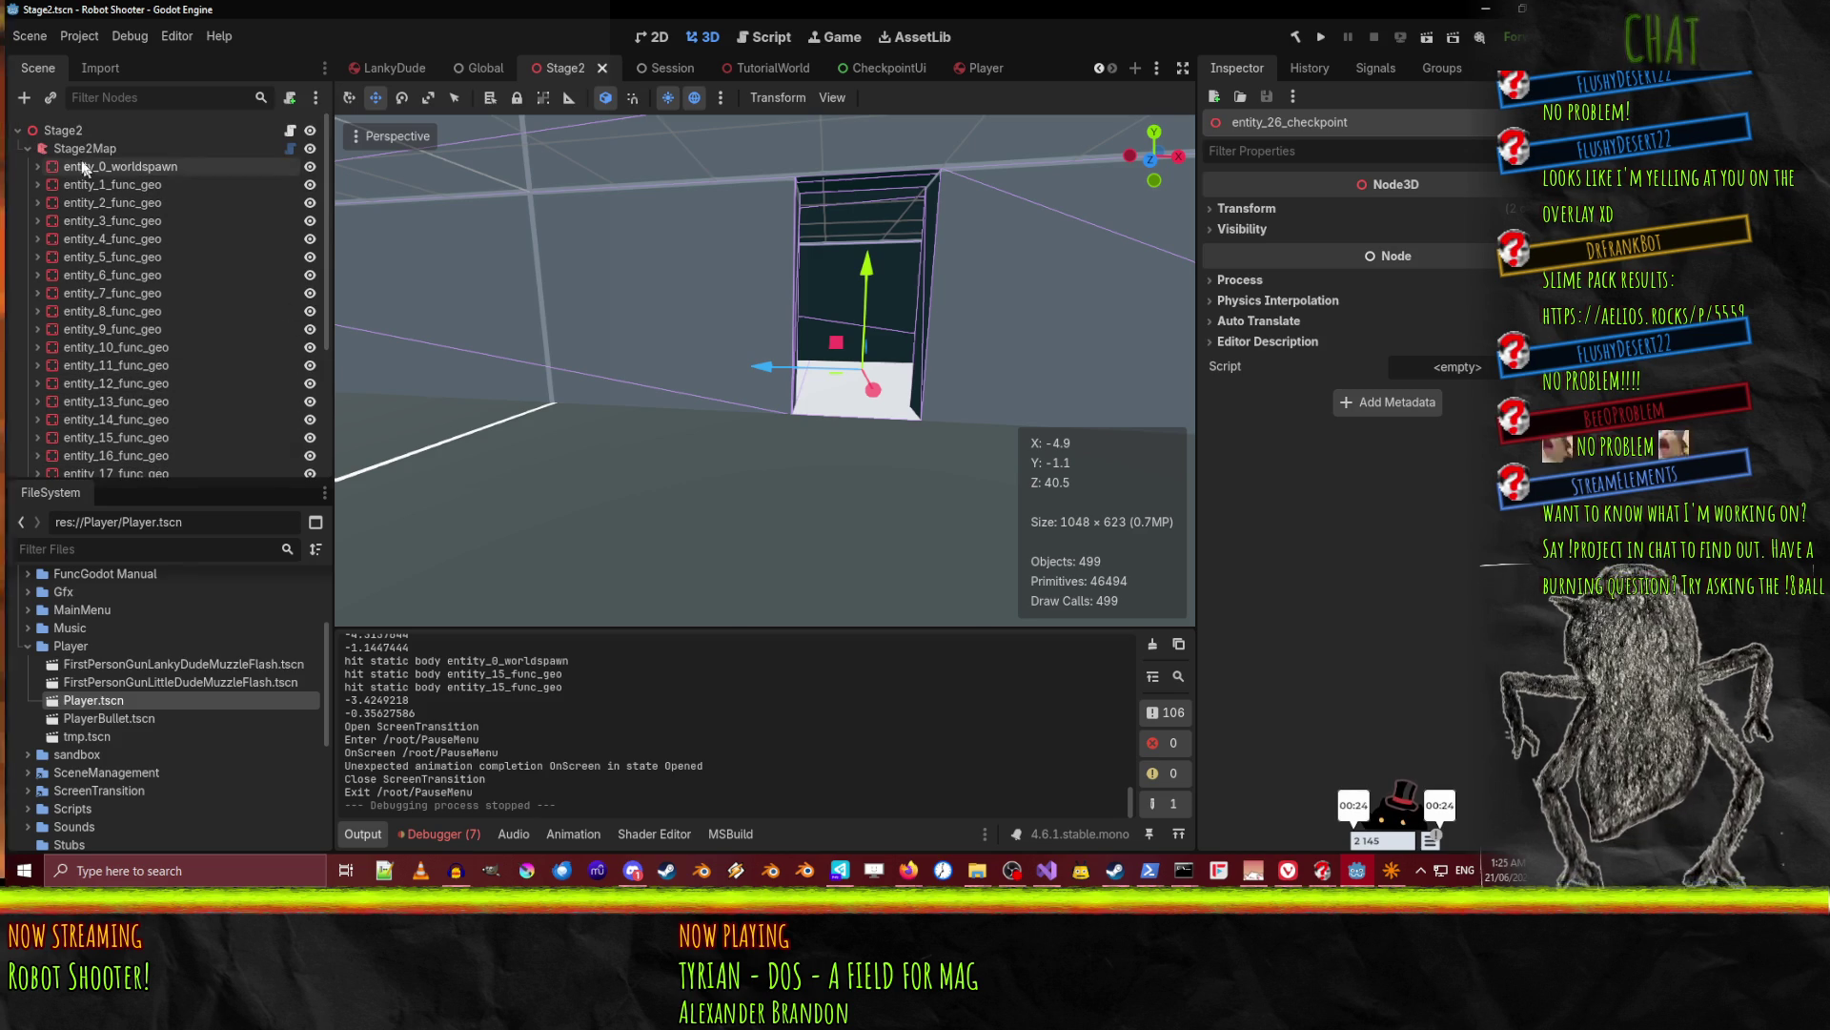
left_click(59, 129)
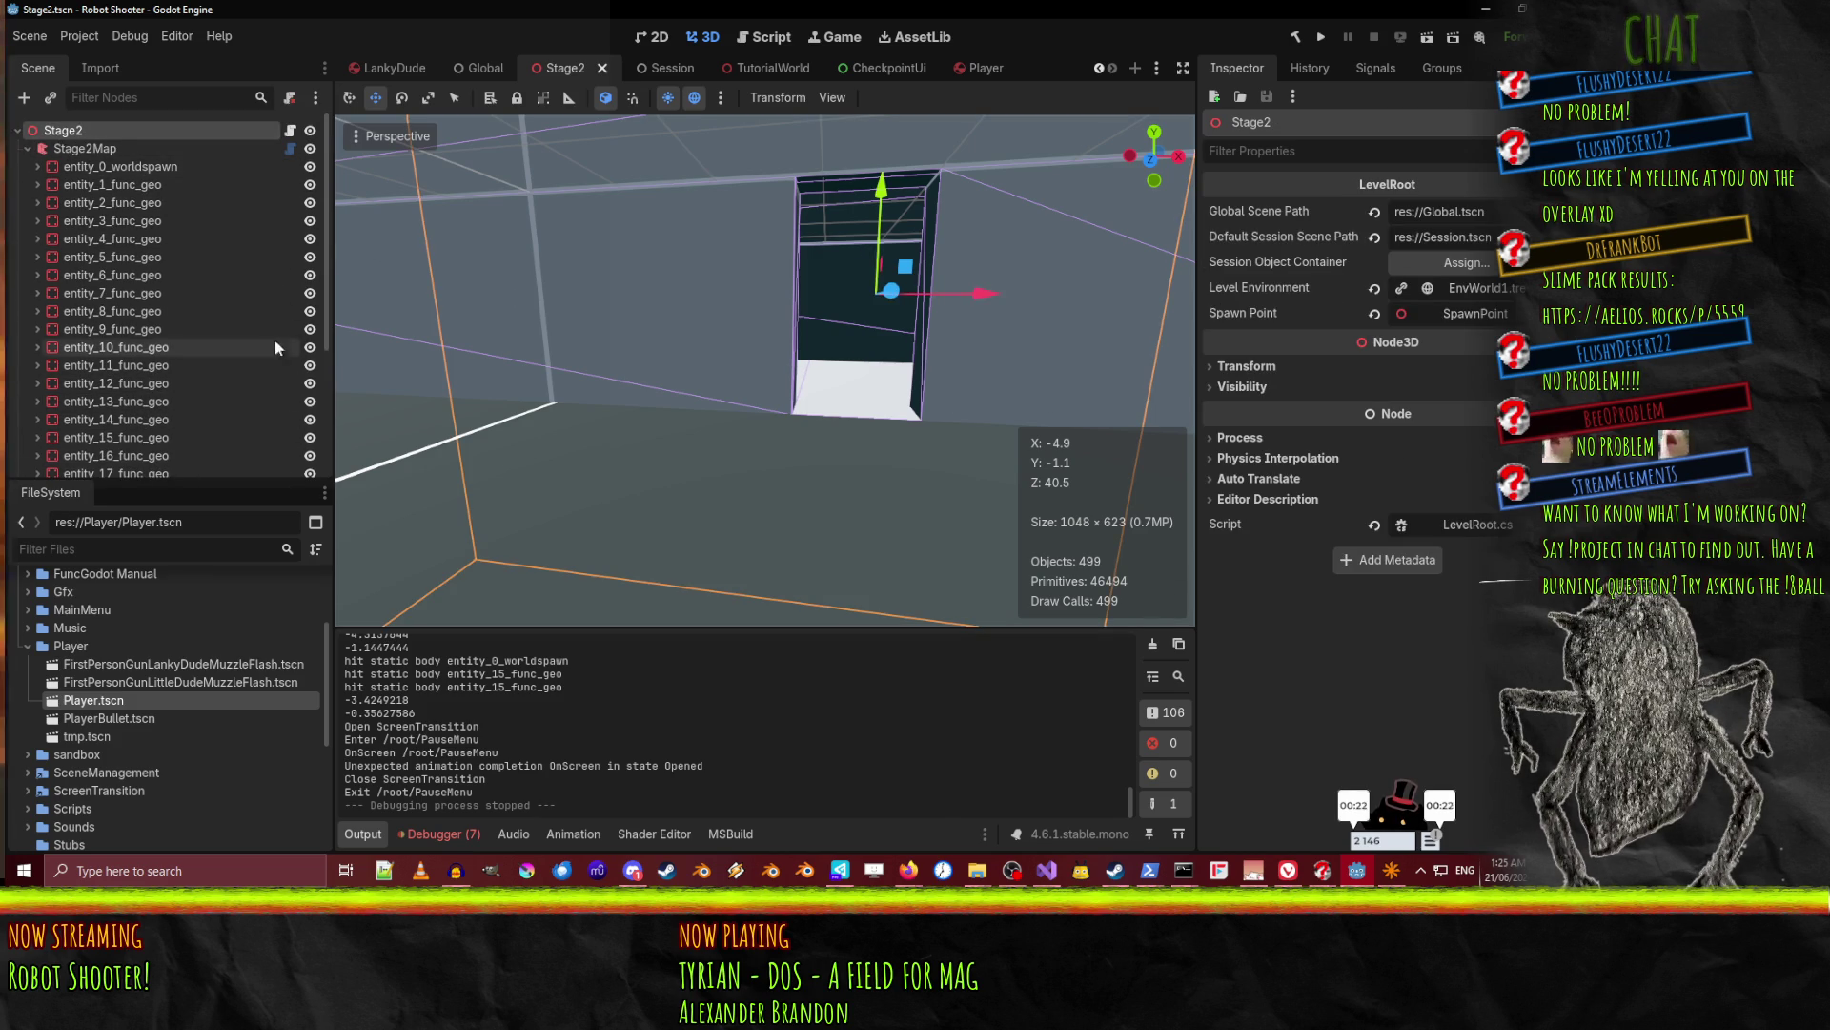
scroll(229, 362, "down", 5)
mouse_move(103, 439)
left_mouse_down()
mouse_move(1189, 312)
mouse_move(1458, 312)
left_mouse_up()
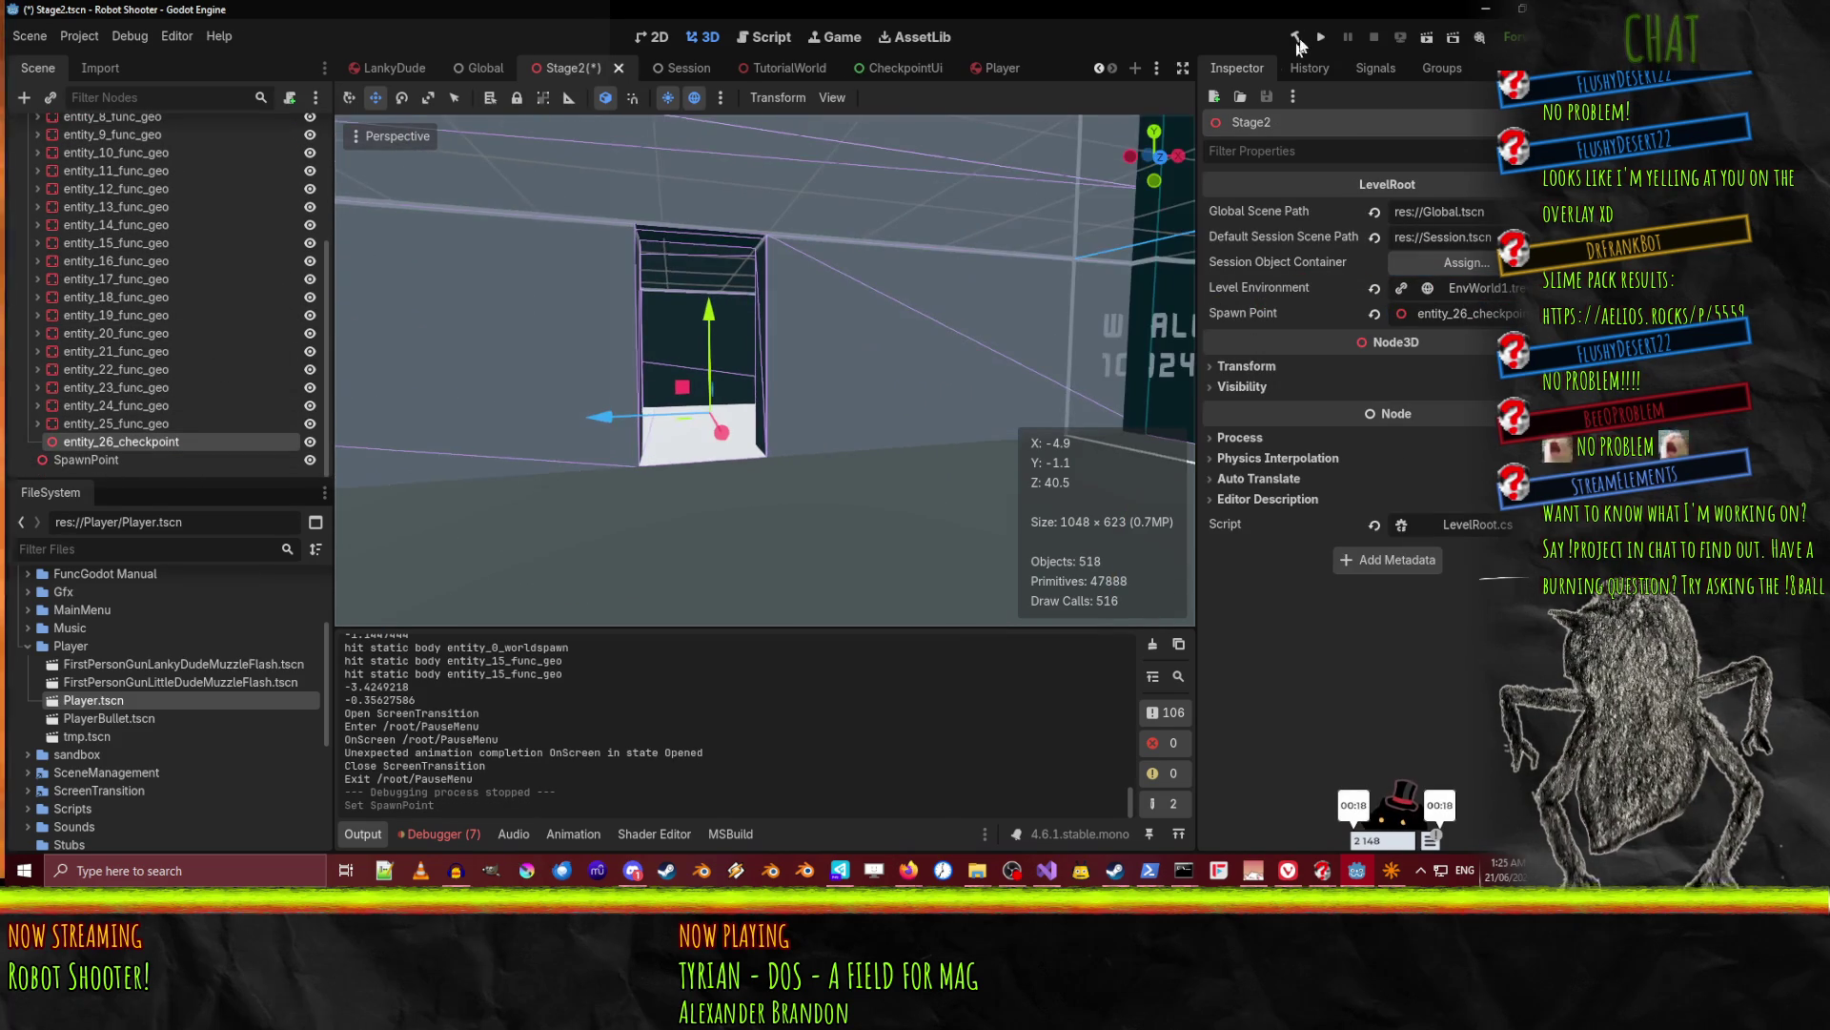
Test-run Stage2, stop the game with F8, and save the scene.
left_click(1427, 37)
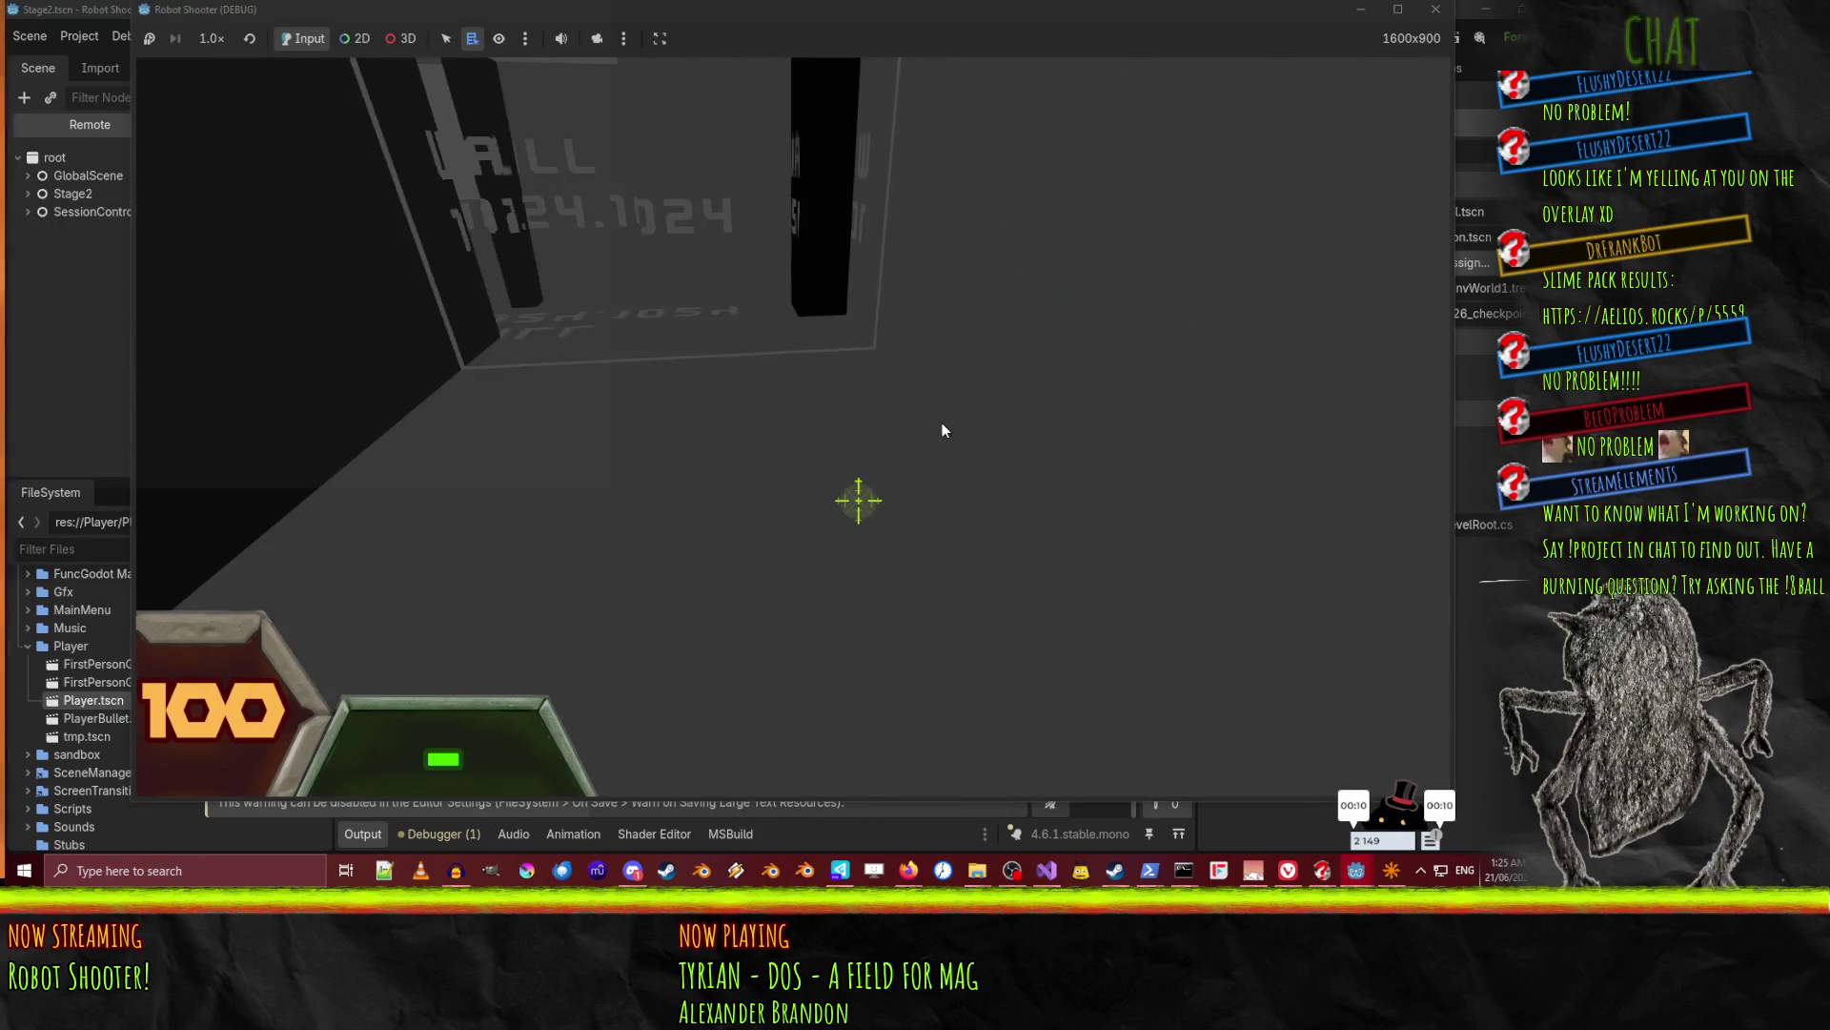
left_click(953, 416)
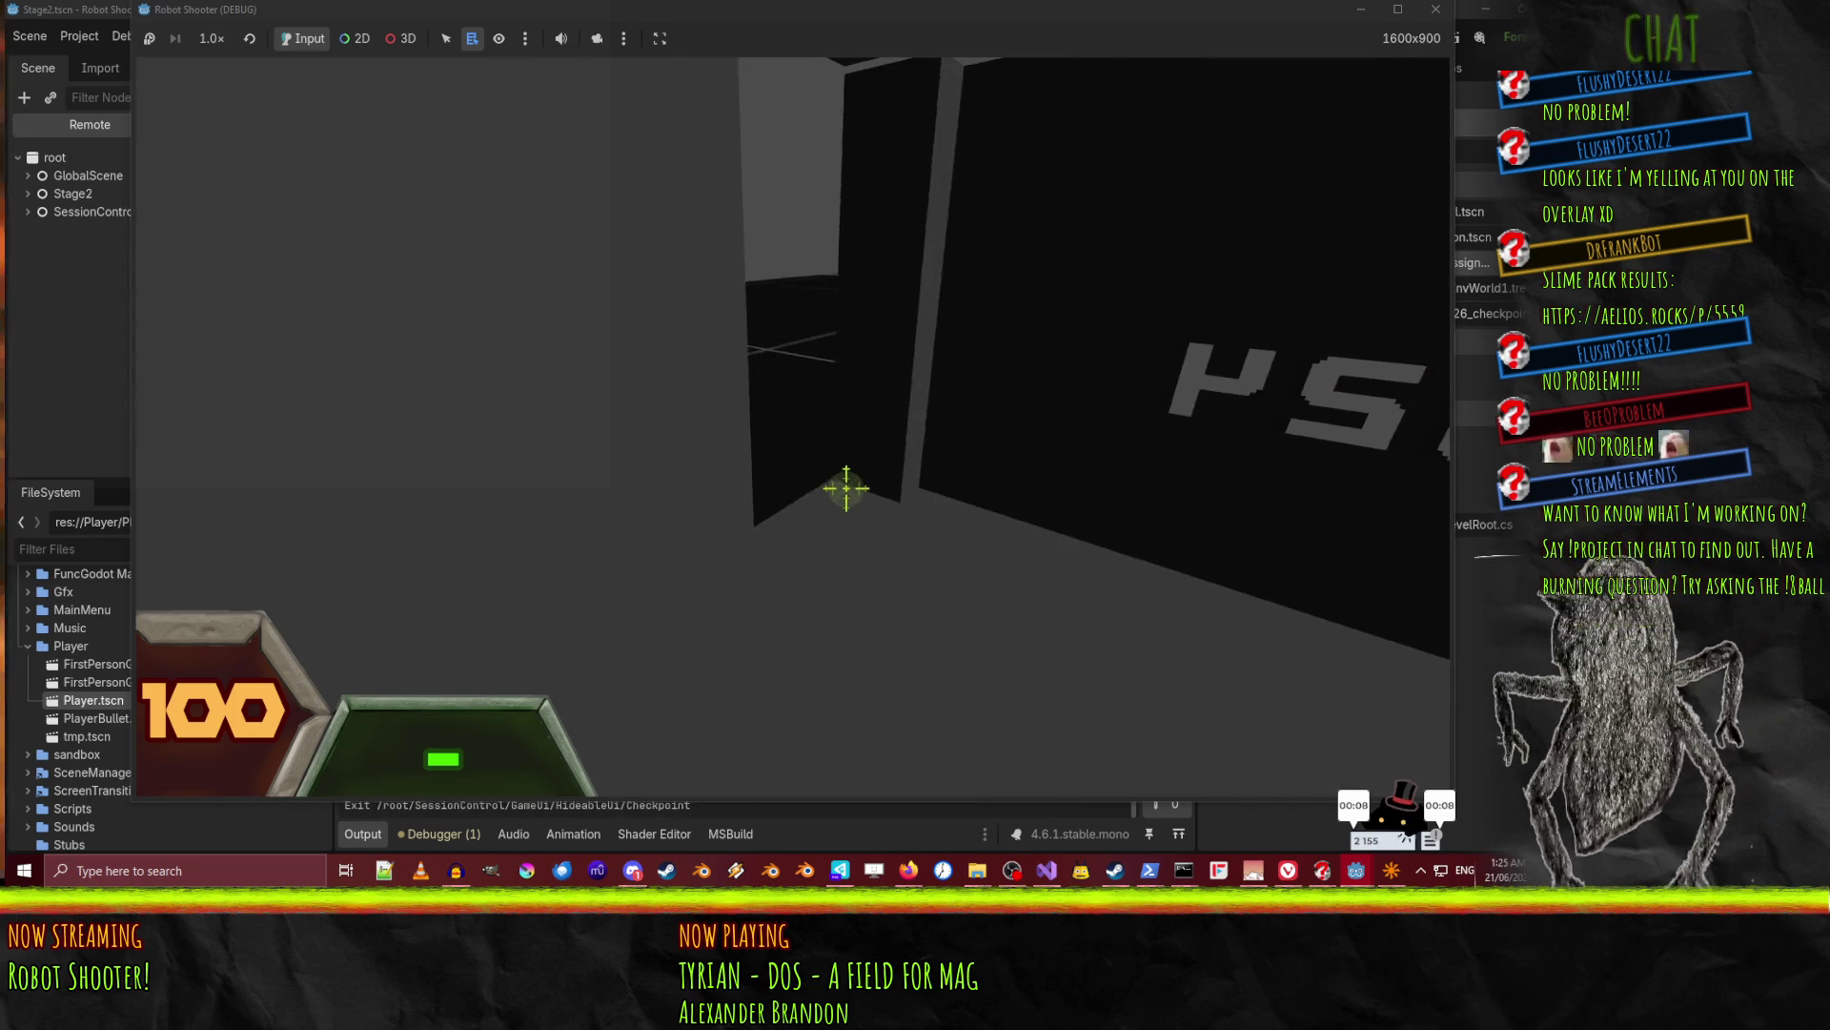
key("Escape")
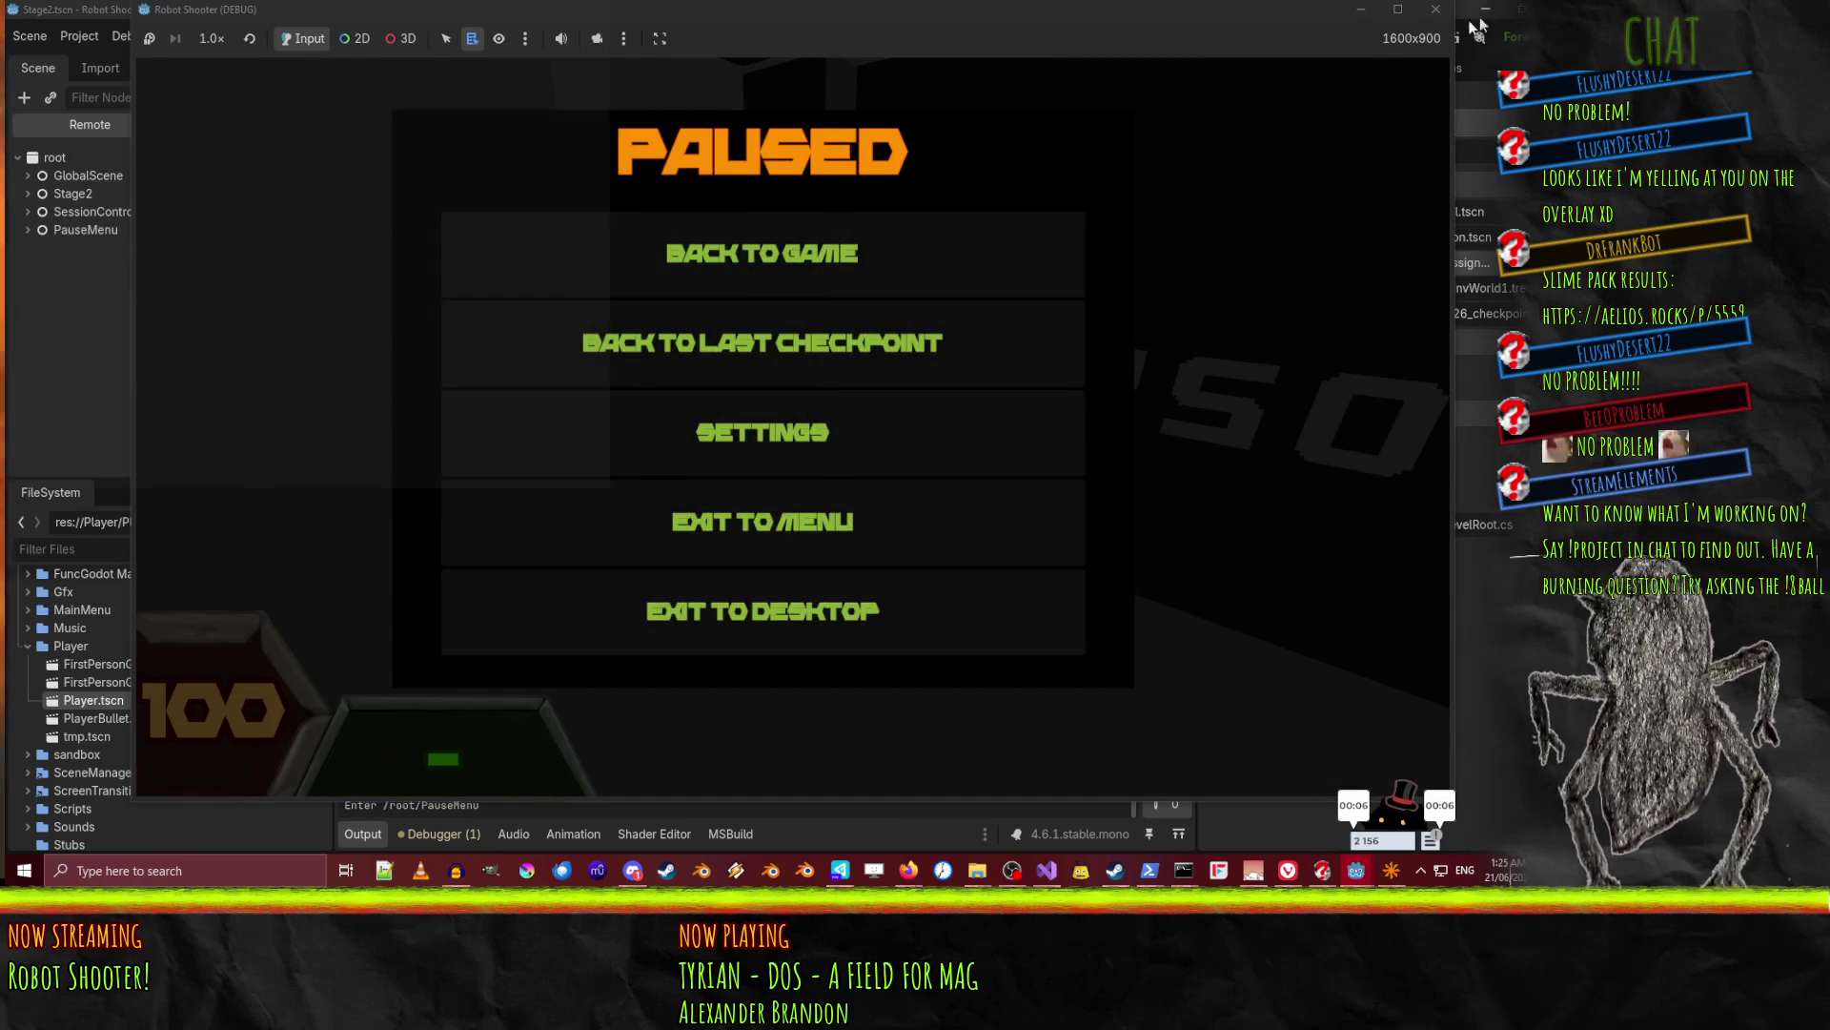
key("F8")
key("ctrl+s")
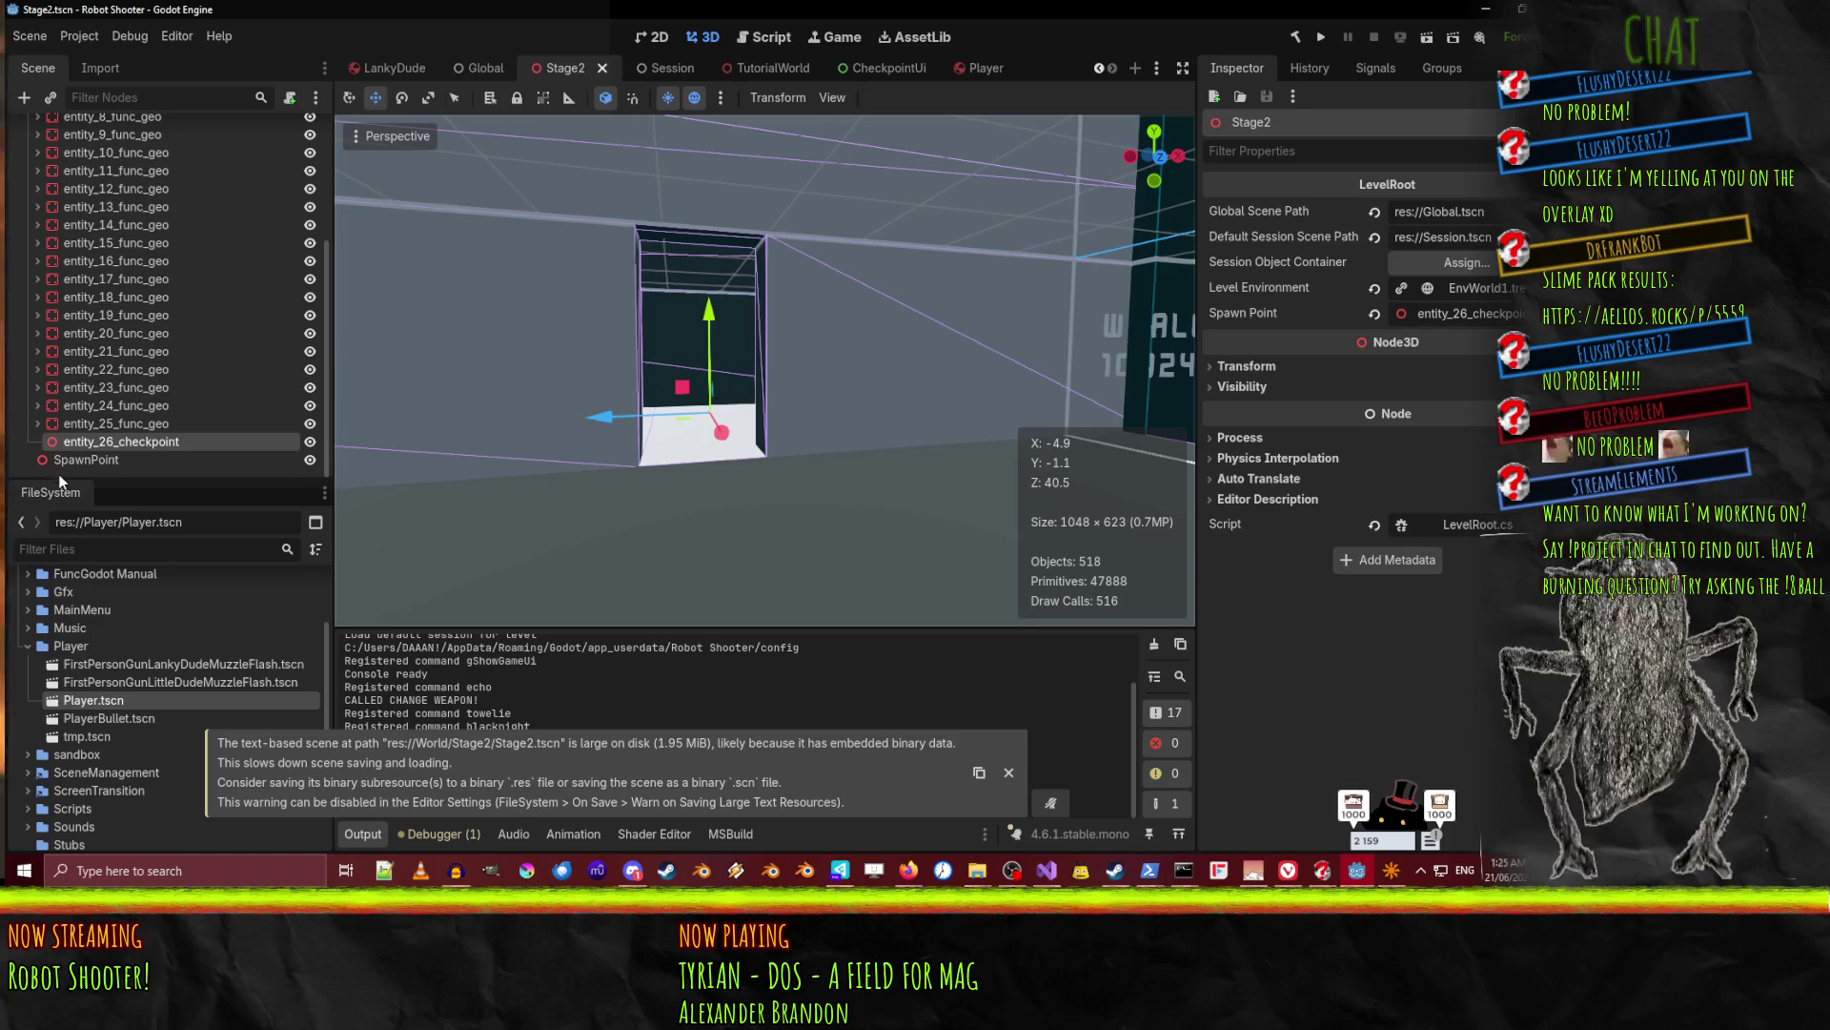
Delete the SpawnPoint node, then save and rerun the level before closing the game.
left_click(102, 460)
key("Delete")
key("Return")
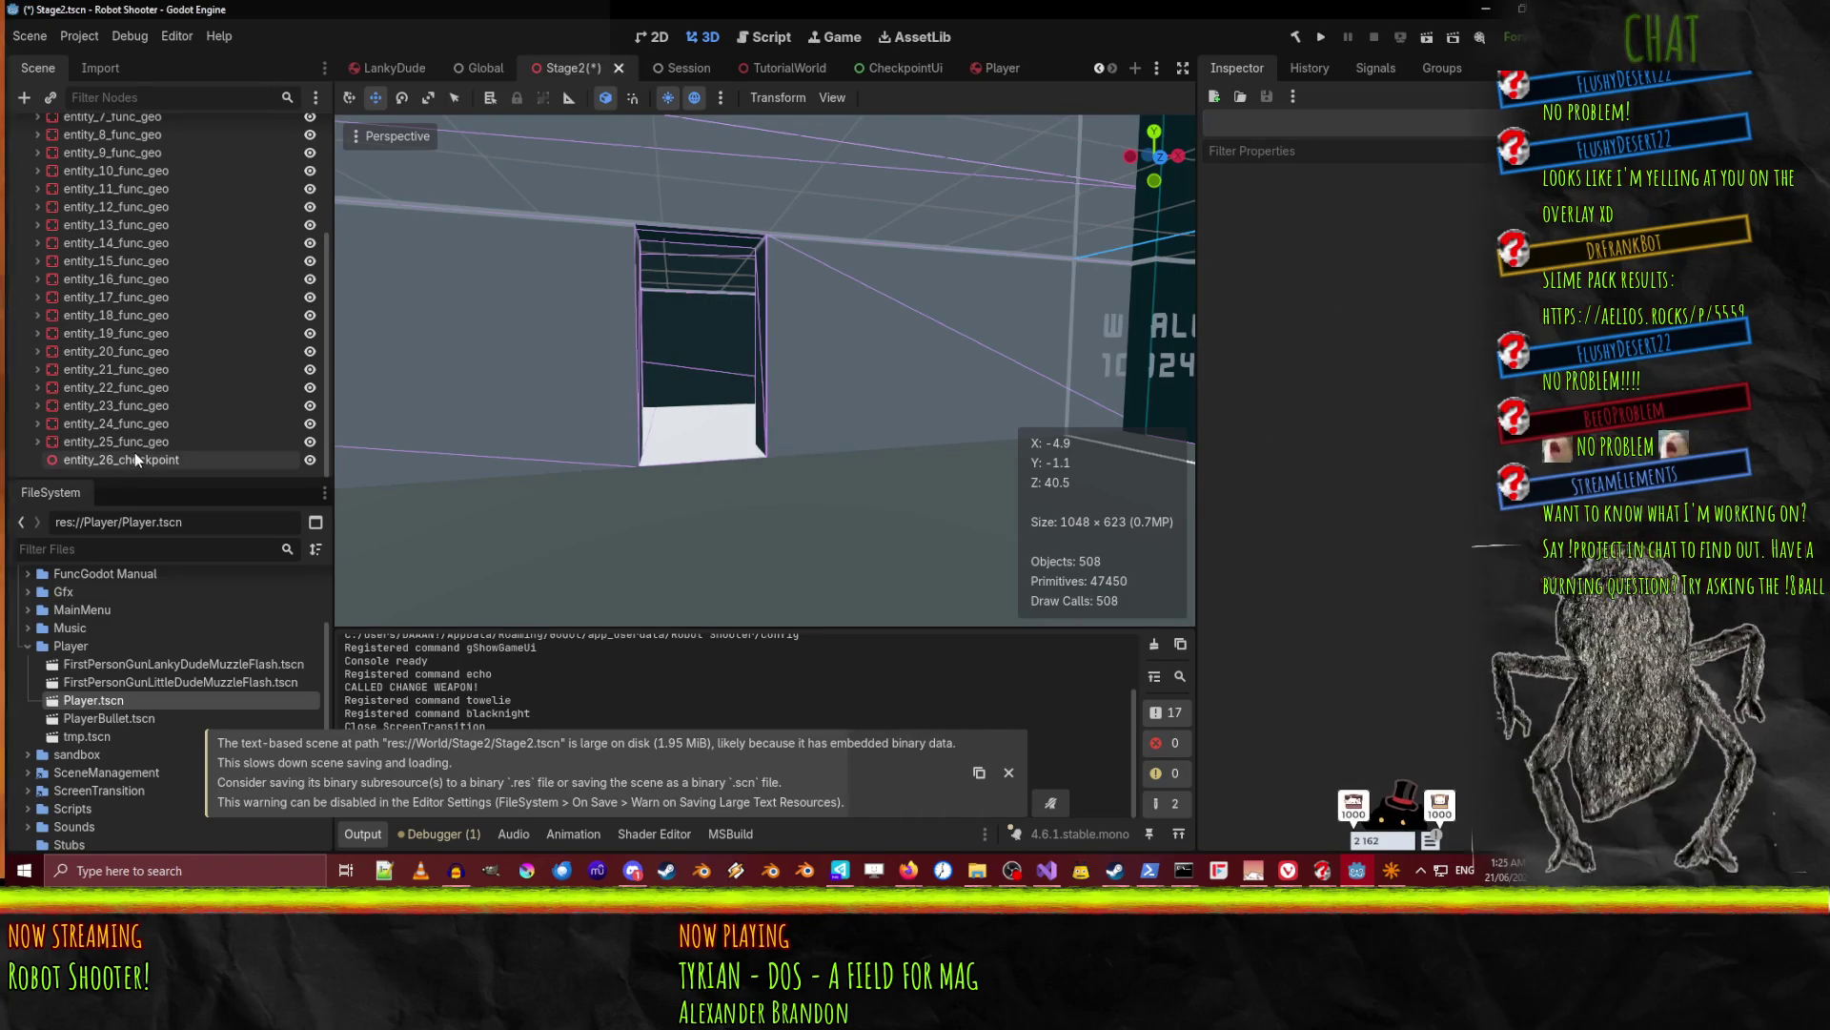
key("F5")
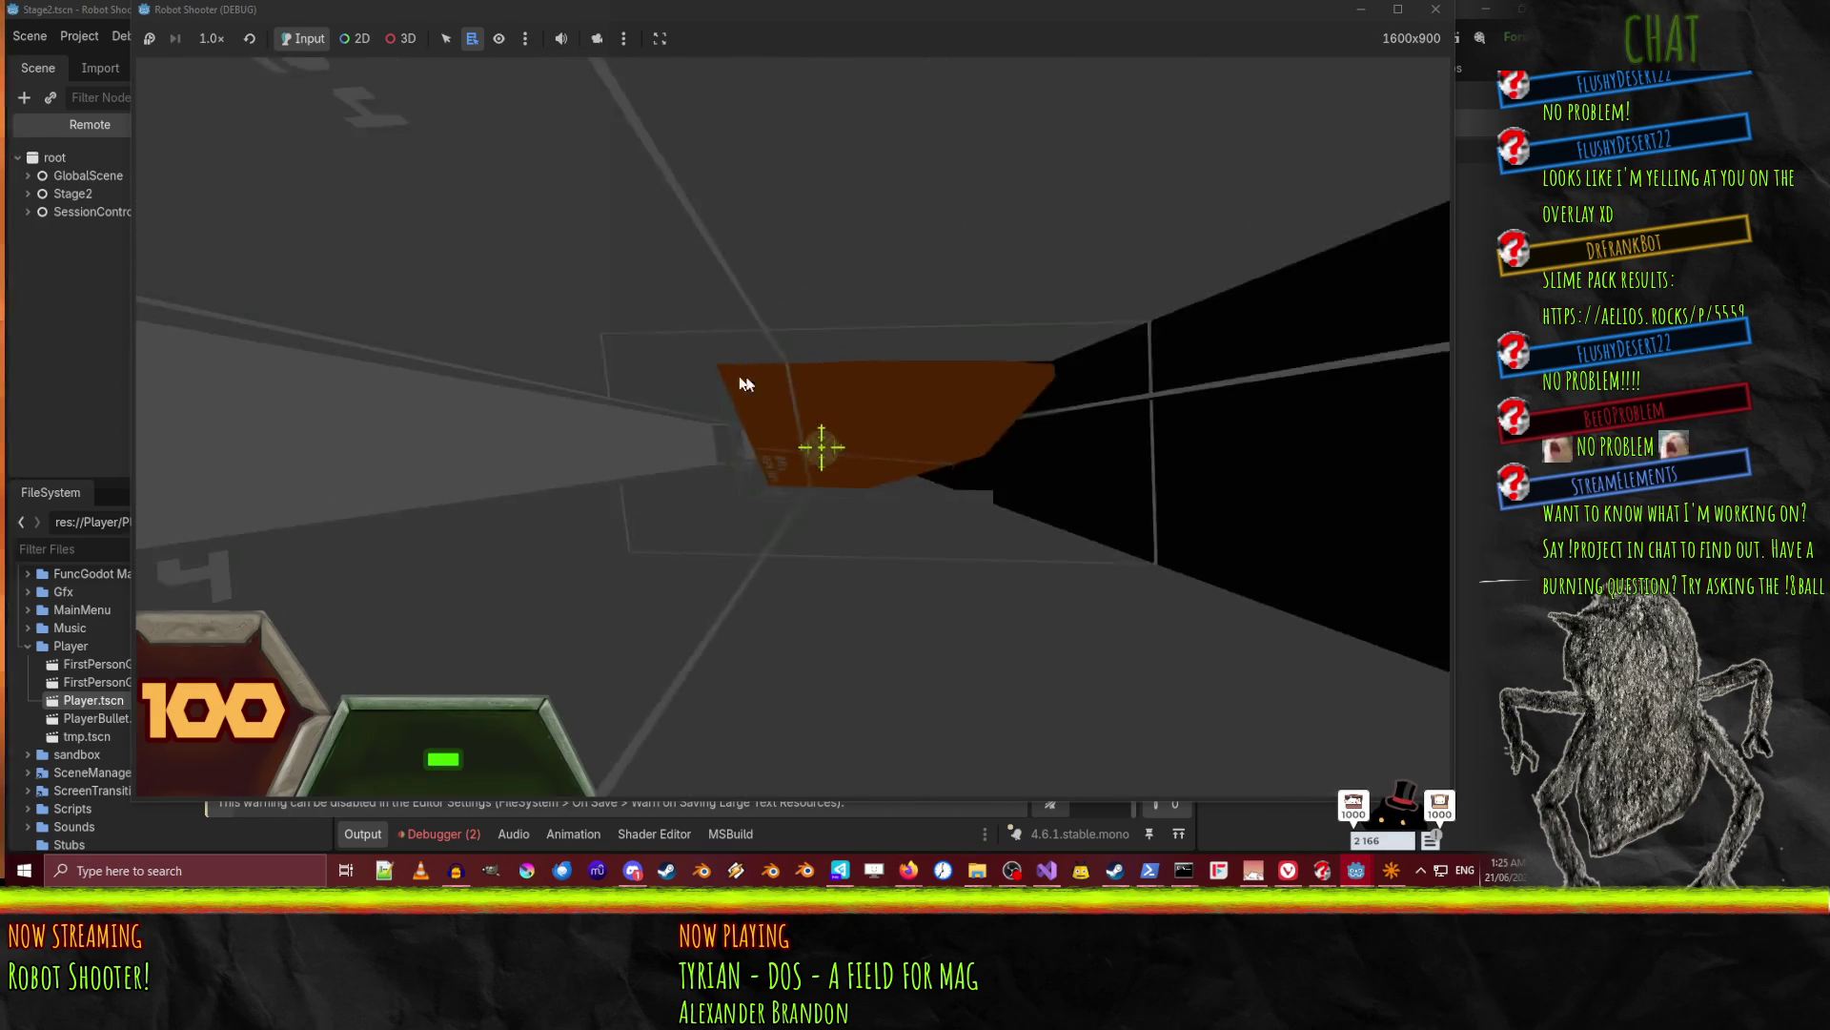
left_click(1432, 11)
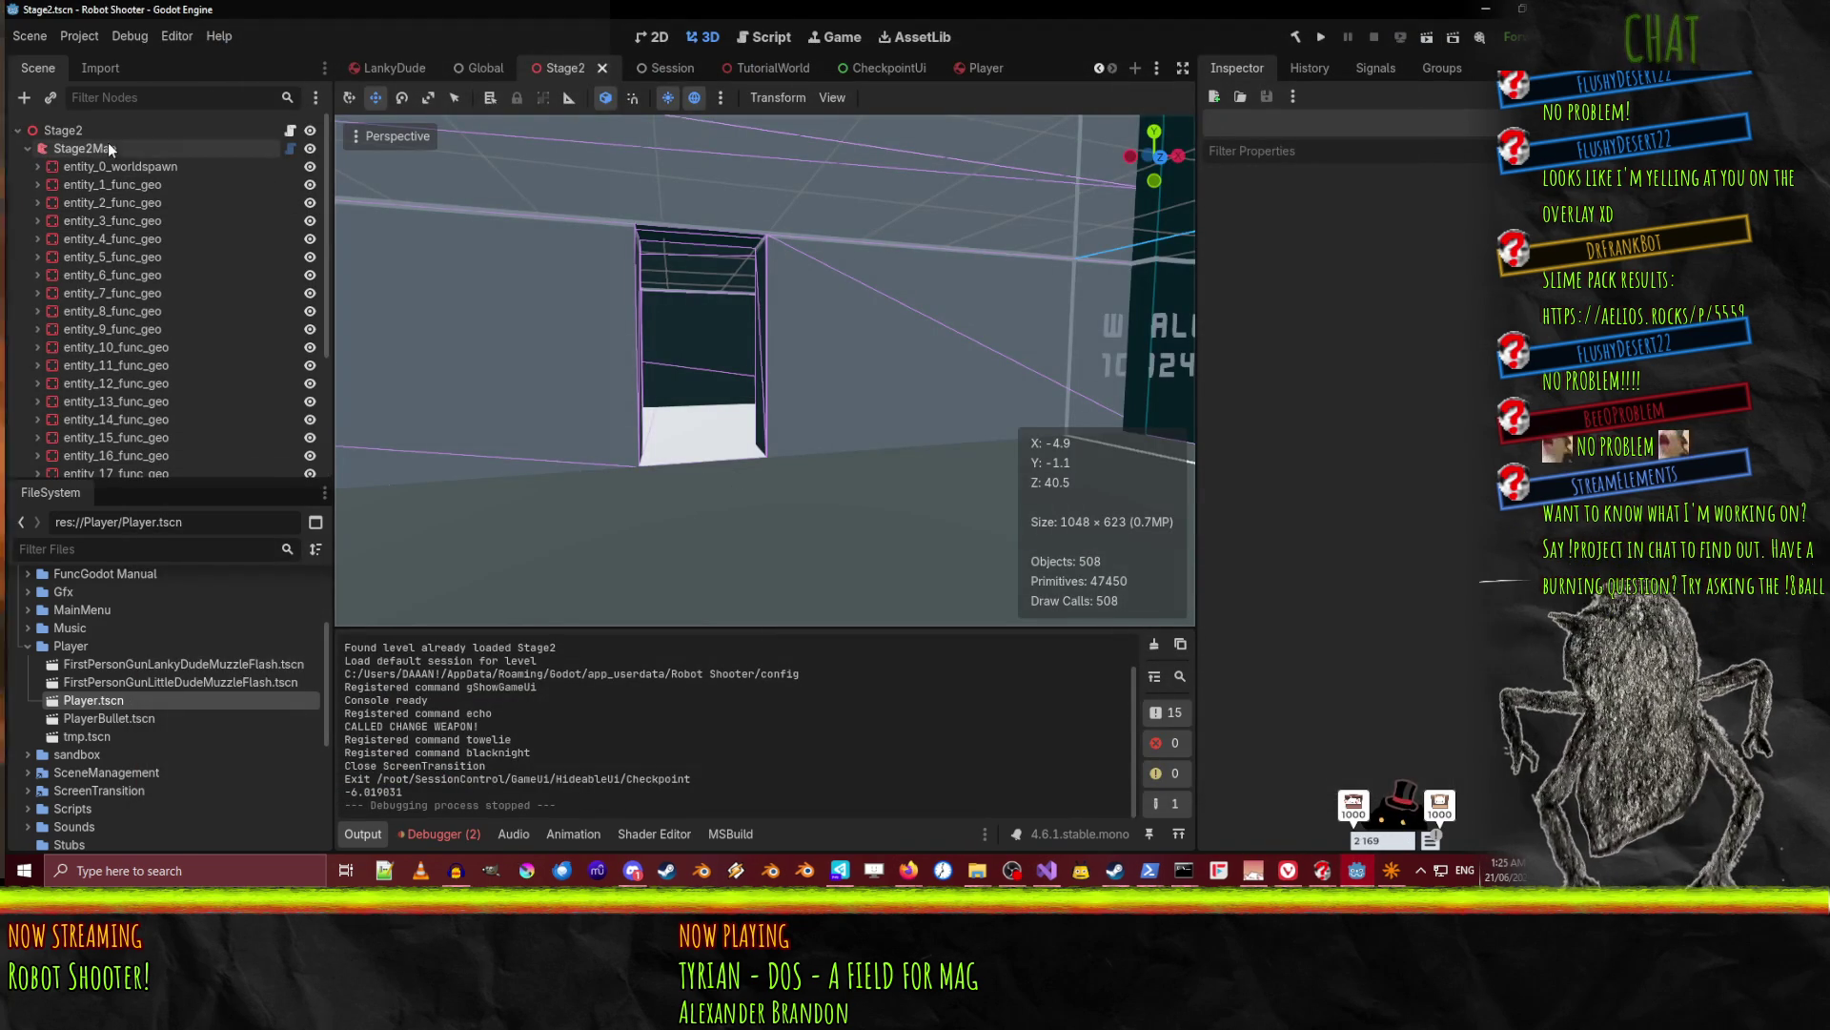
Check Stage2's Spawn Point picker, then select entity_26_checkpoint and fly toward its doorway.
left_click(107, 133)
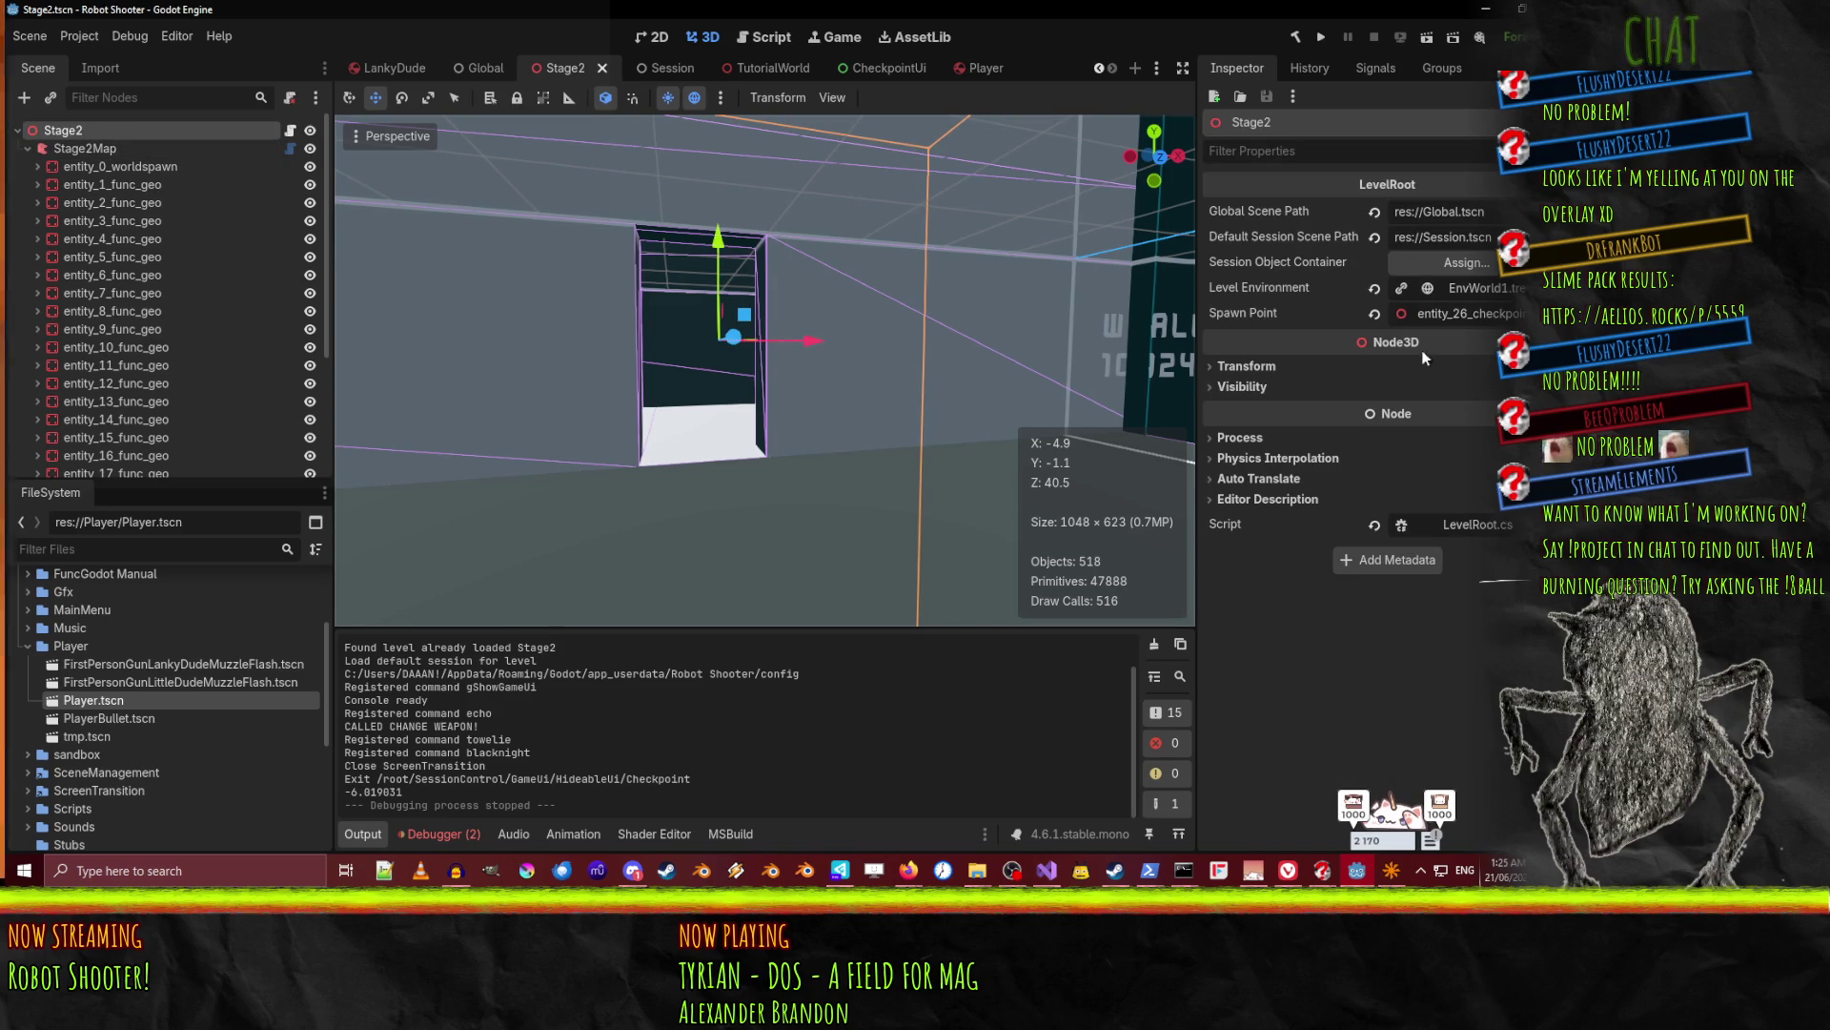
left_click(1459, 314)
key("Escape")
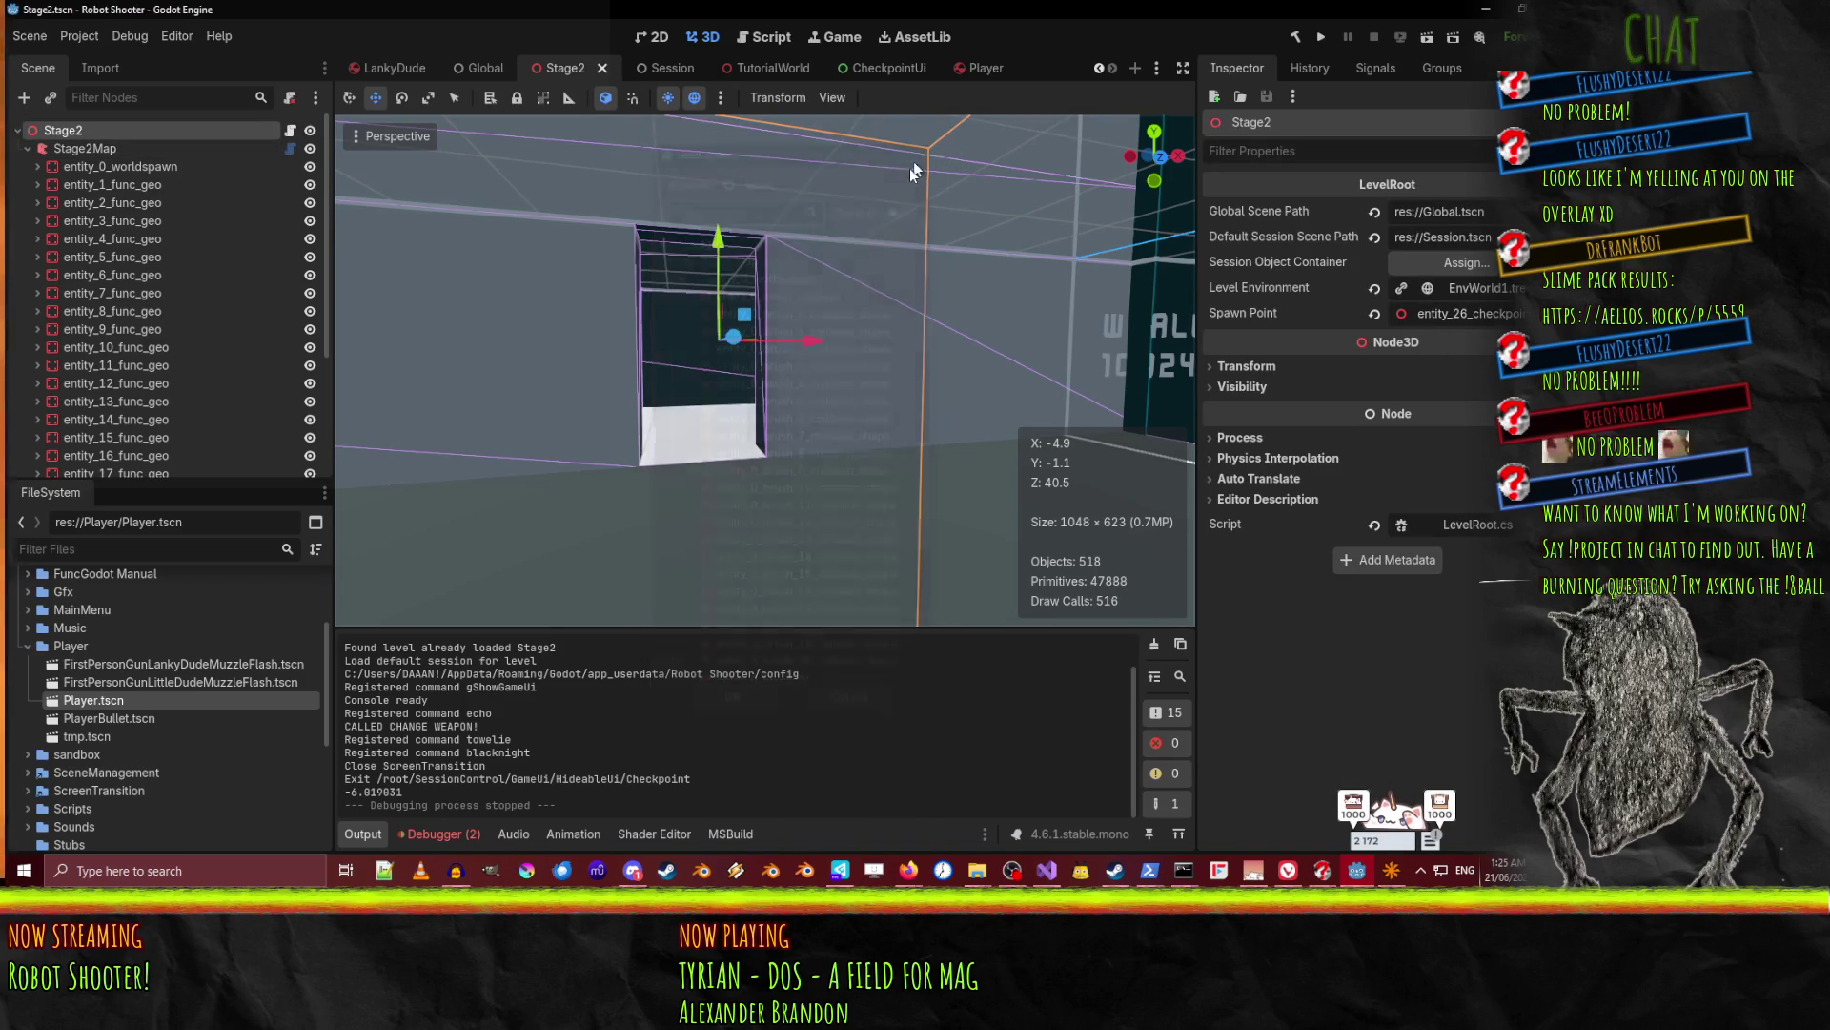
scroll(173, 320, "down", 5)
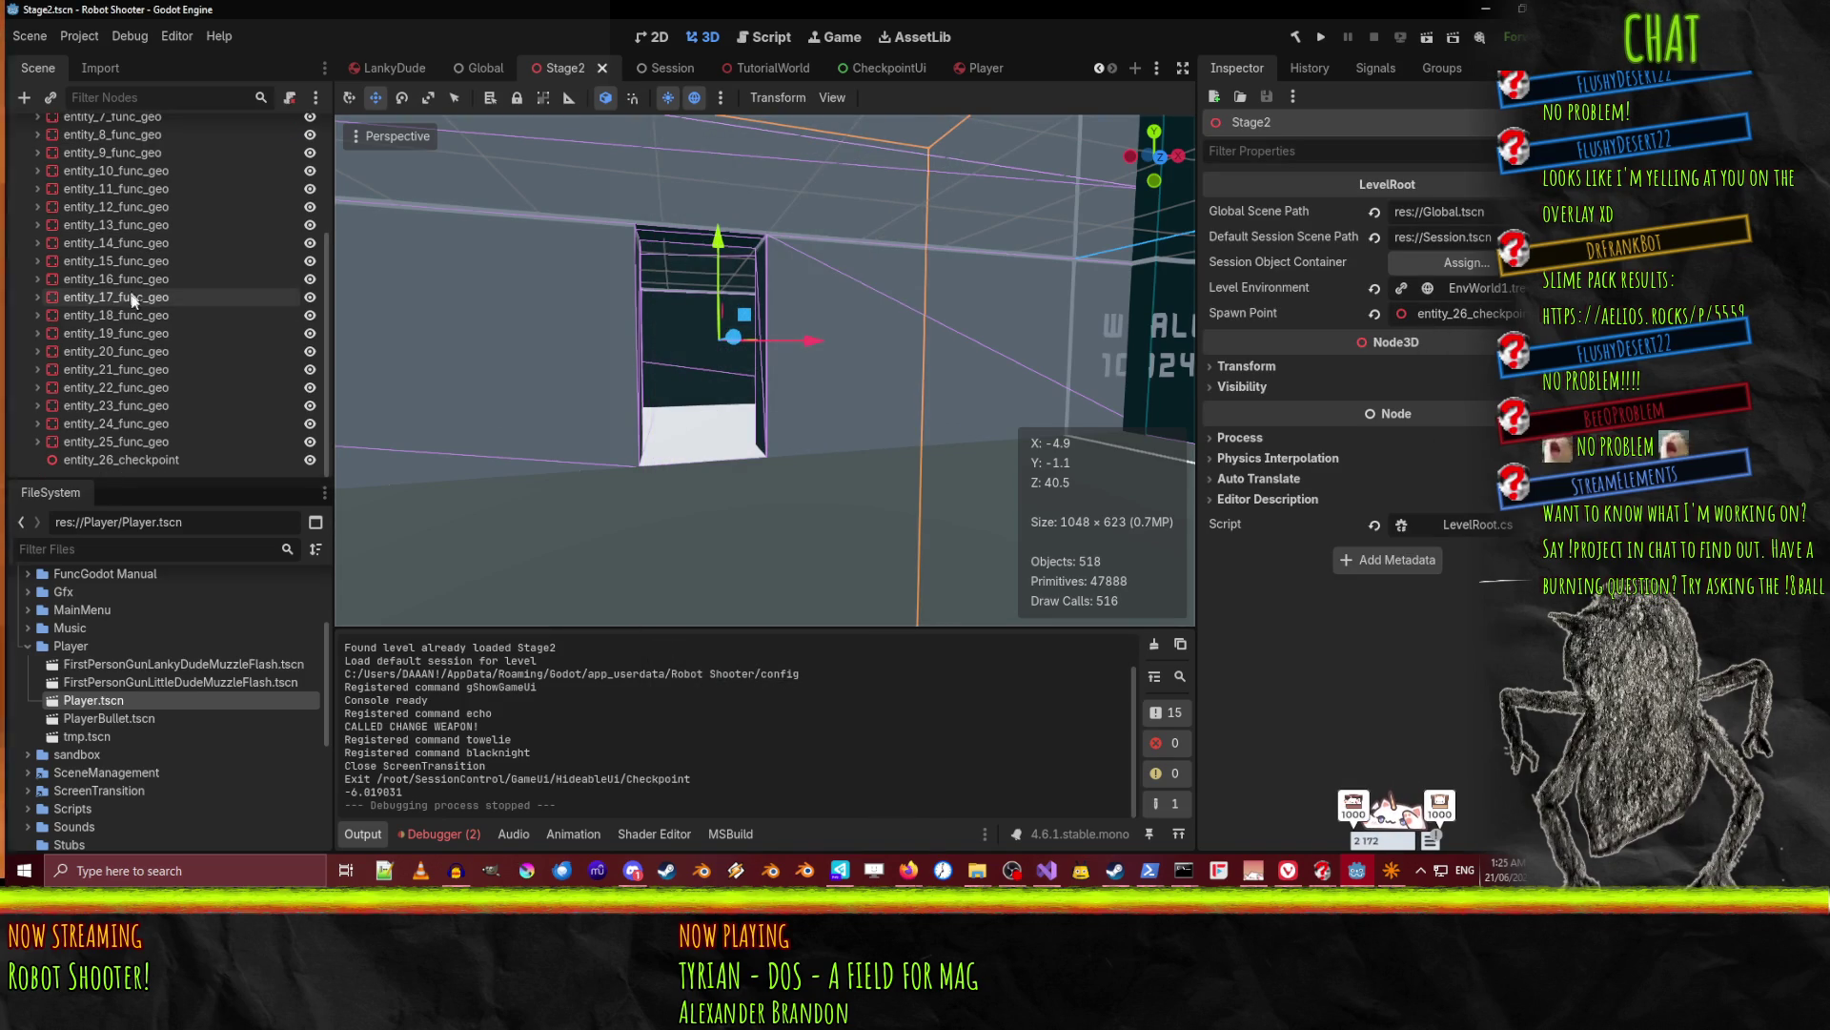
left_click(107, 456)
key("w")
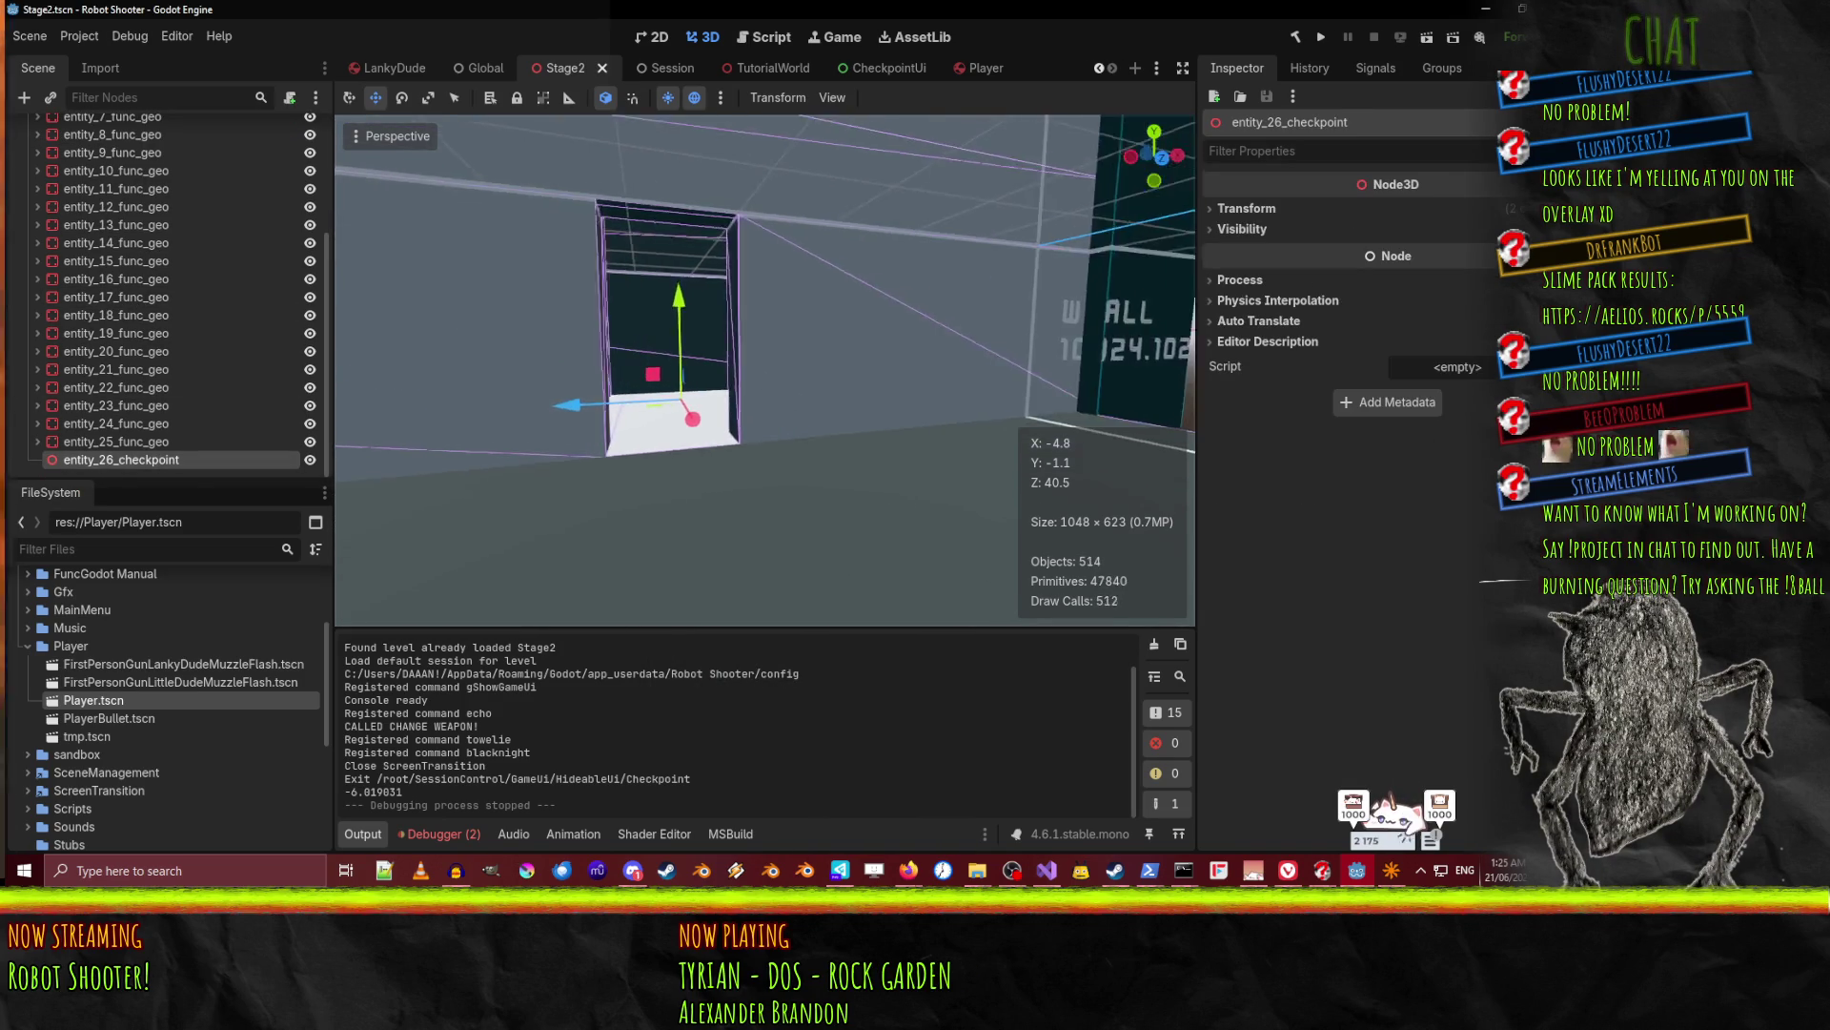
key("w")
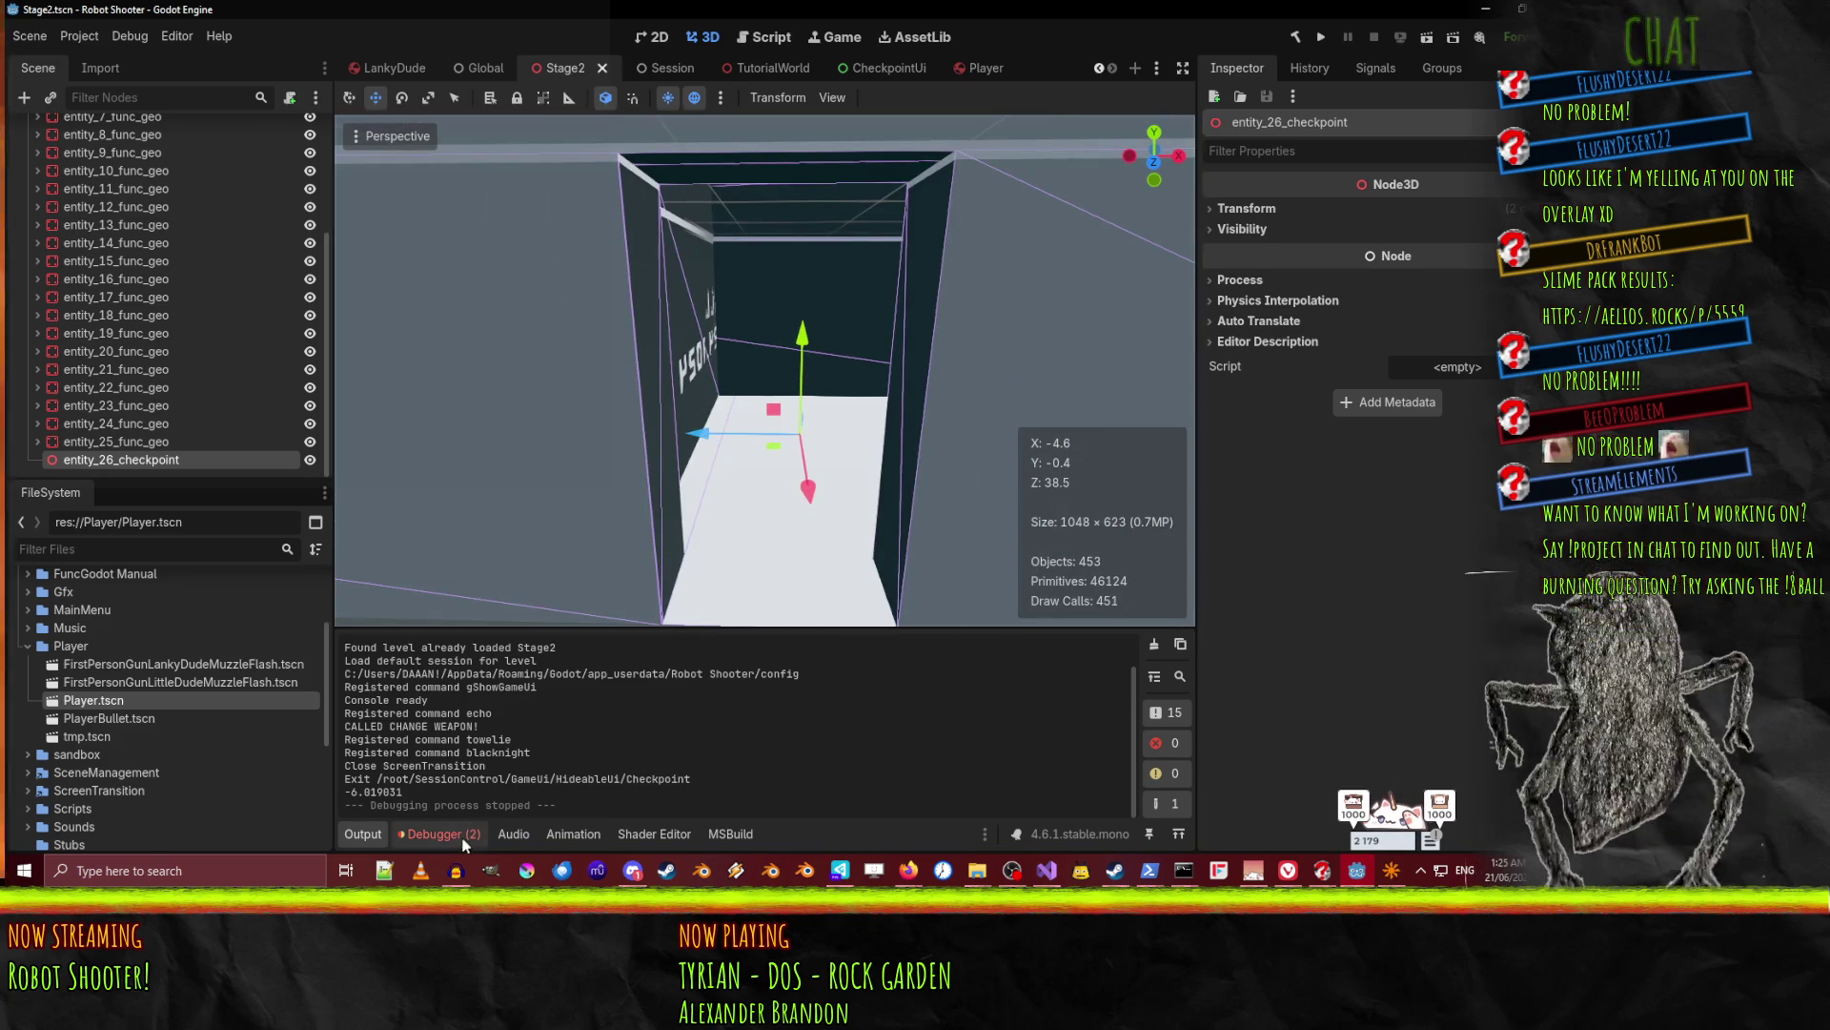
Show the debugger errors and inspect the MoveToPoint null reference stack trace.
left_click(441, 833)
left_click(582, 736)
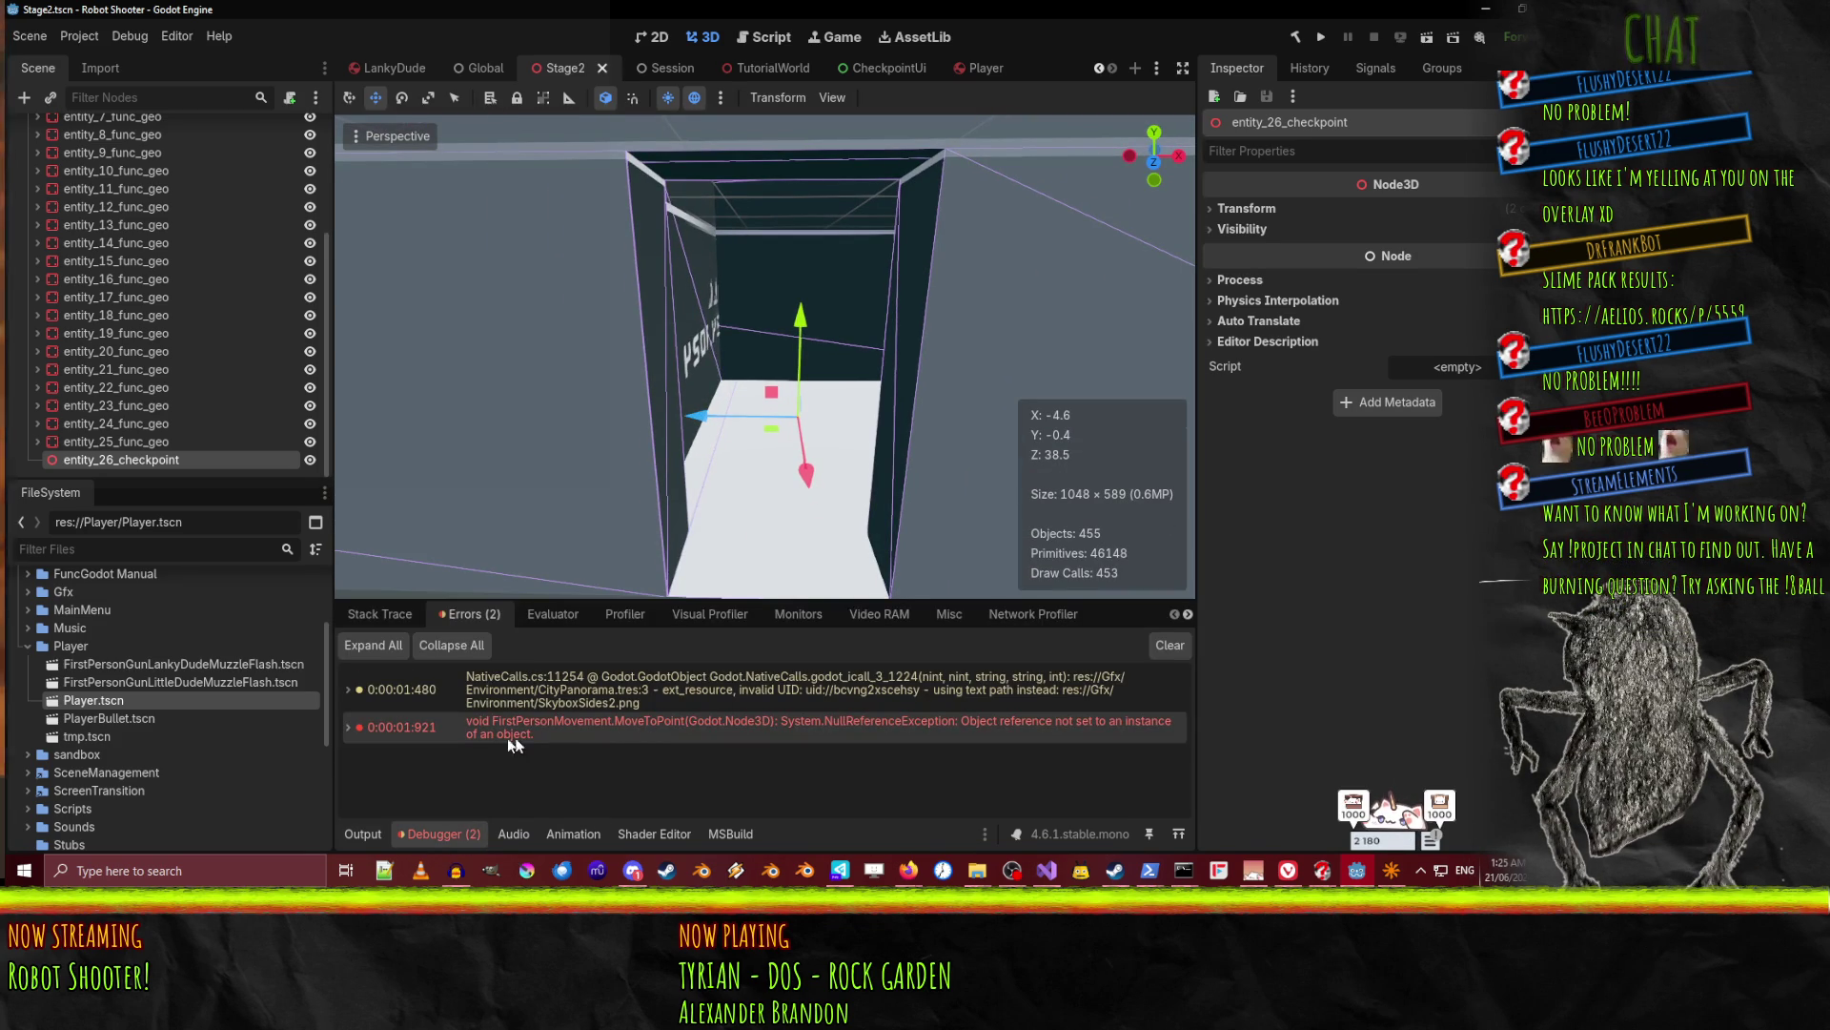
double_click(741, 732)
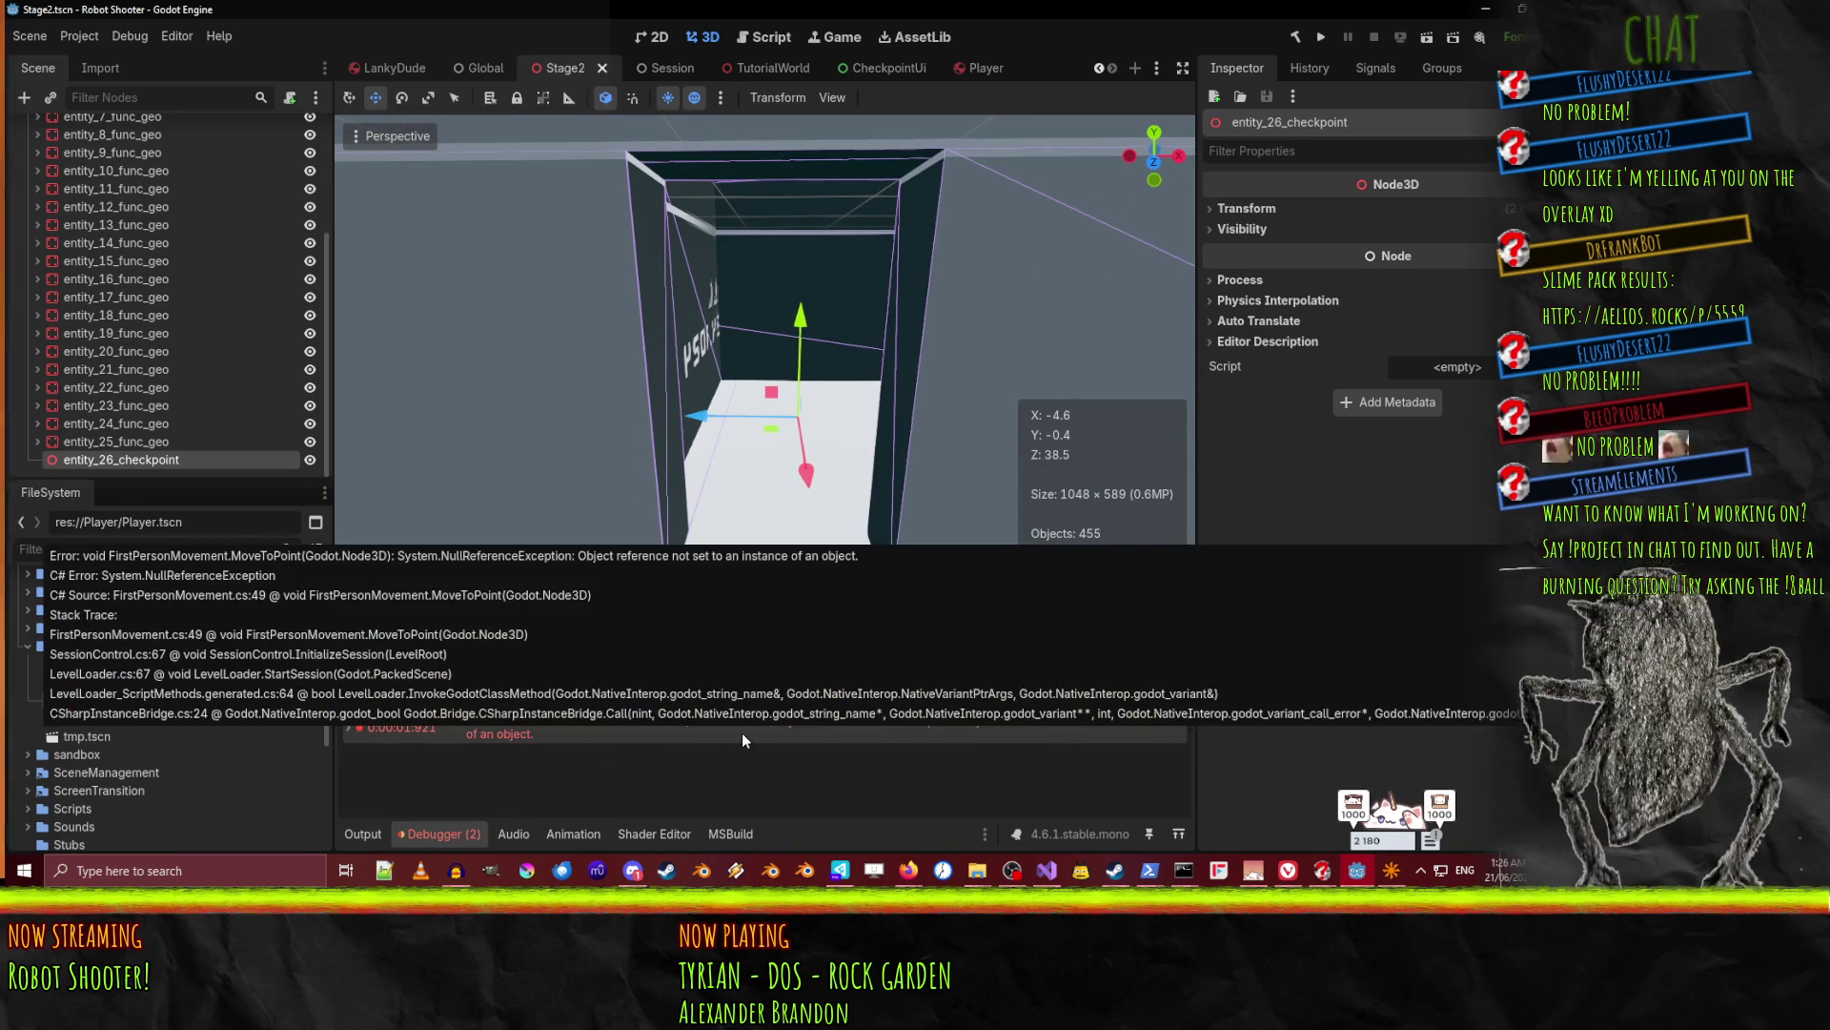
double_click(741, 732)
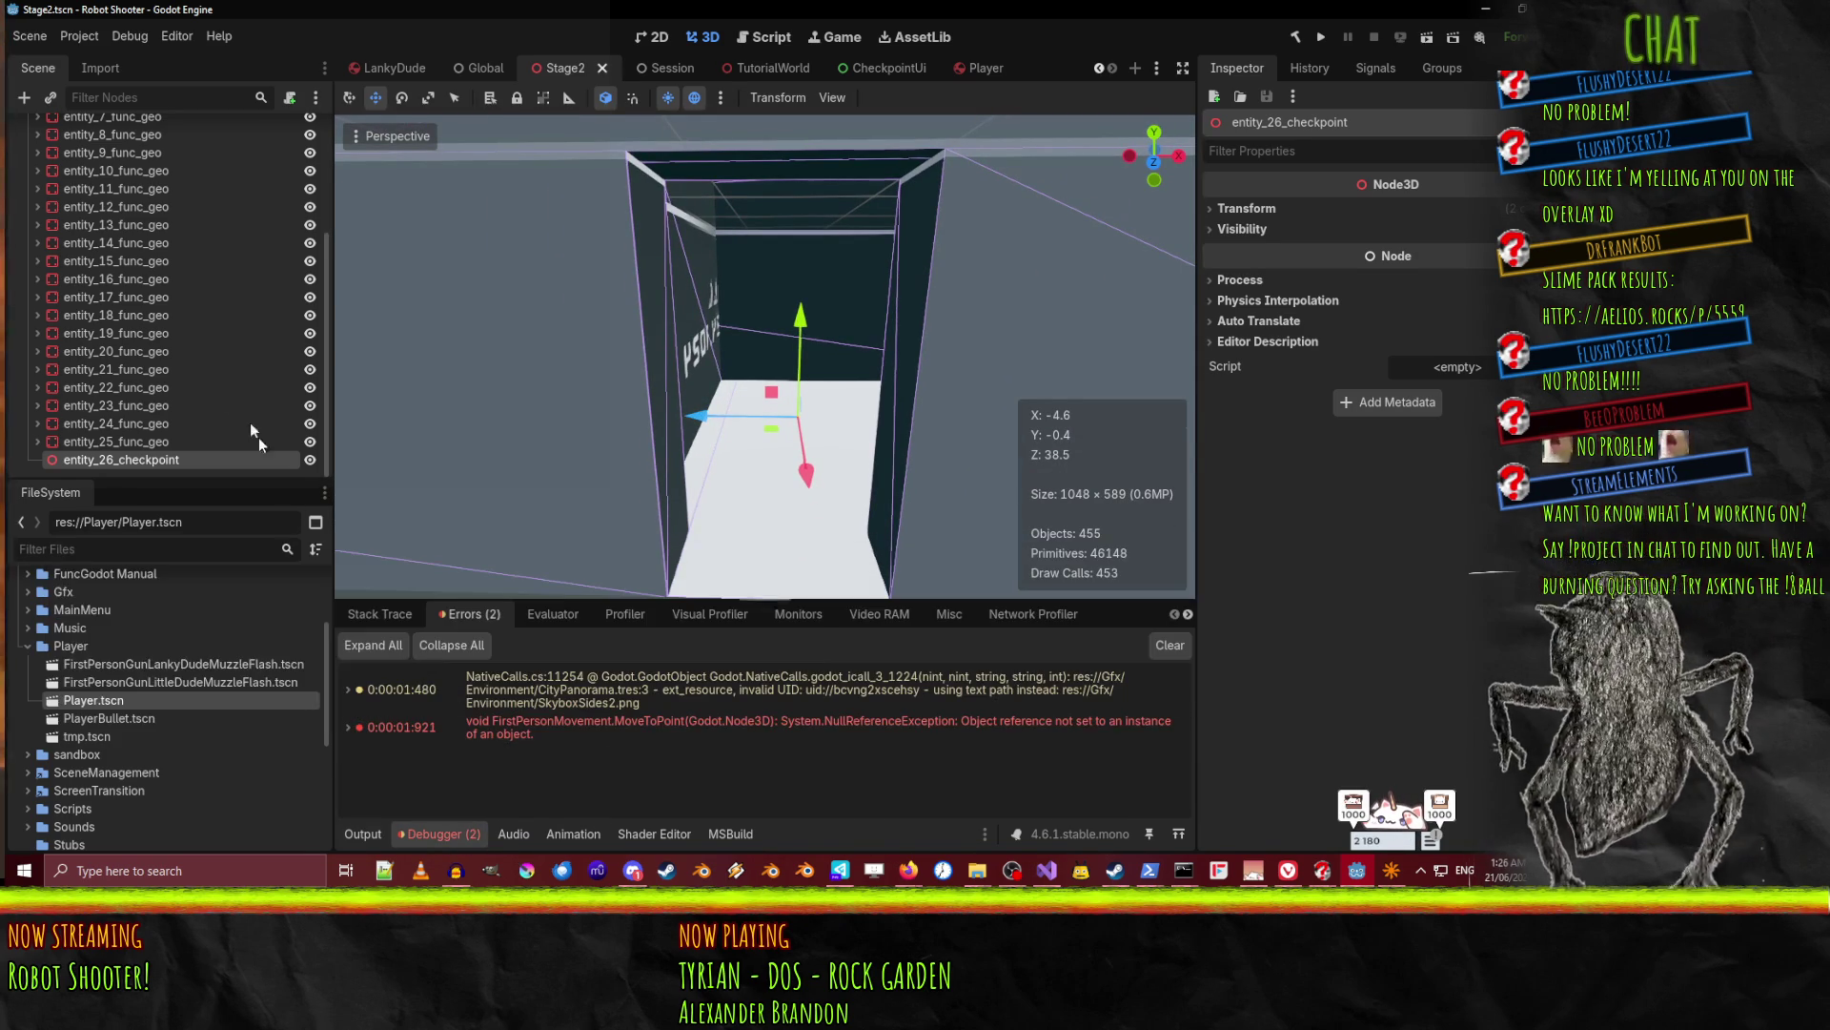
Re-pick the checkpoint as Stage2's Spawn Point and open the MoveToPoint error's source line.
left_click(99, 465)
scroll(131, 443, "up", 5)
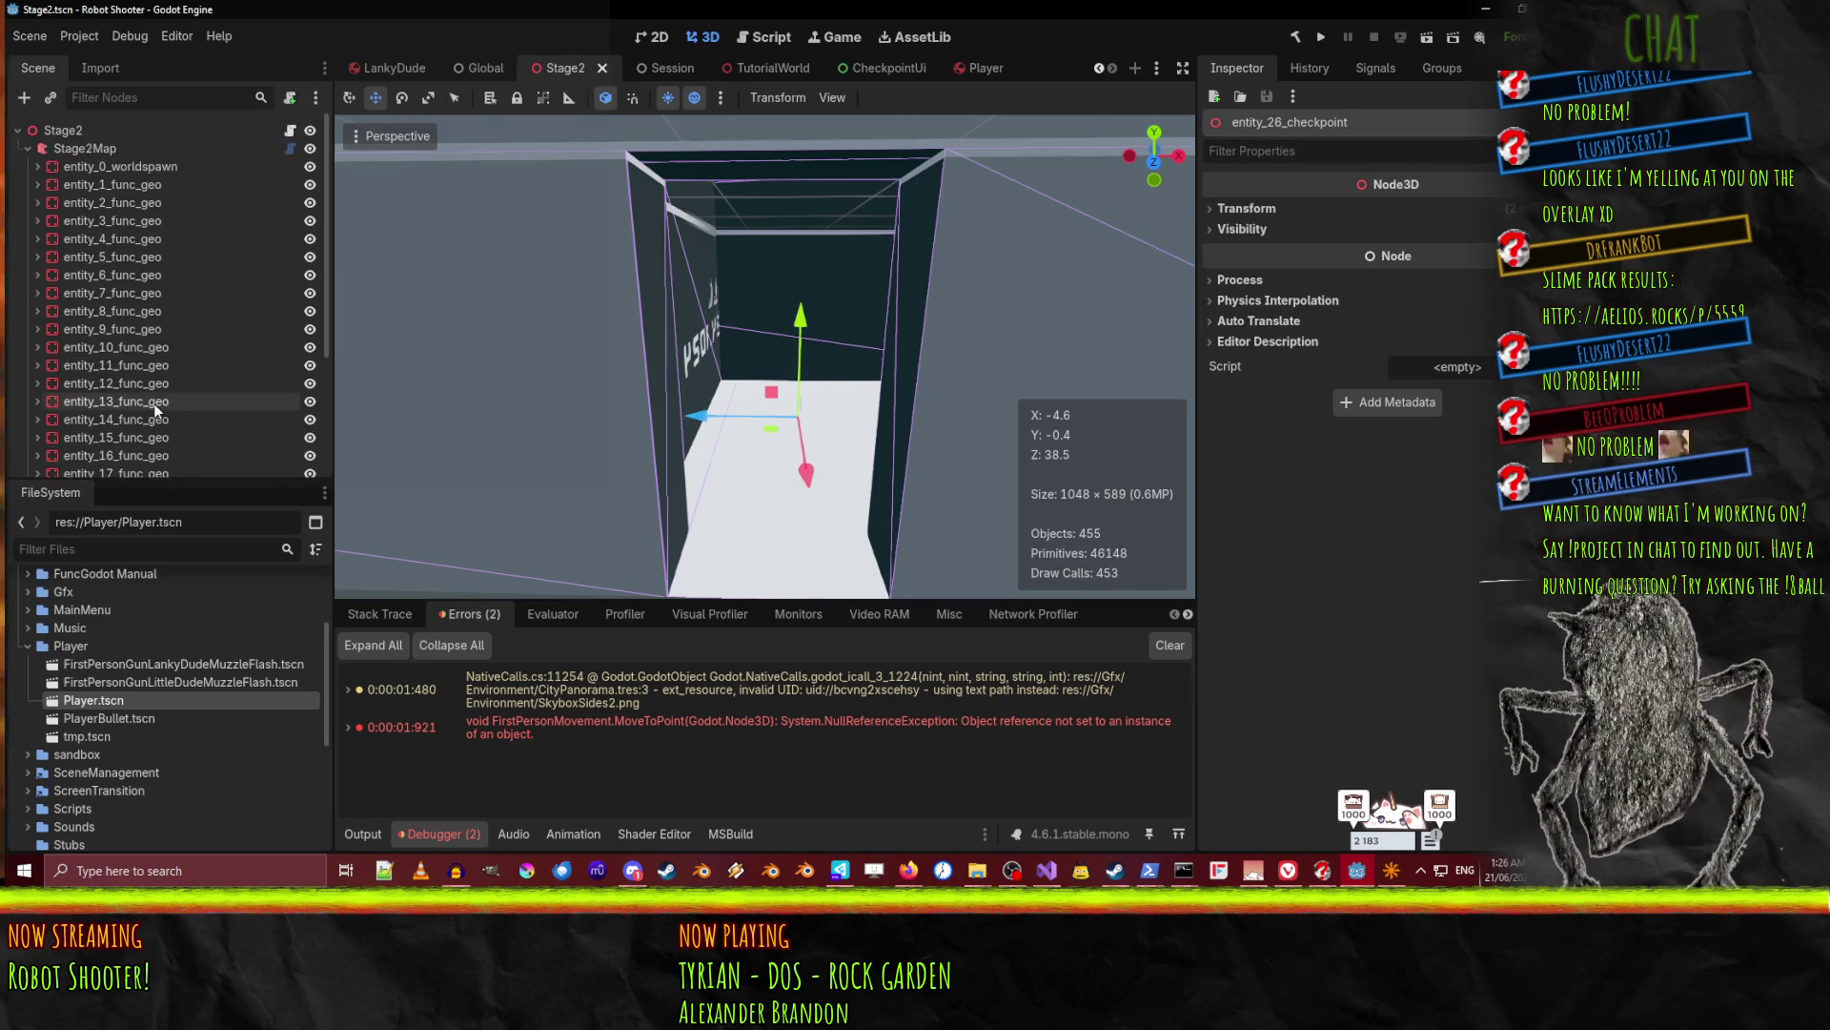
left_click(69, 128)
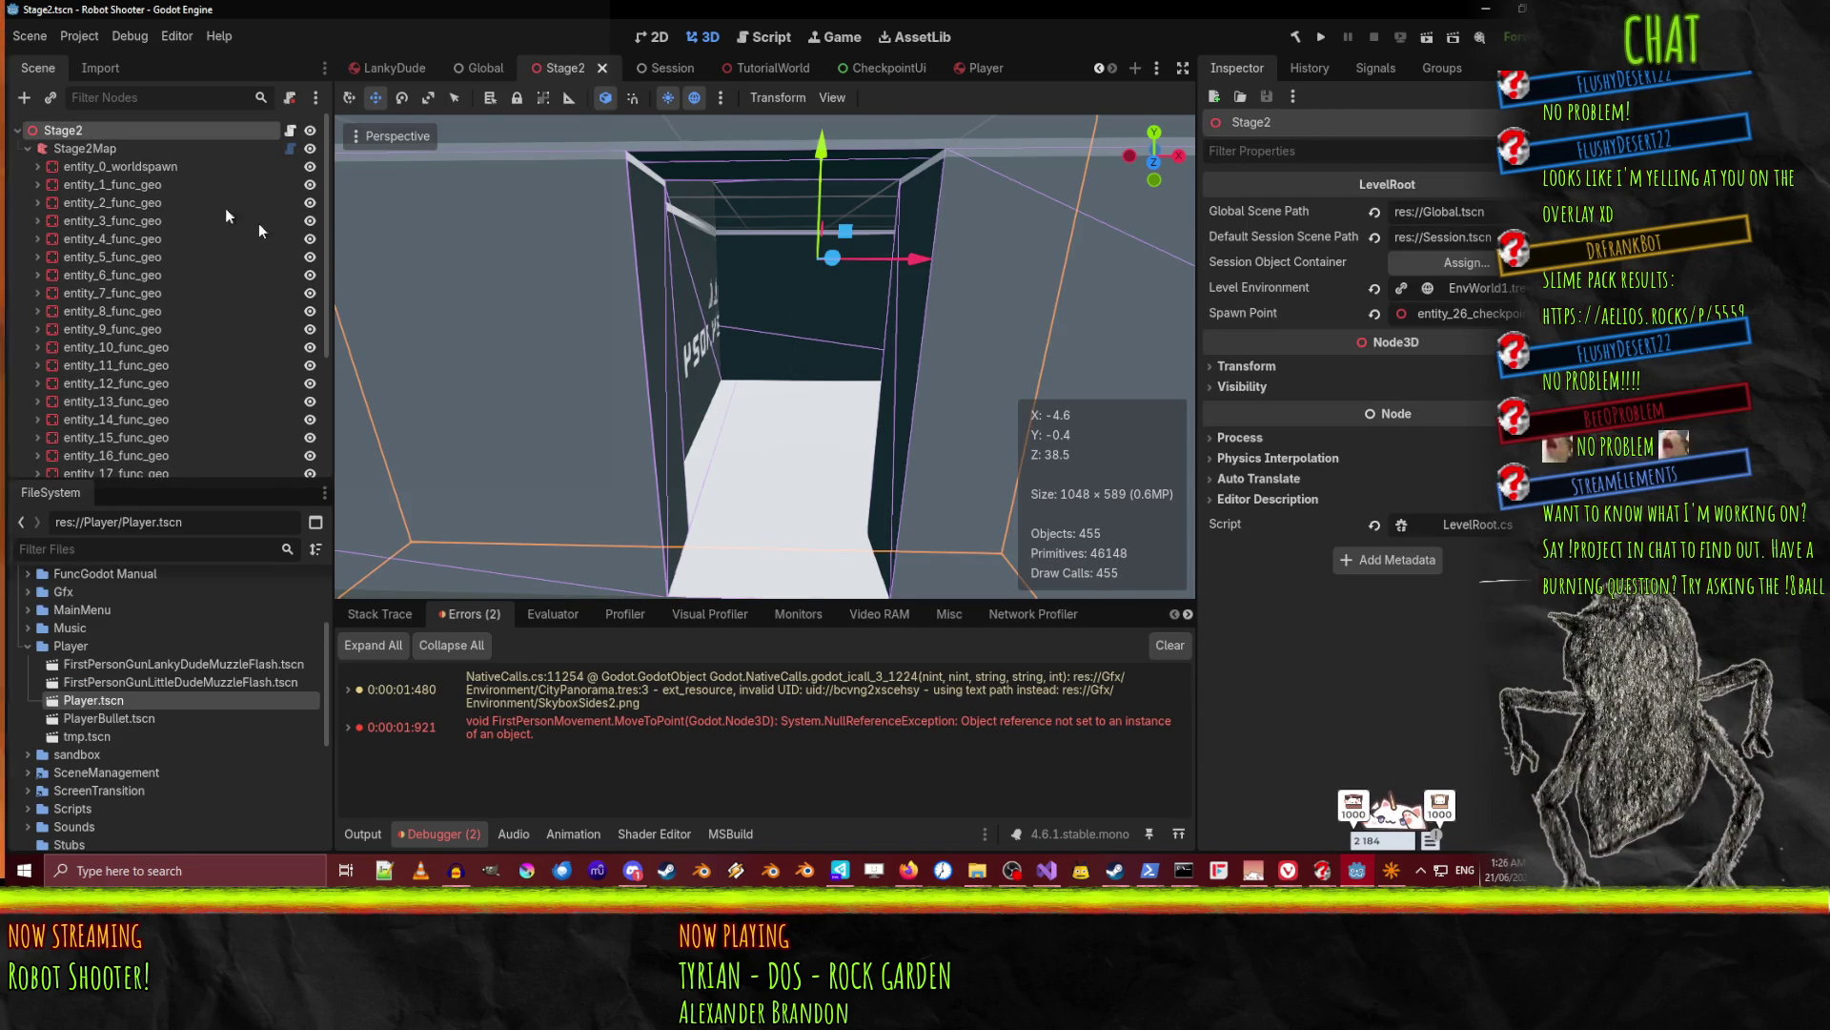
left_click(1466, 312)
scroll(810, 467, "down", 10)
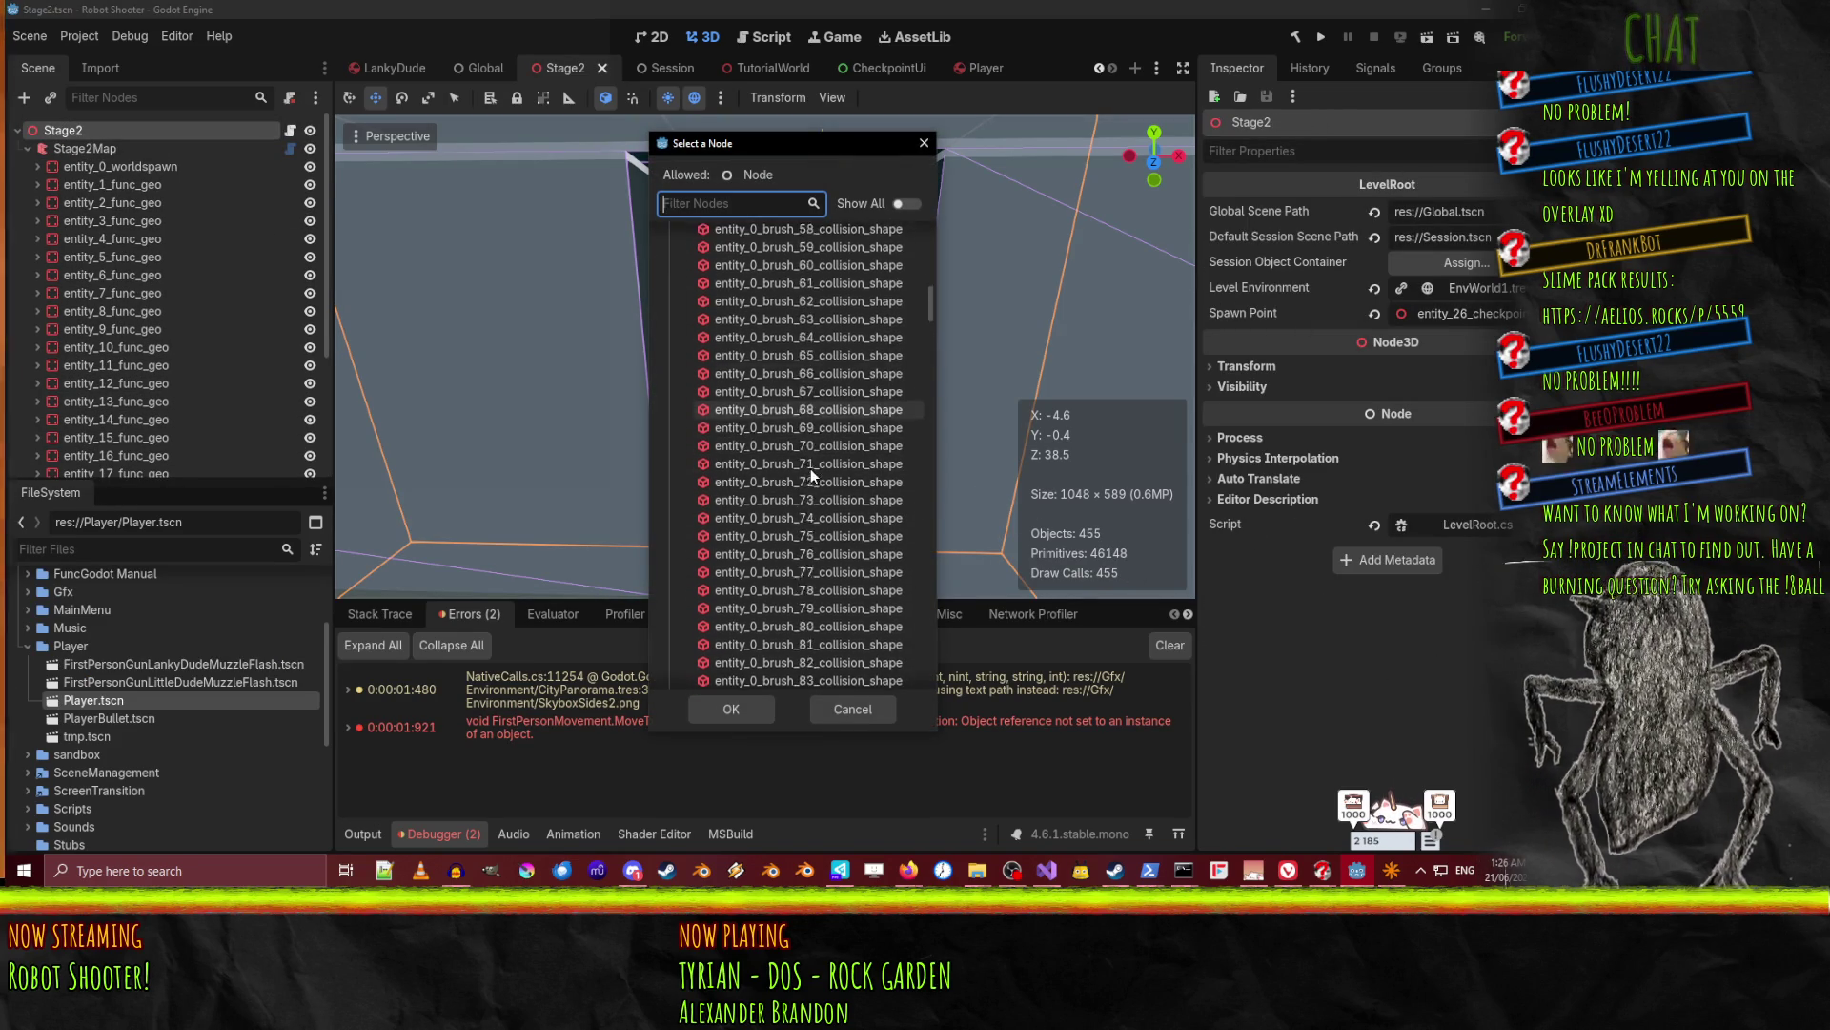
left_click_drag(925, 364, 958, 639)
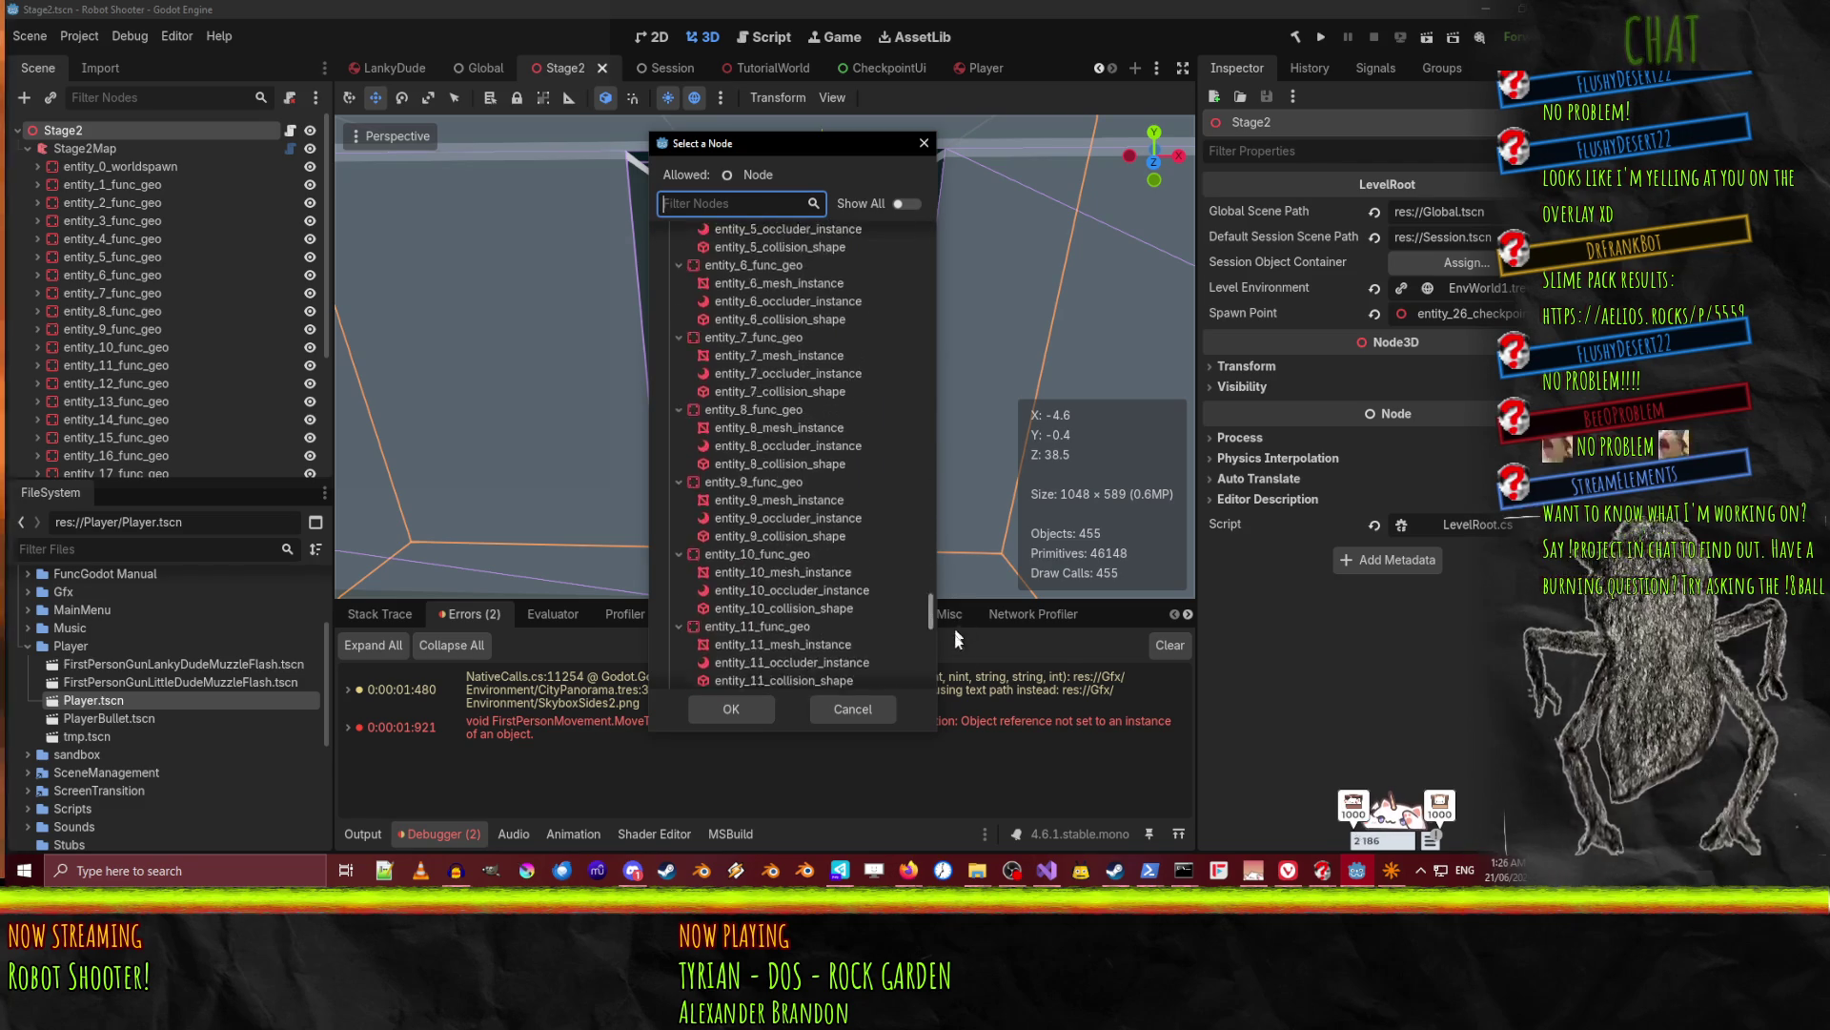
double_click(781, 678)
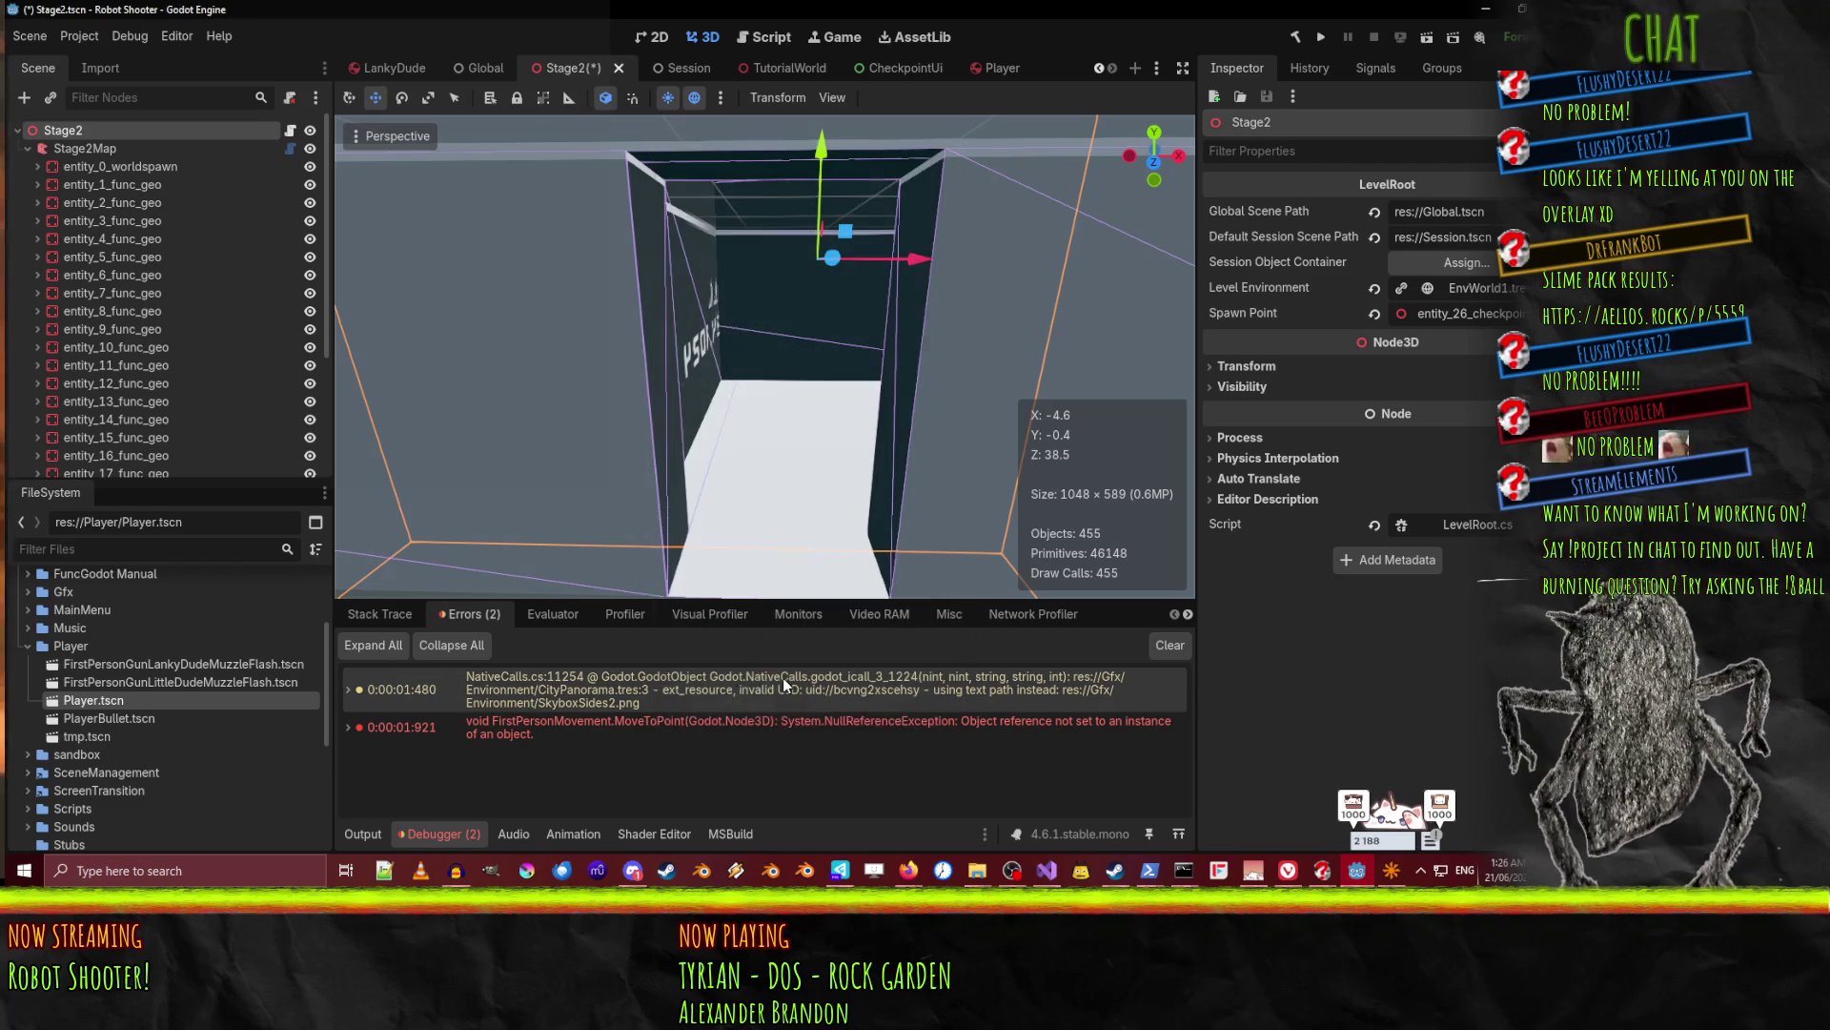
double_click(519, 732)
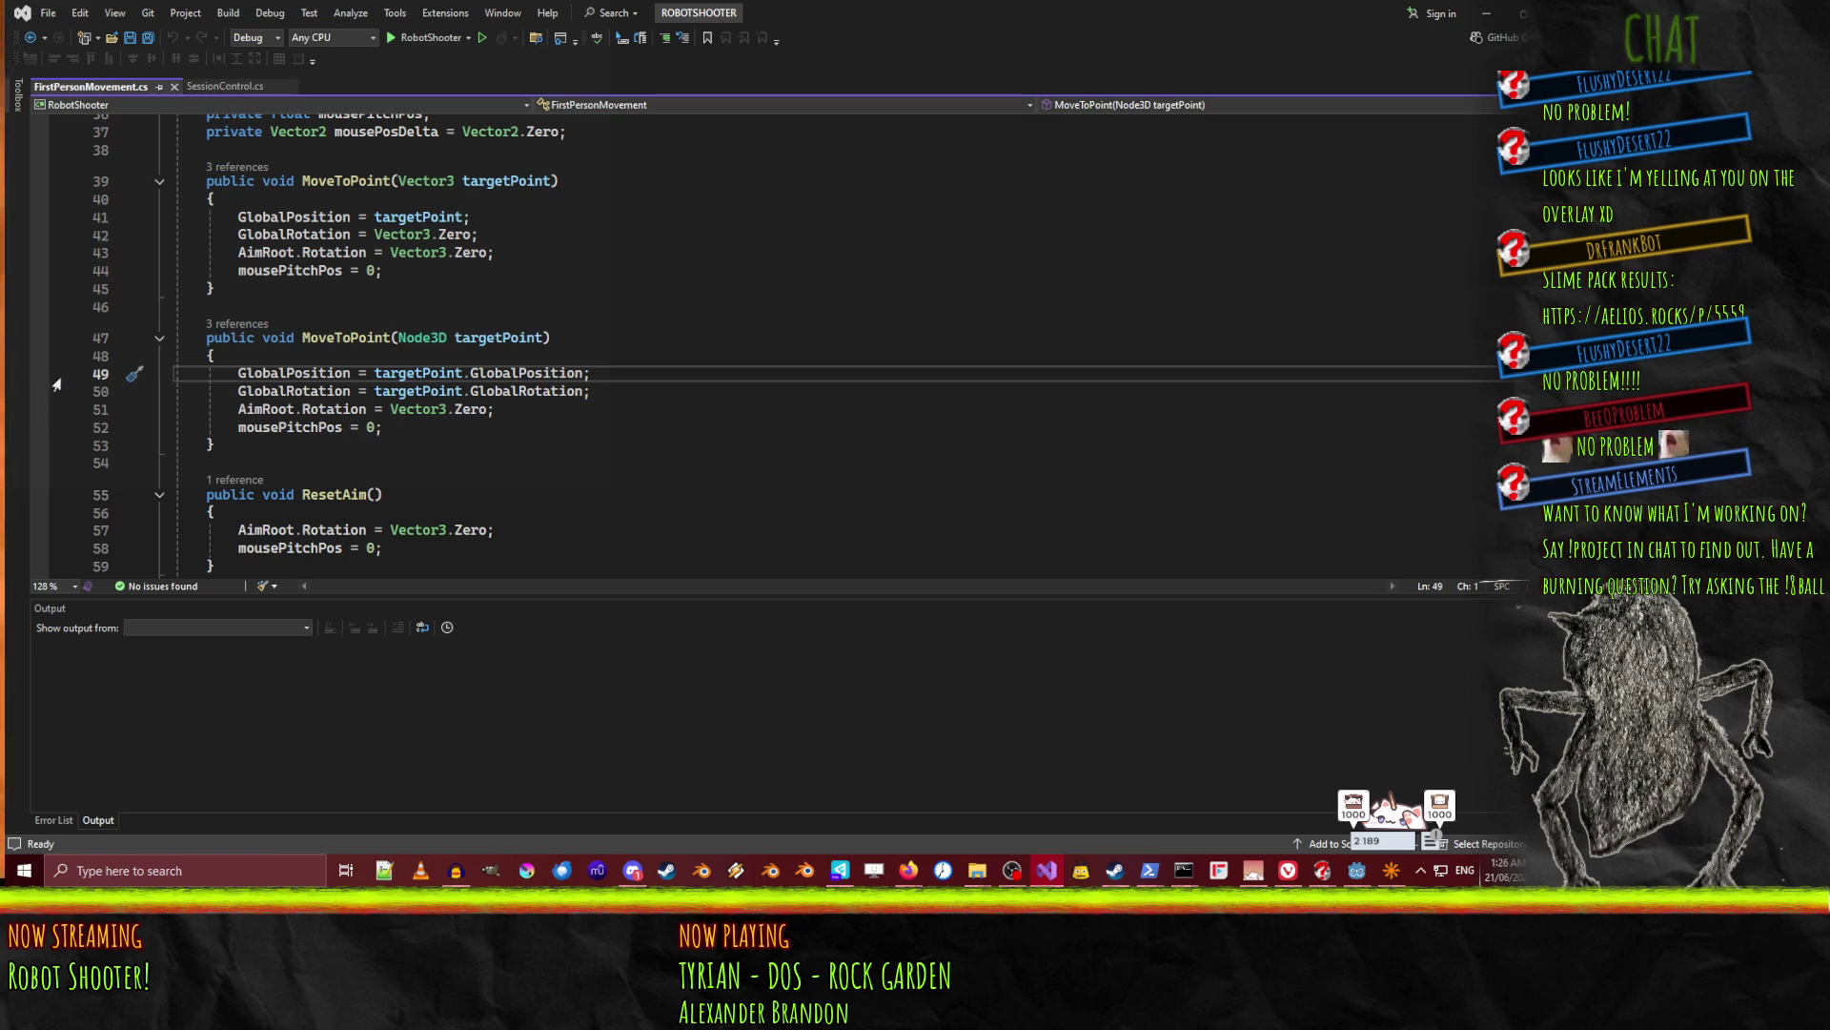
Back in Godot, test-run the game, stop it, and view the debugger errors.
left_click(1488, 11)
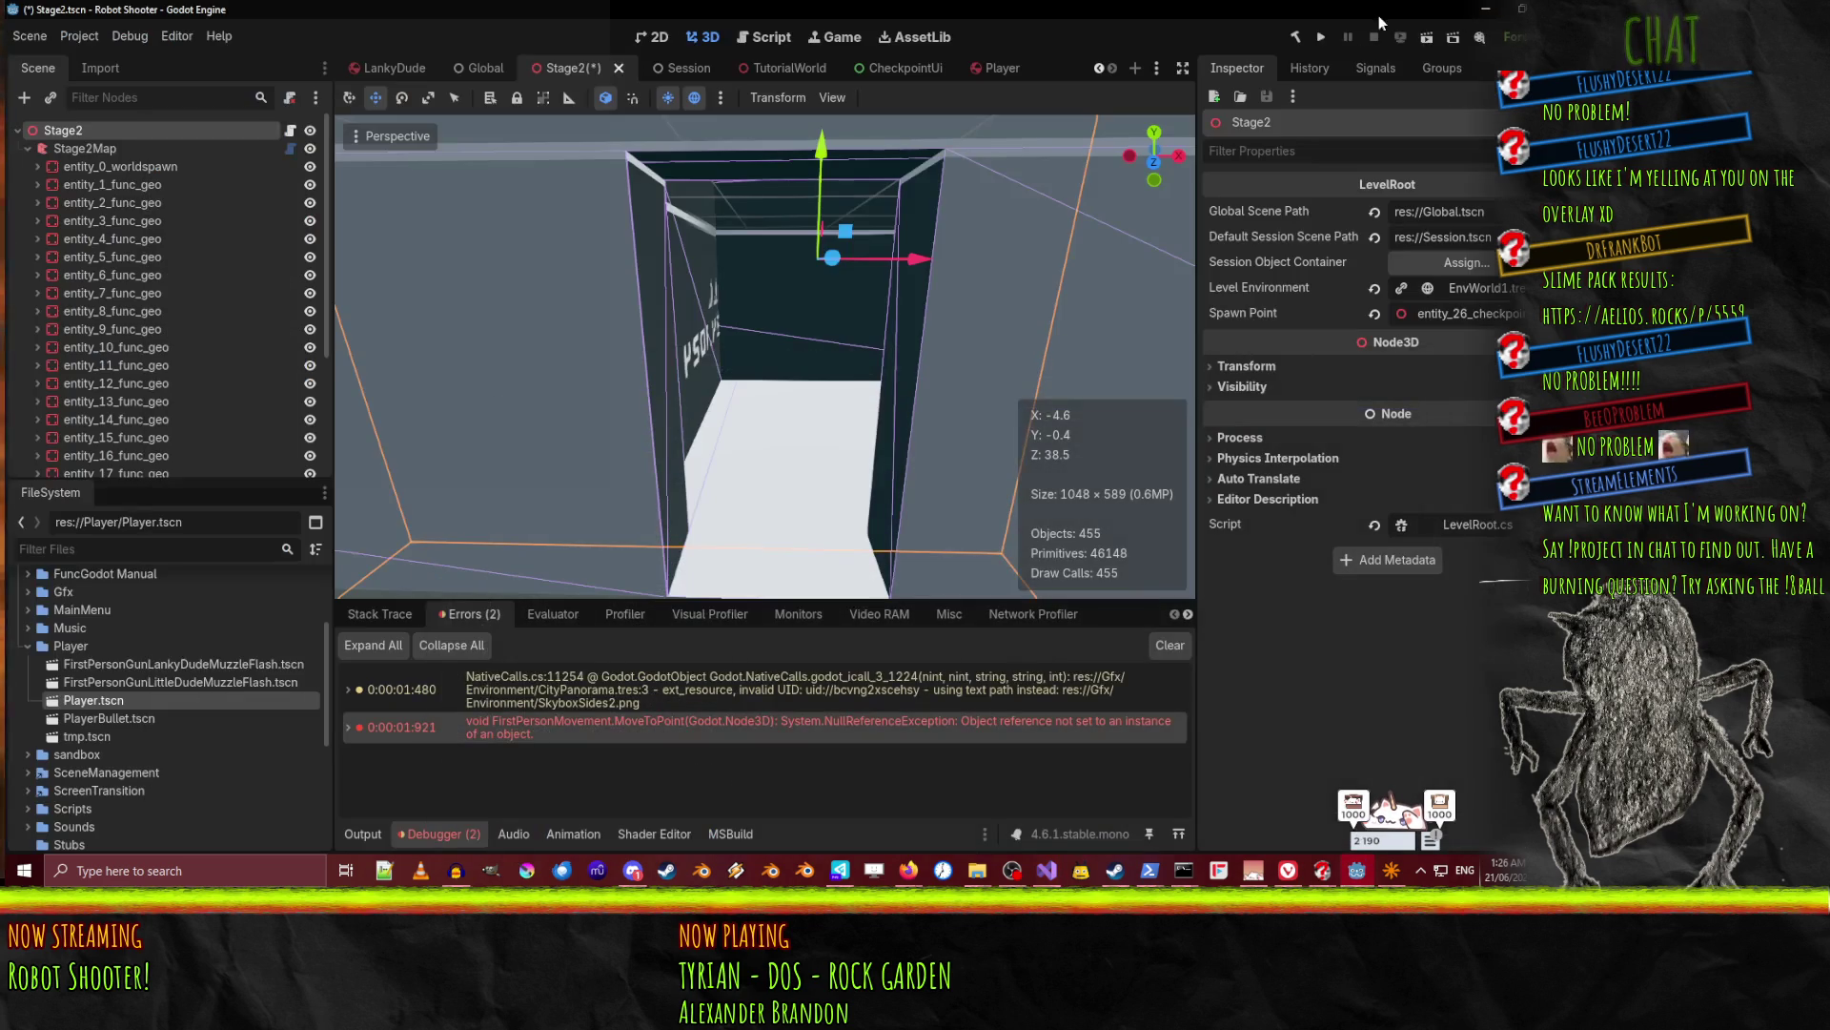
left_click(1432, 36)
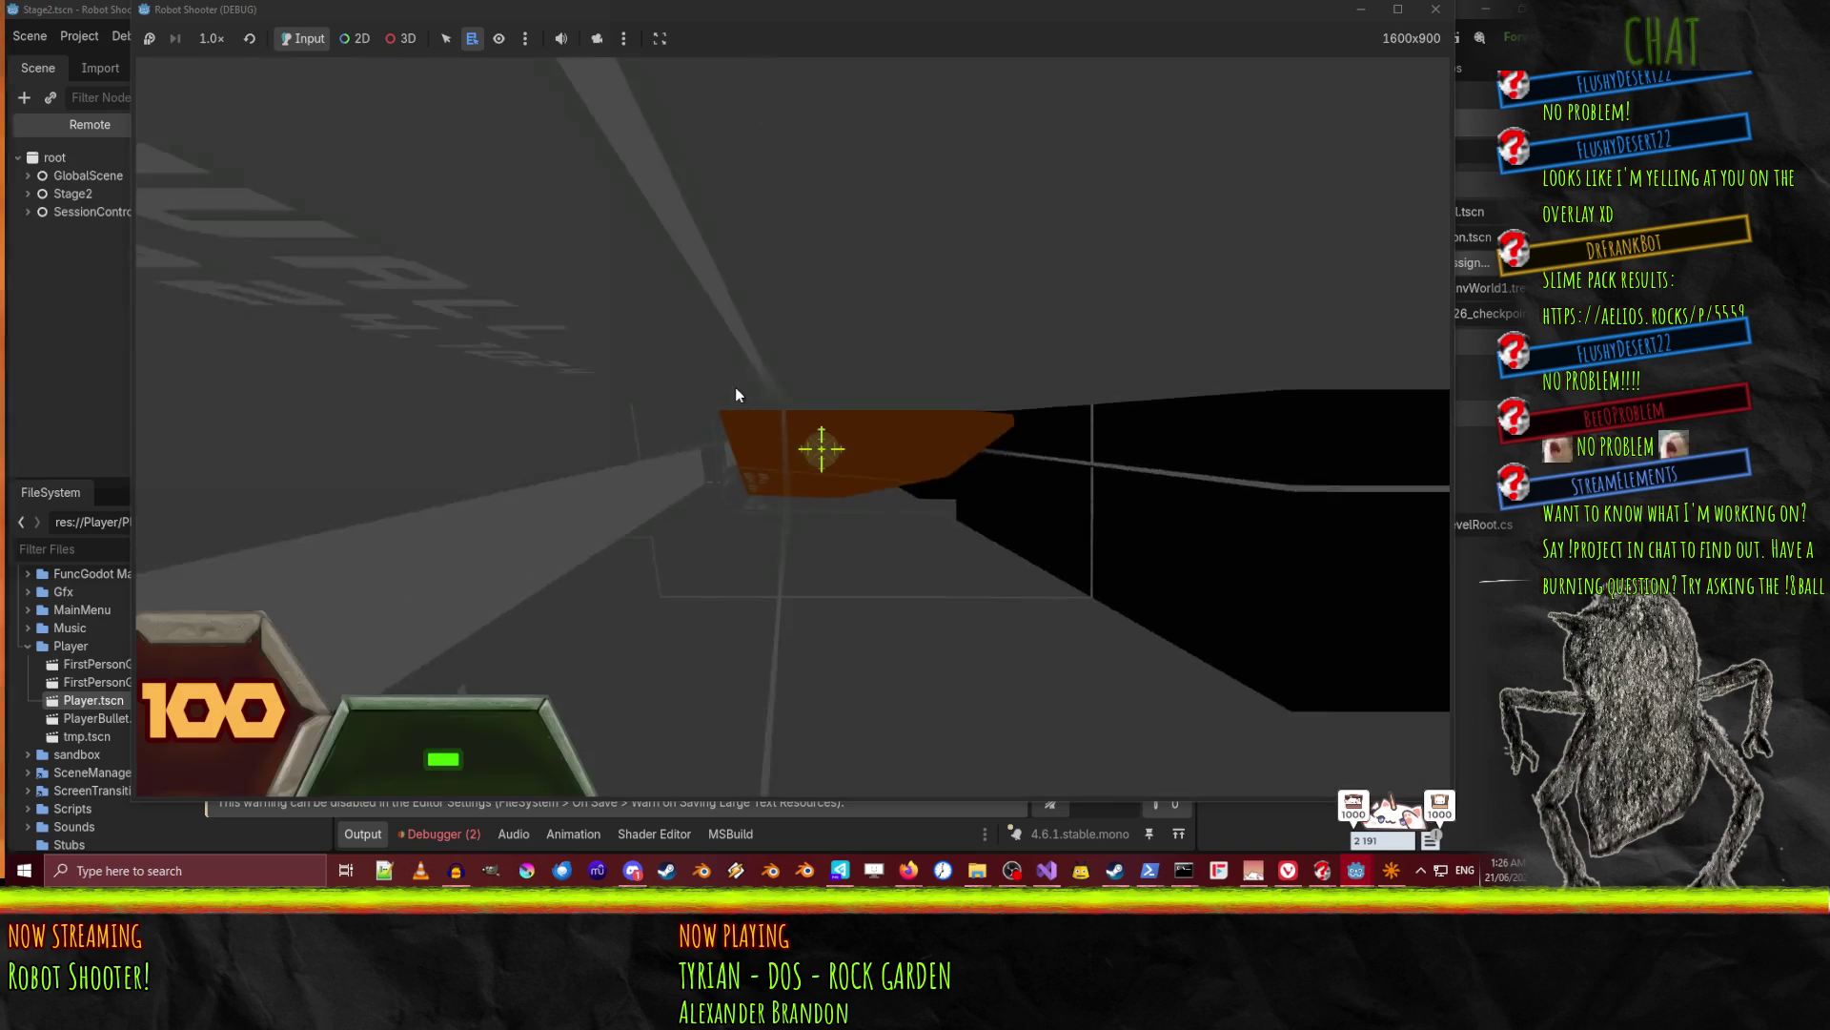
left_click(1436, 9)
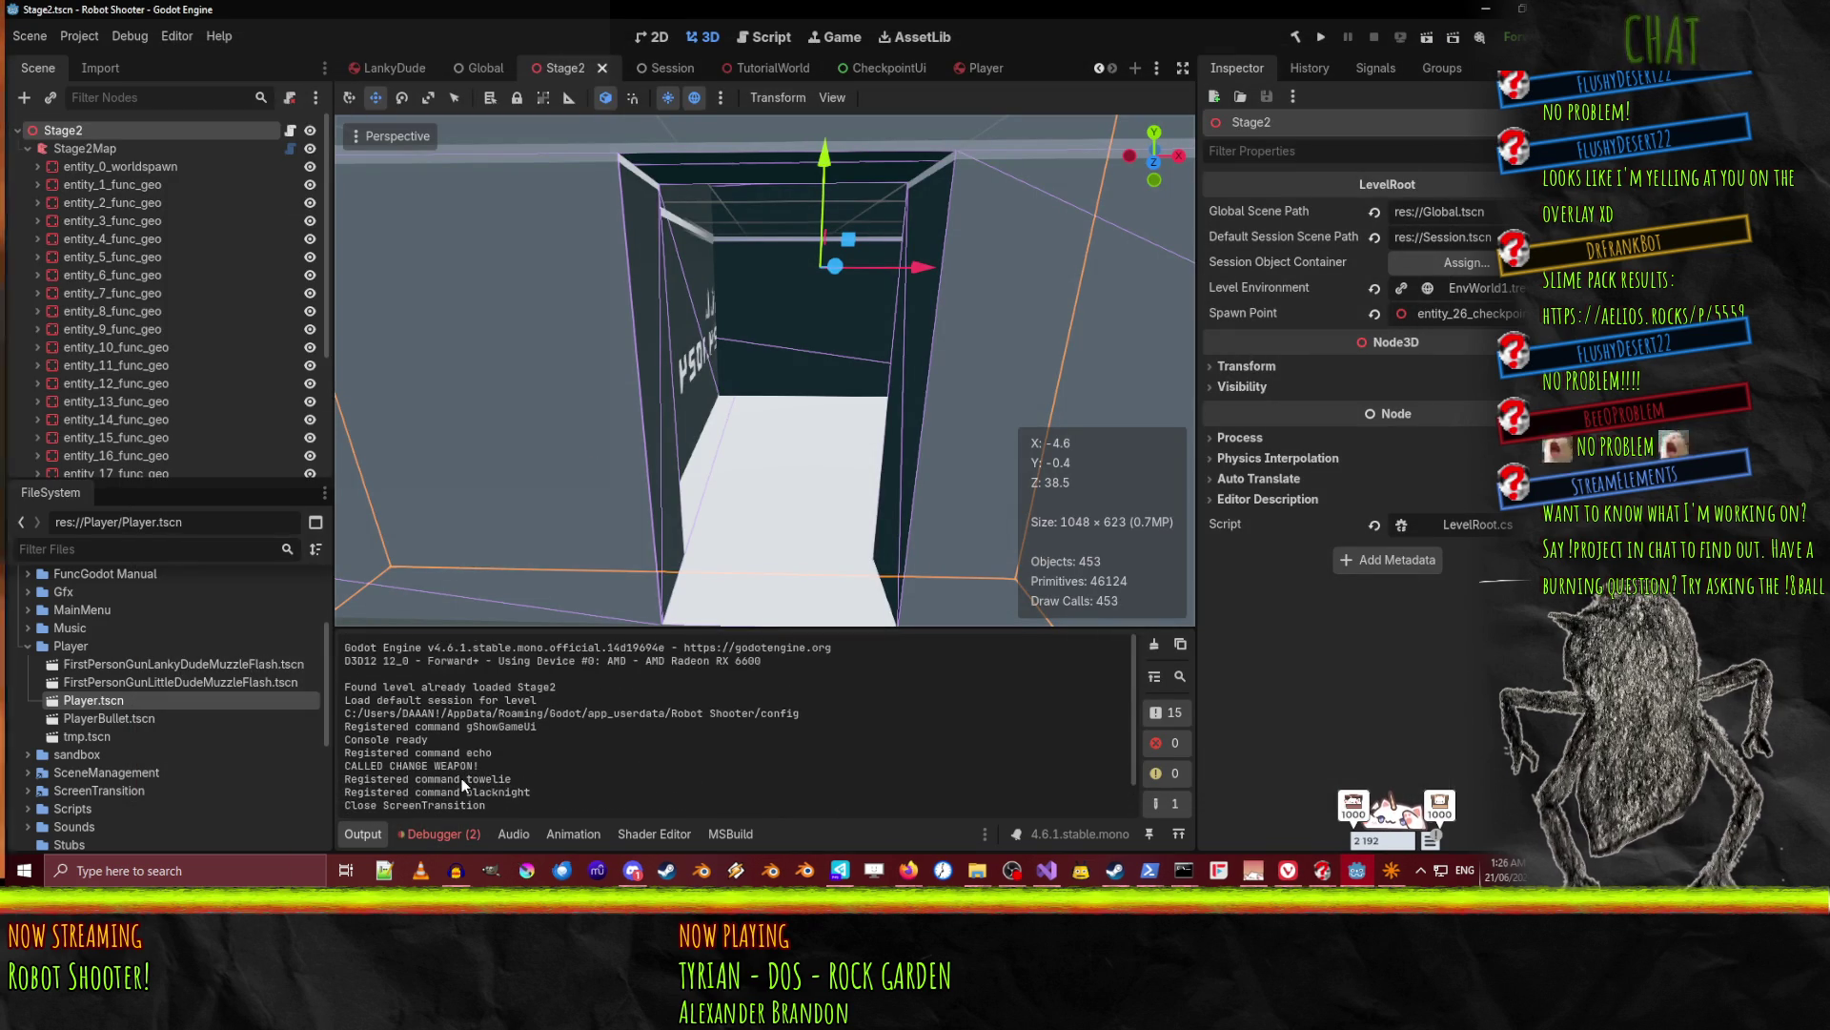
left_click(456, 834)
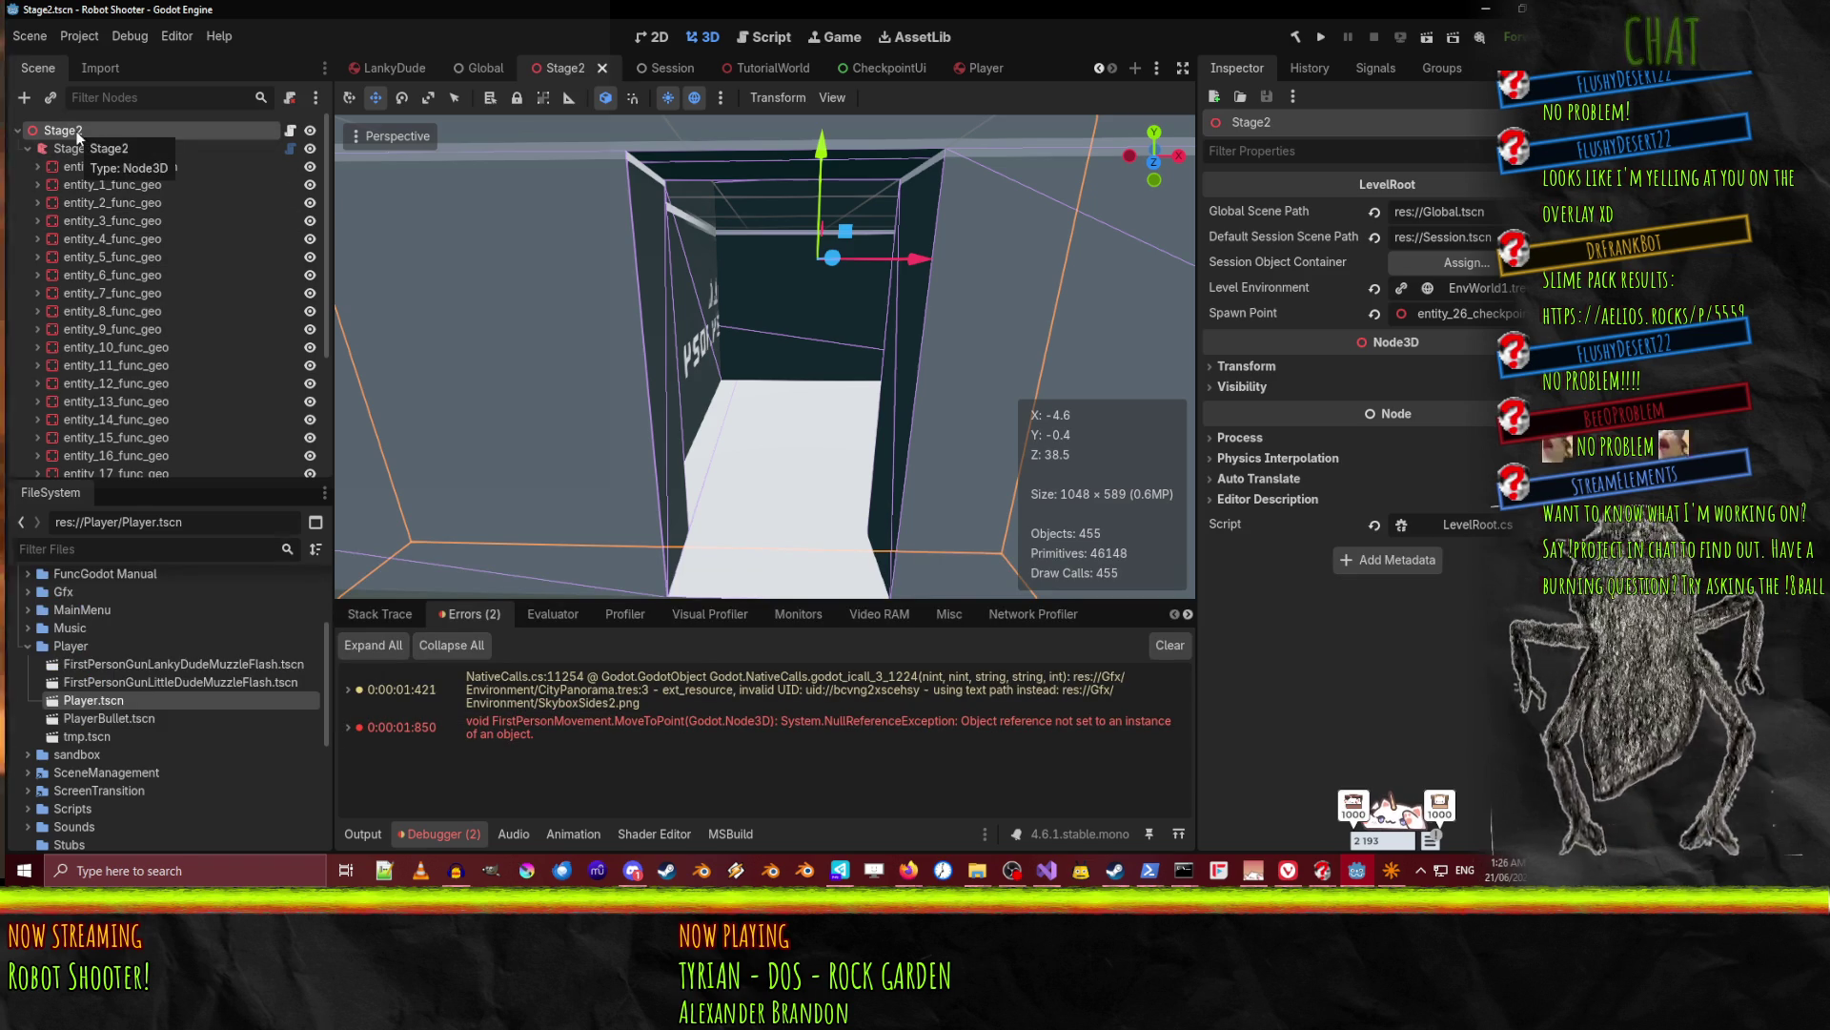
Check the Spawn Point picker without changes and bring Visual Studio to the front.
left_click(1466, 314)
left_click(934, 145)
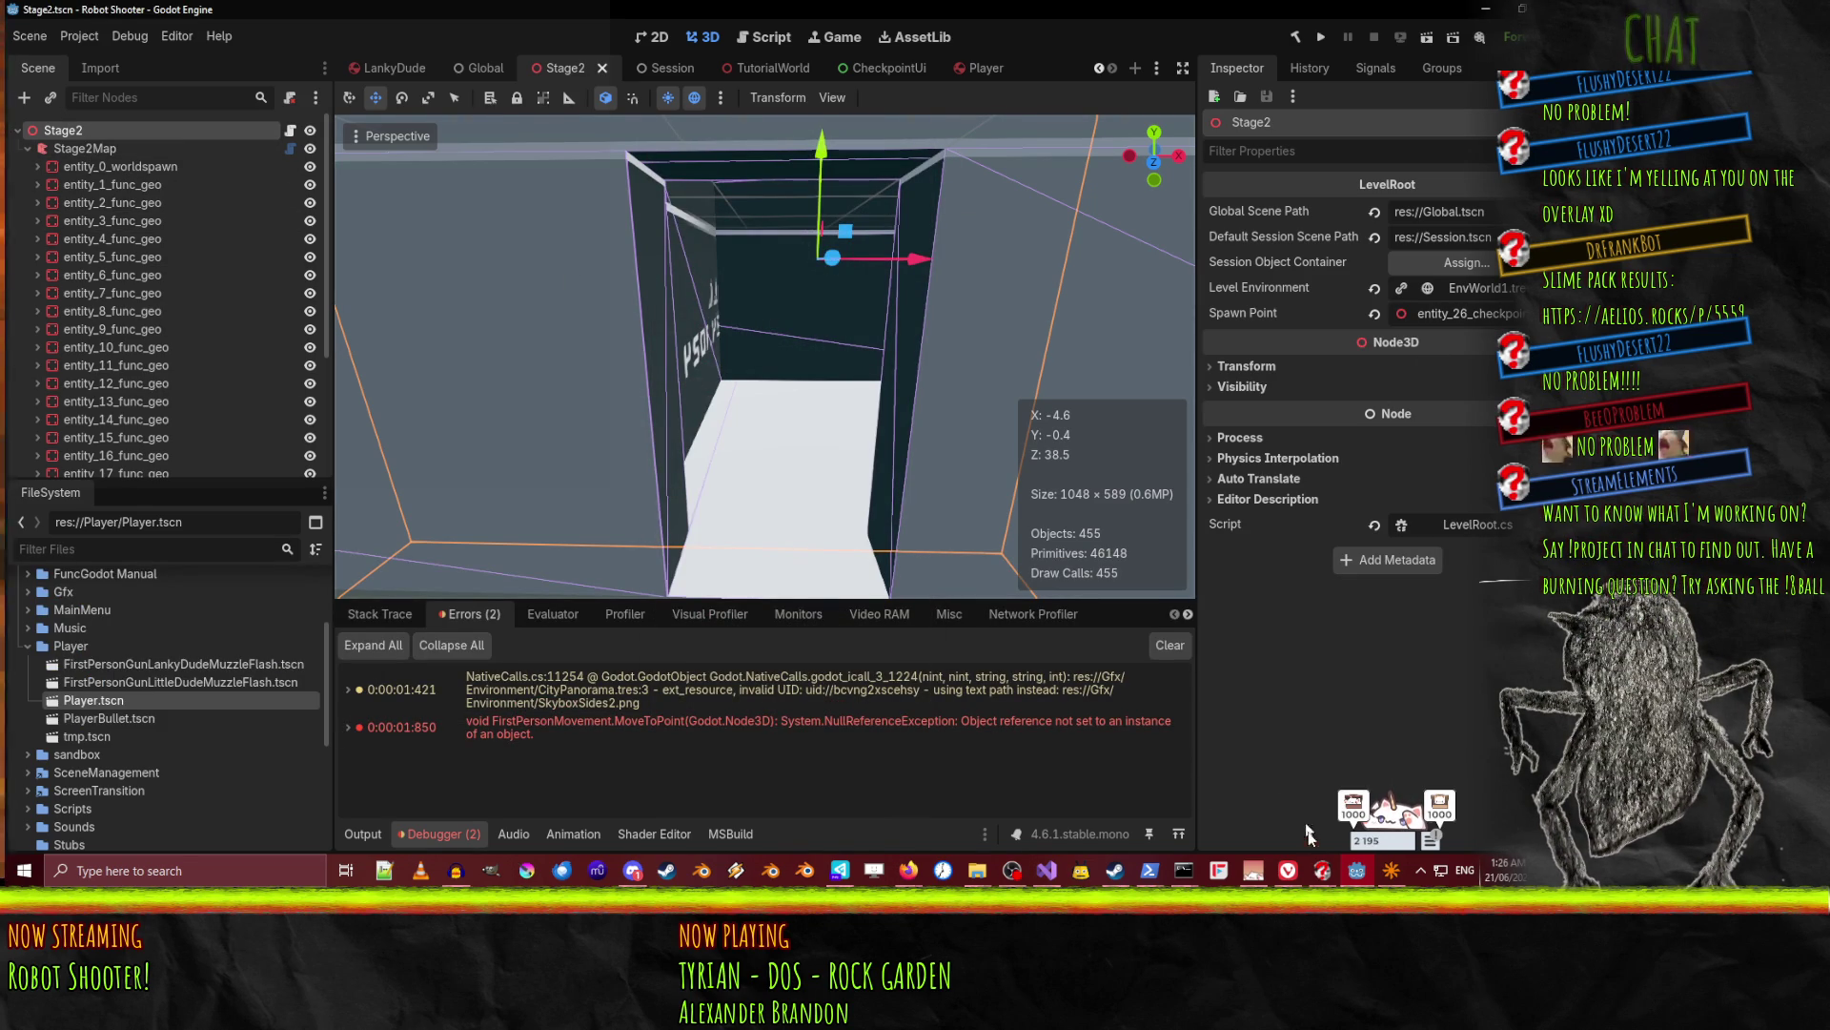
mouse_move(1046, 875)
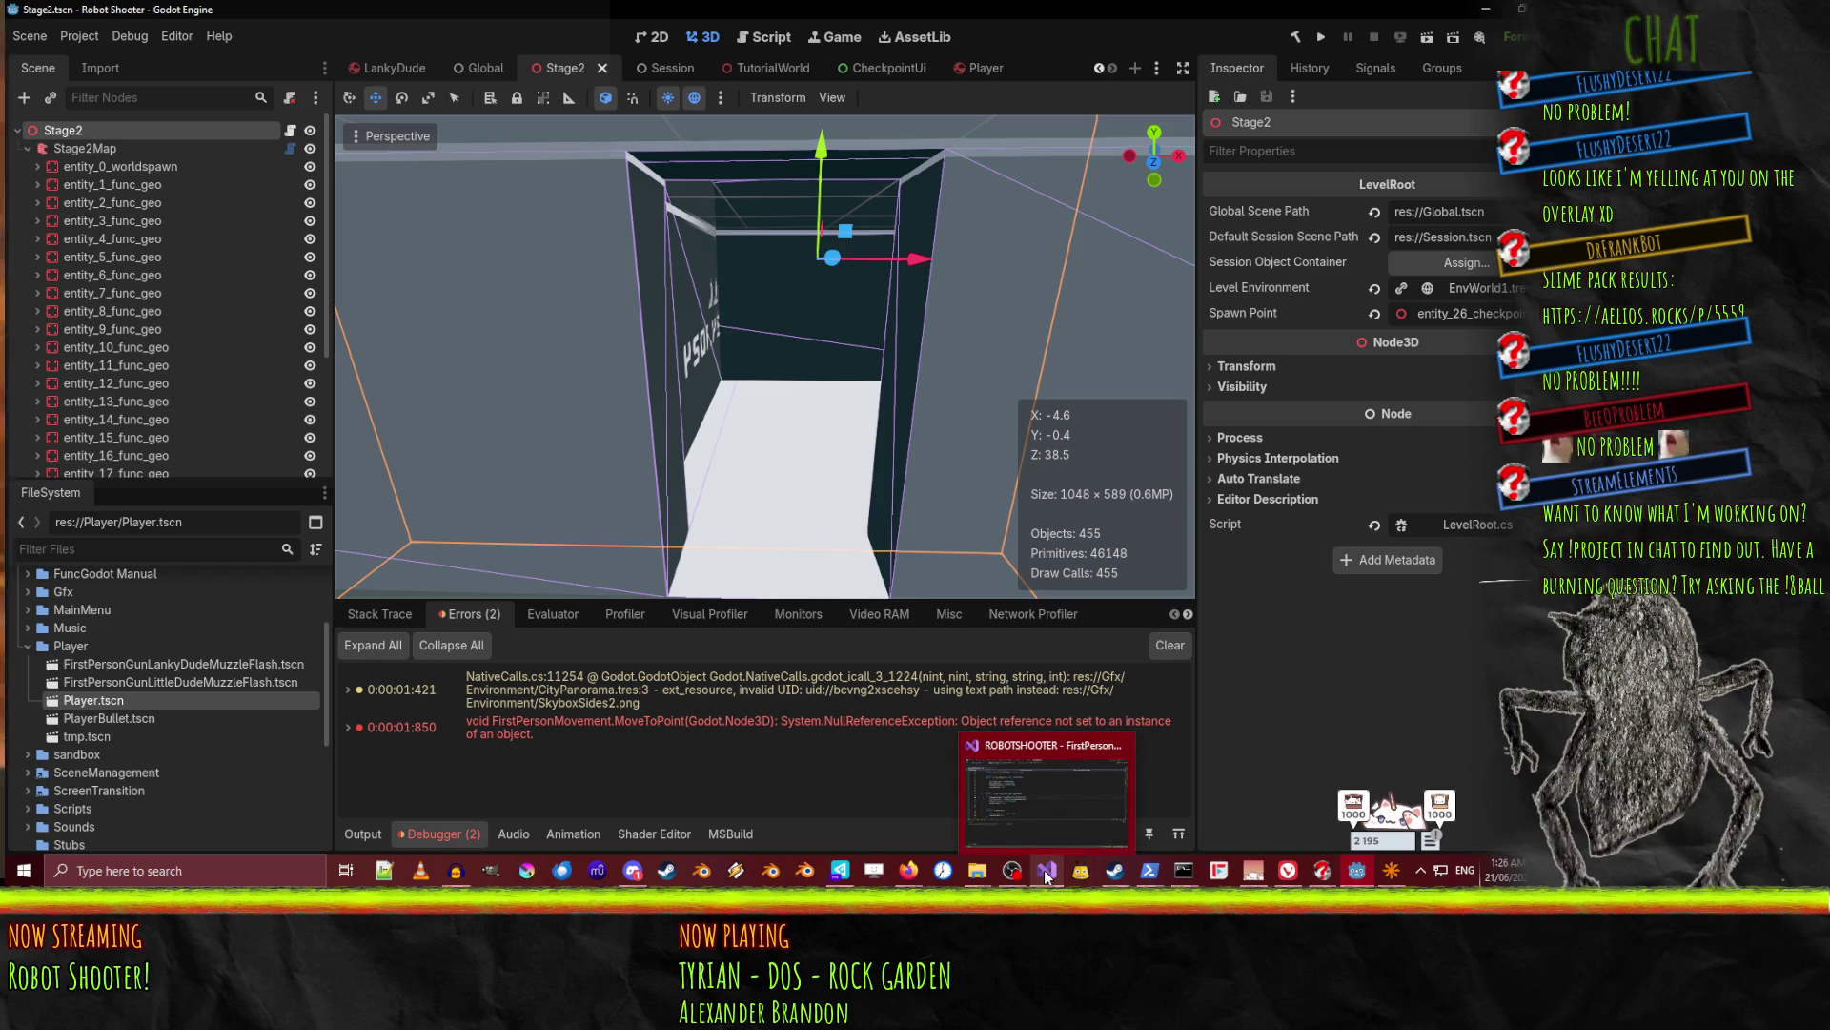
left_click(1077, 805)
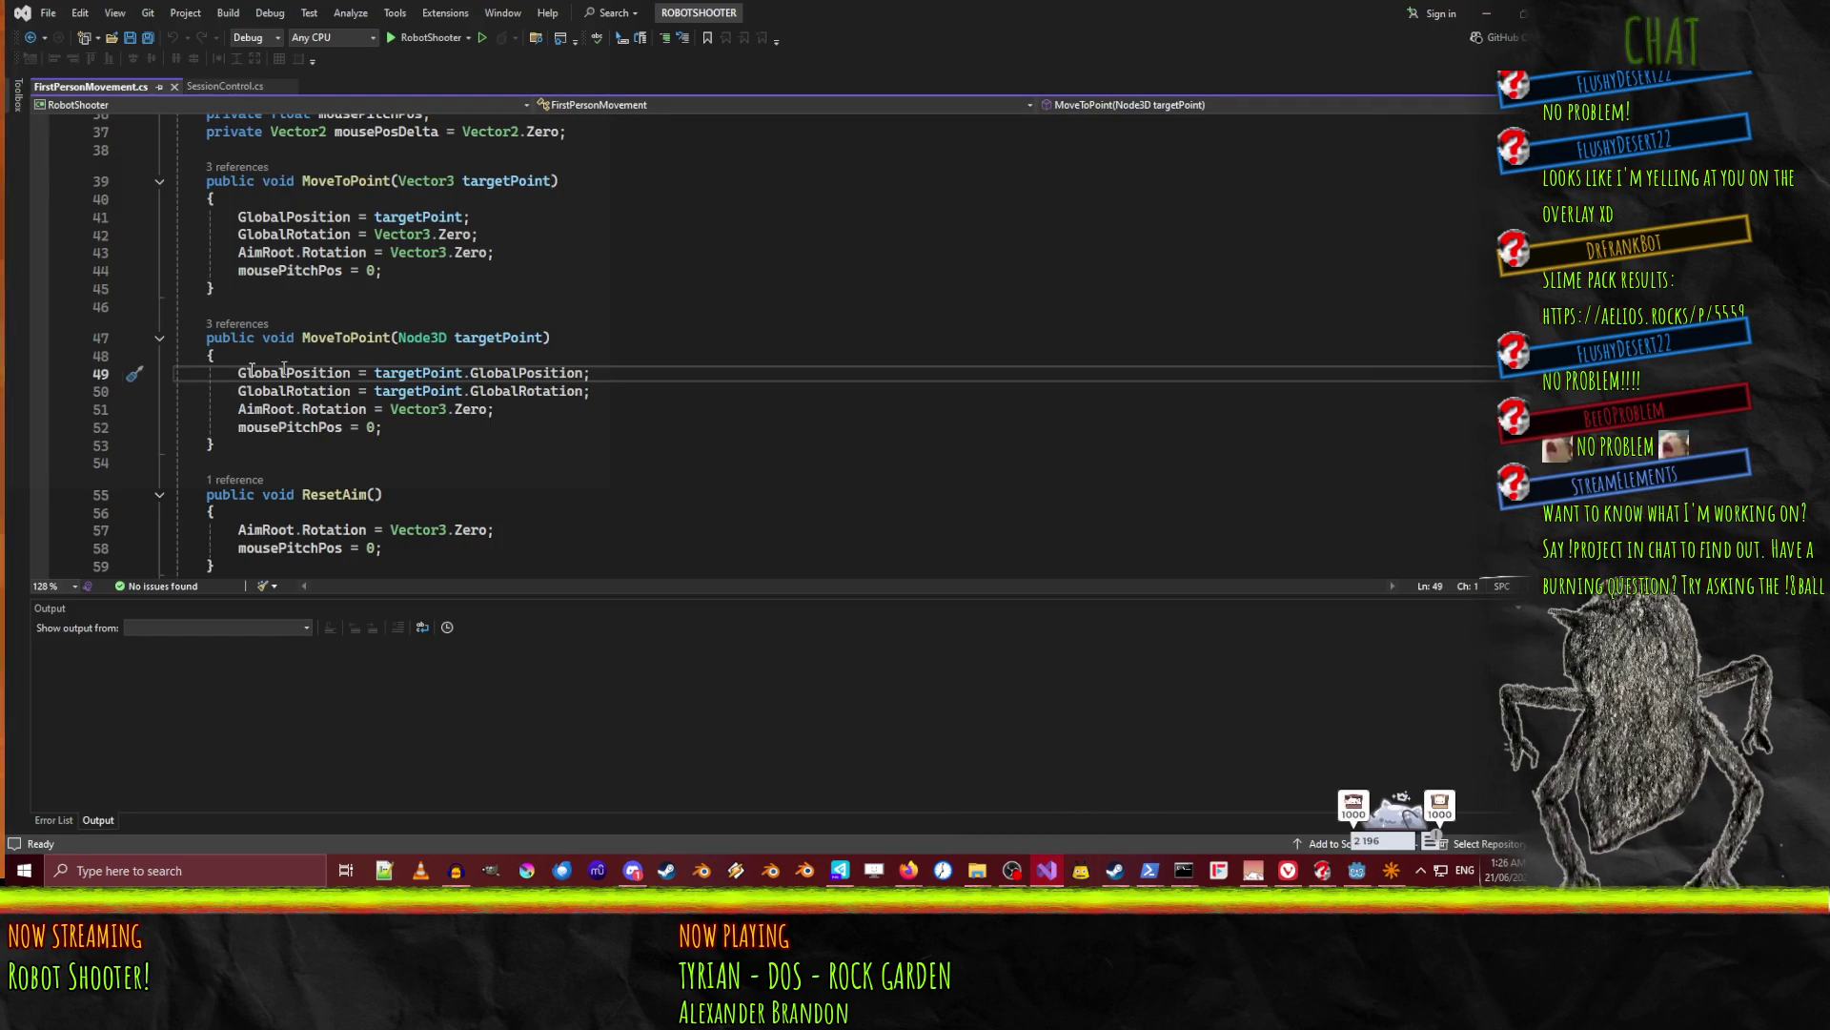
Set a breakpoint on line 49 of MoveToPoint and switch back to Godot.
left_click(37, 375)
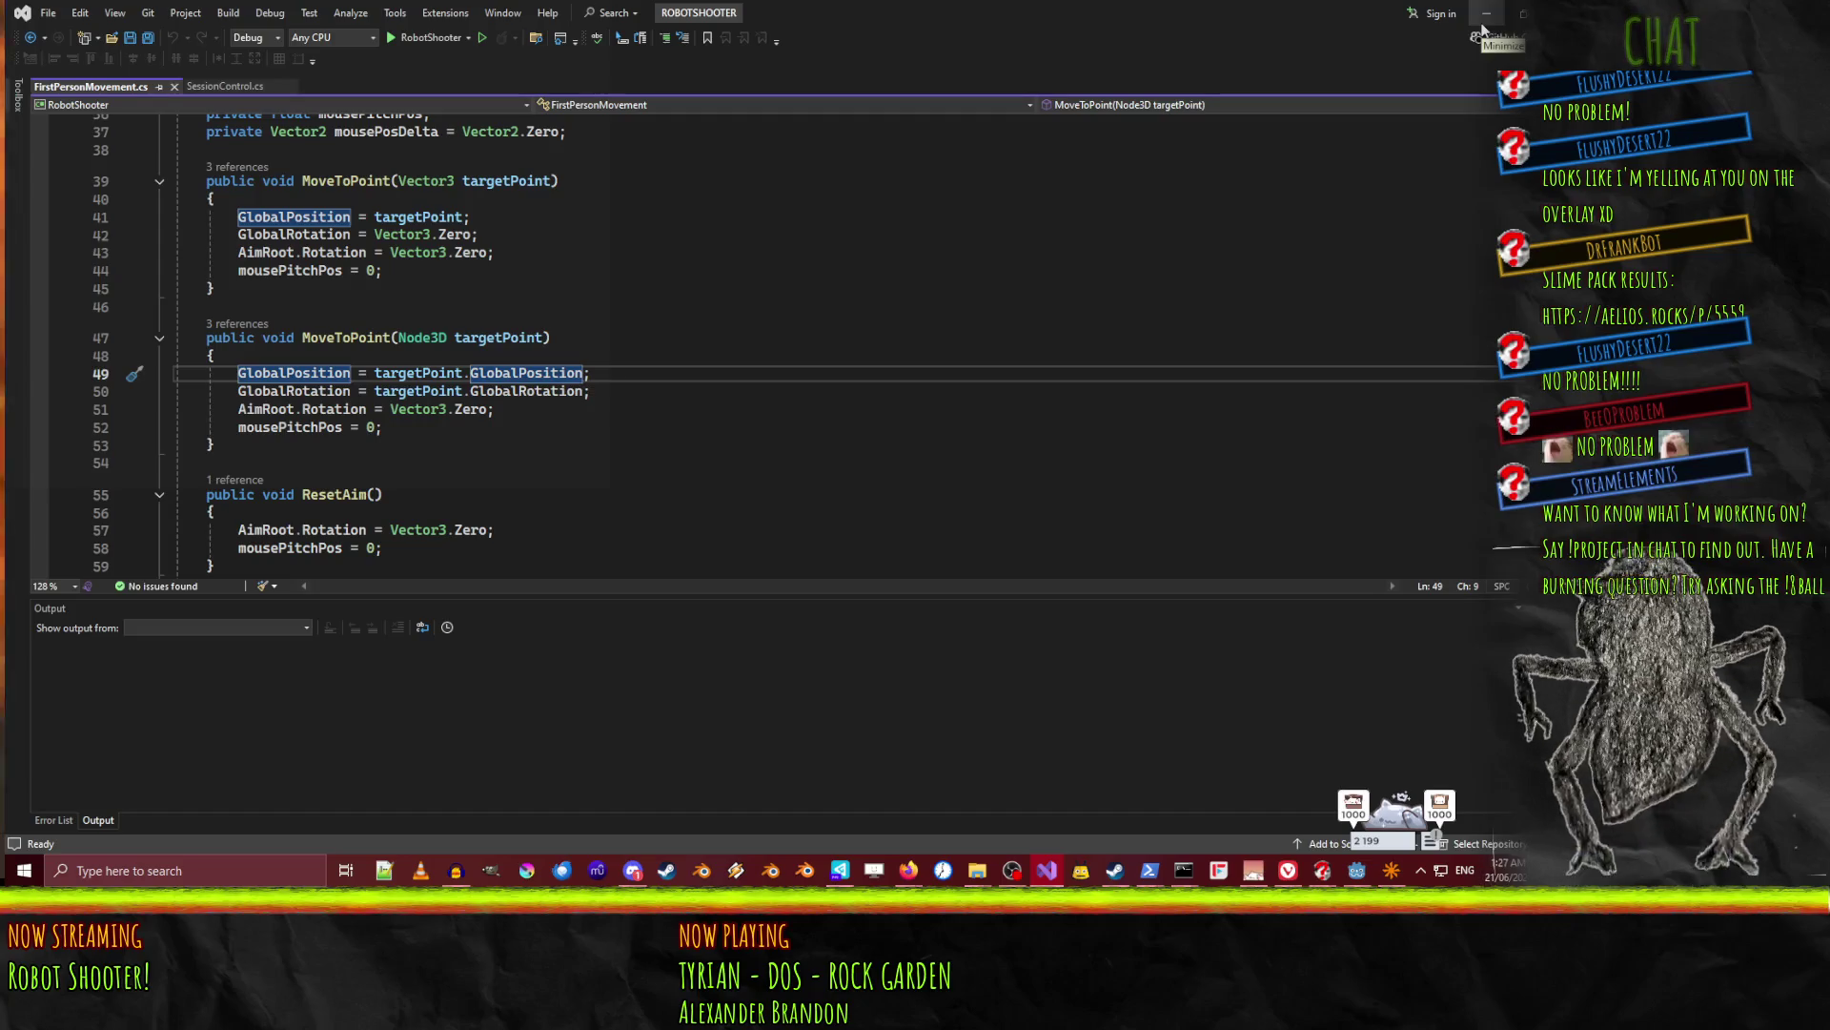
key("alt+Tab")
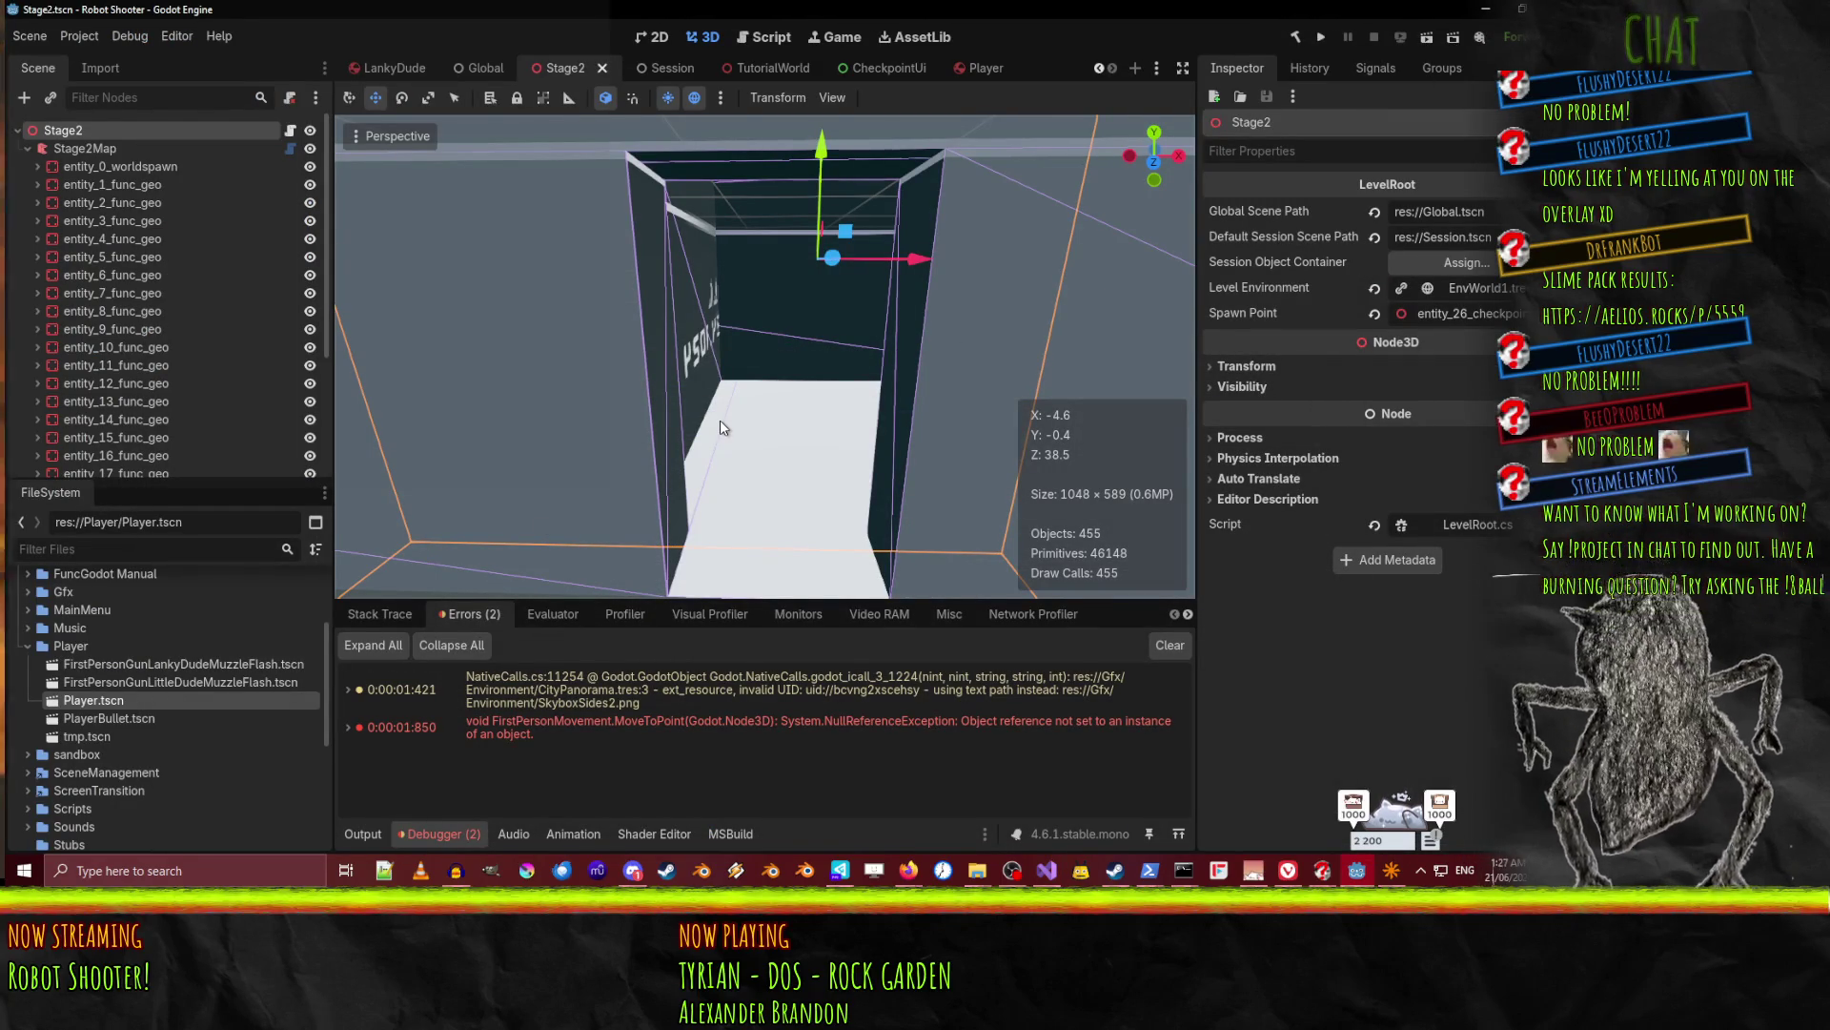
Start the 30-minute timer and bring Firefox to the front.
left_click(1383, 817)
left_click(1363, 817)
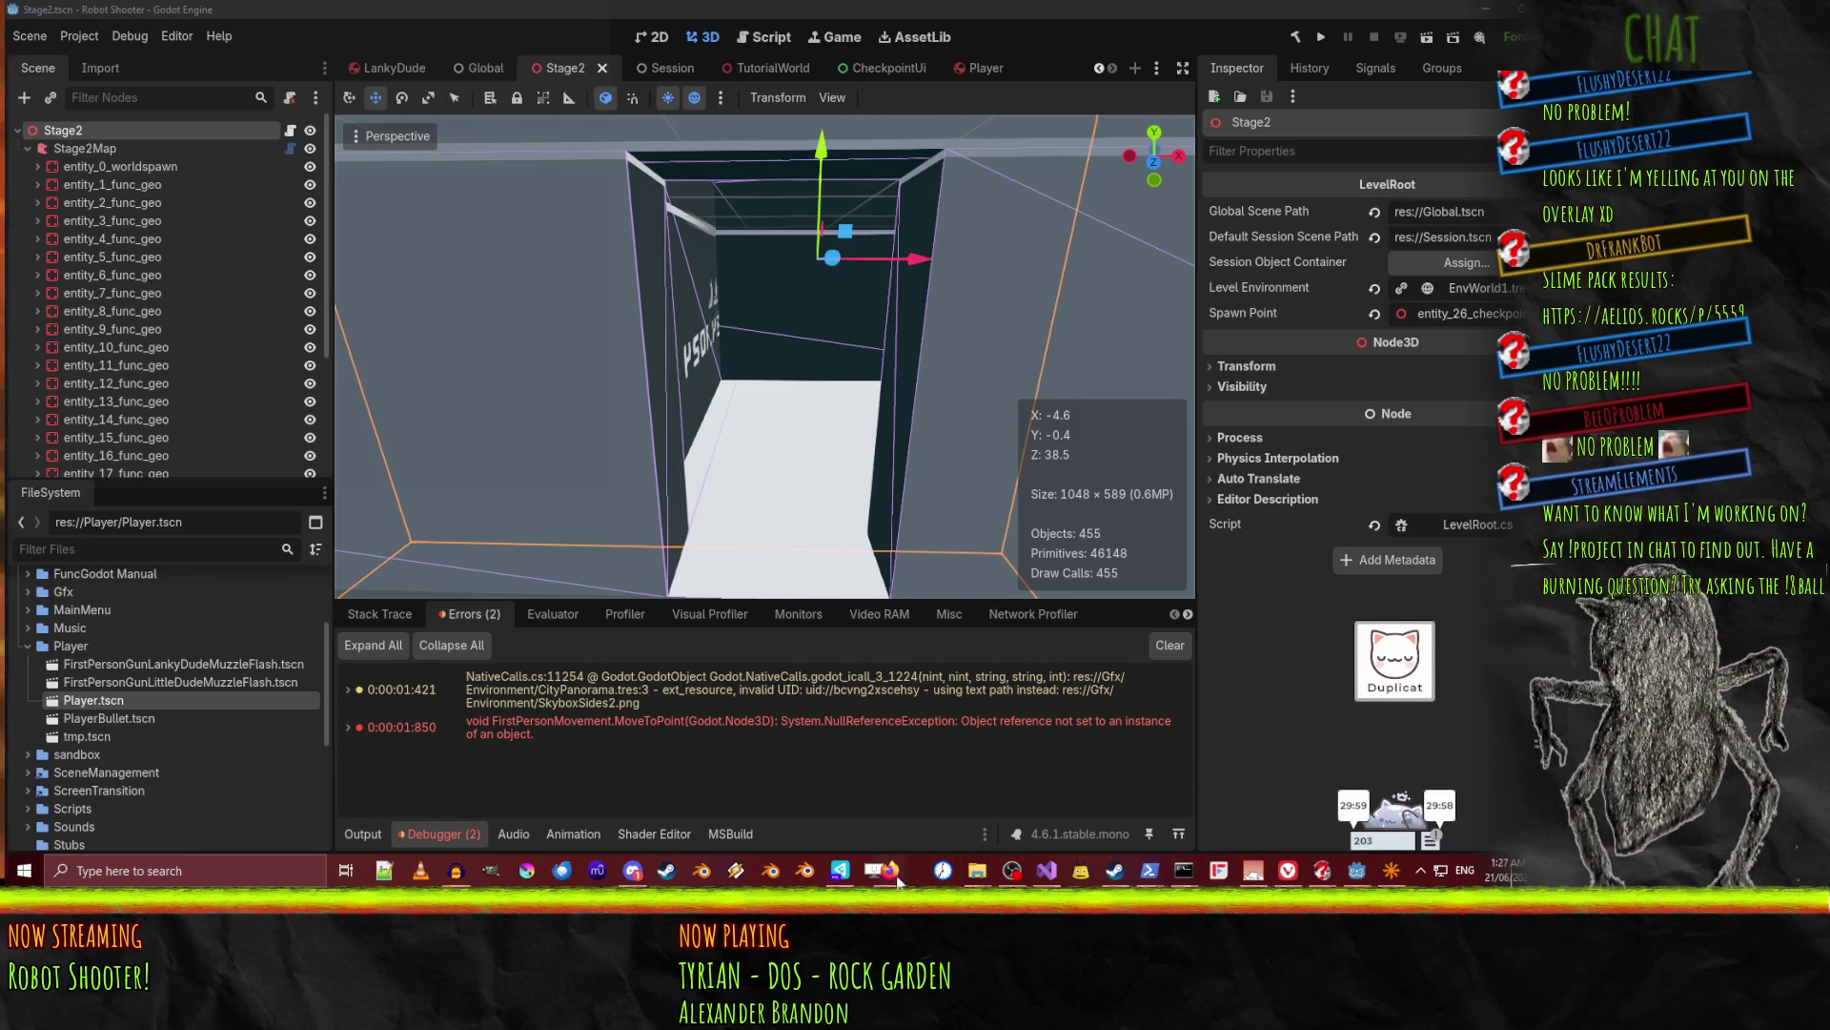
mouse_move(900, 874)
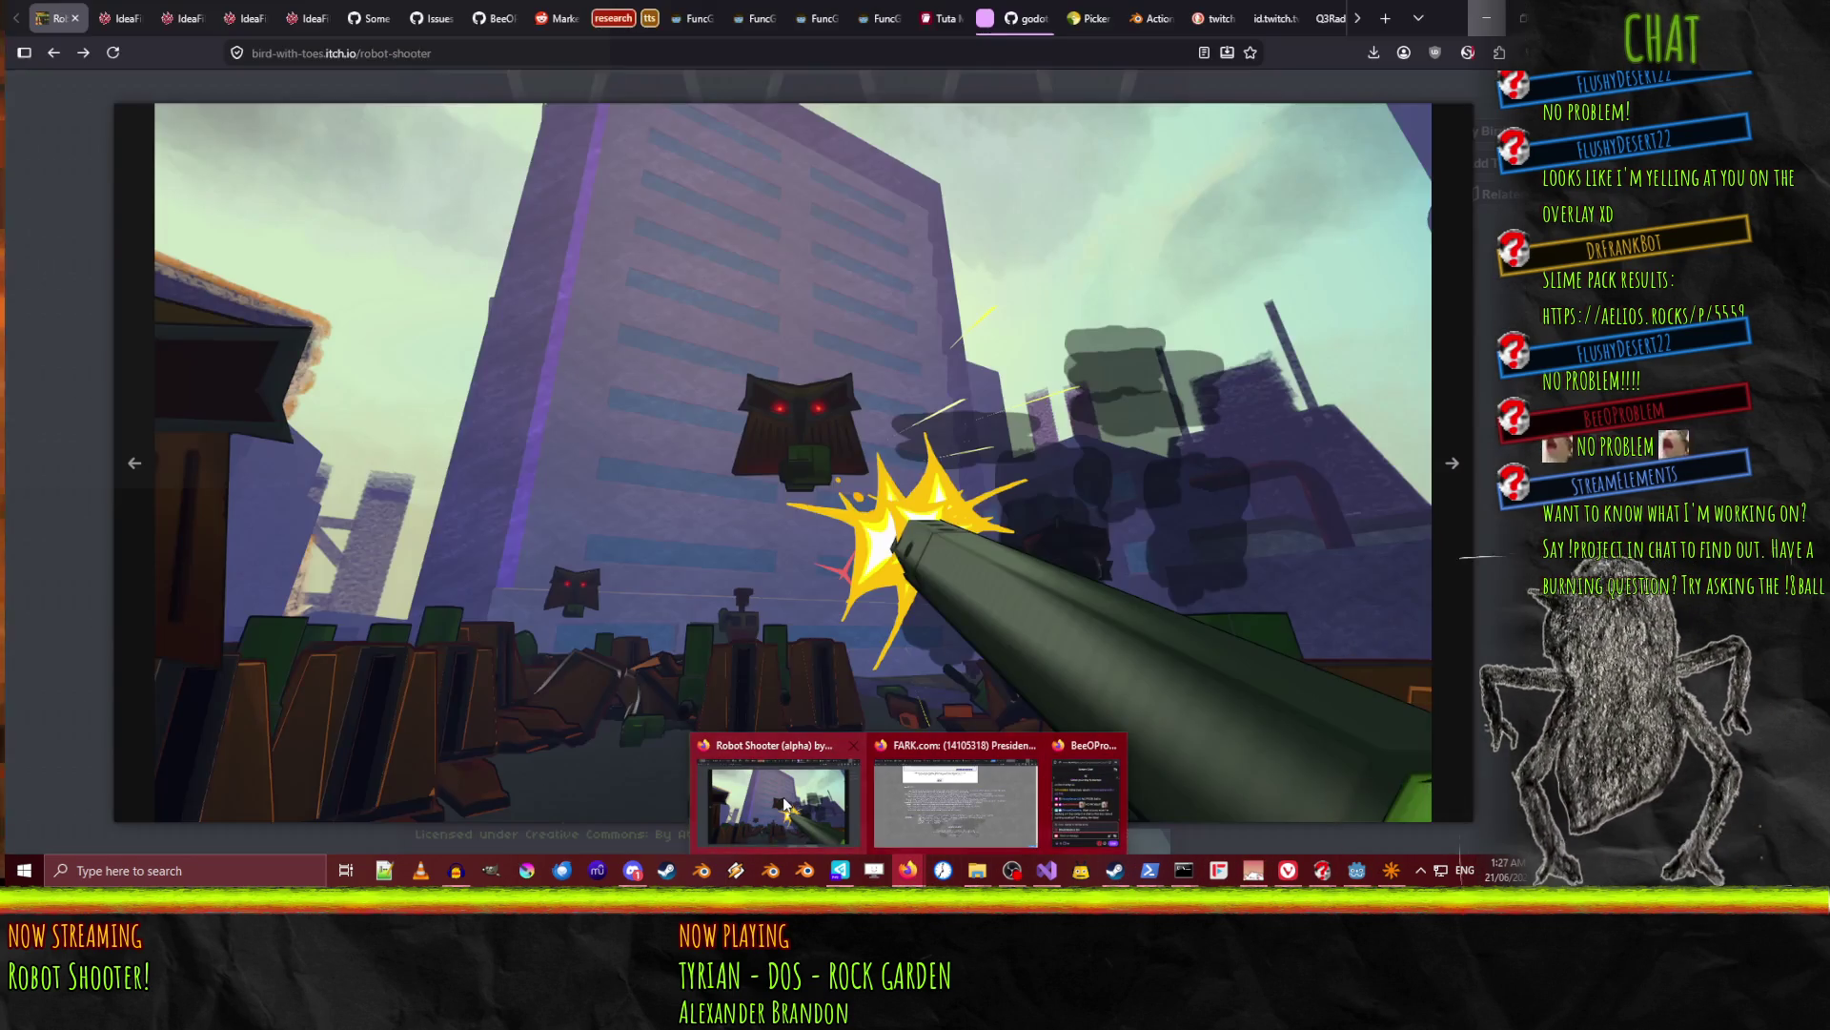
left_click(821, 806)
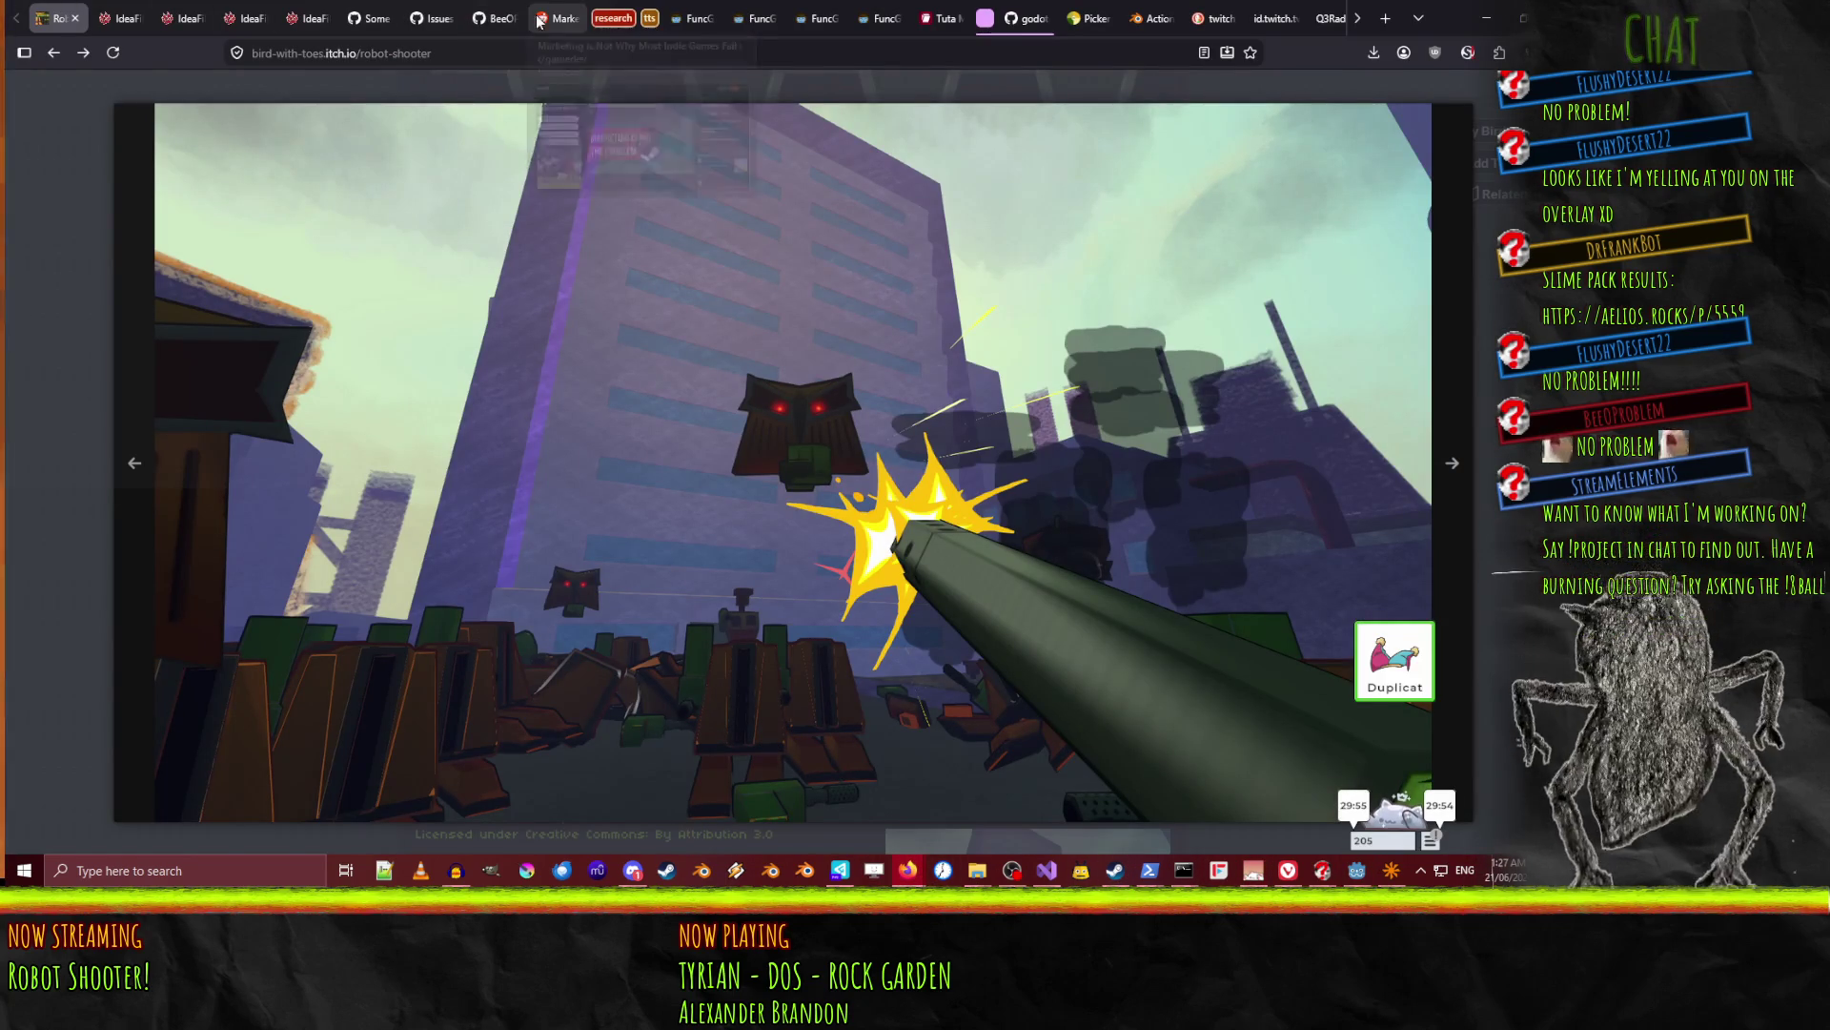
Create ticket 'Warp to level console command' with No biggie severity and reload the board.
left_click(268, 10)
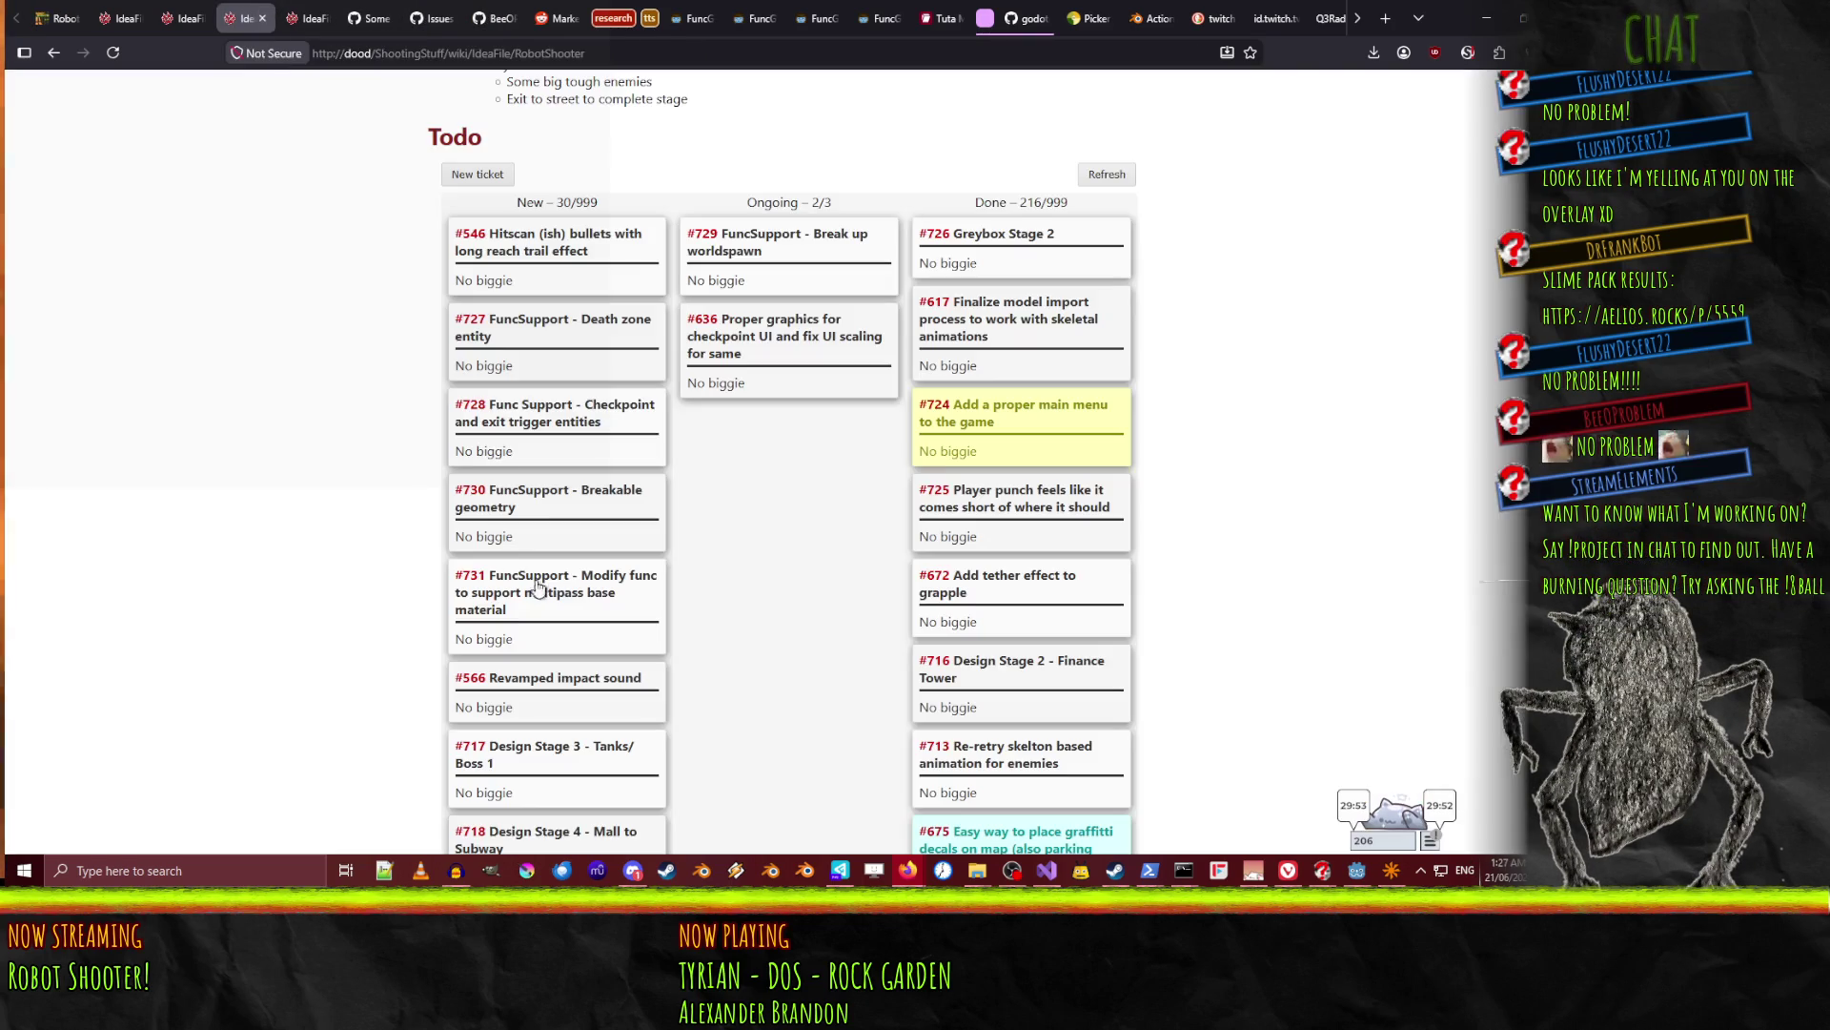
left_click(482, 175)
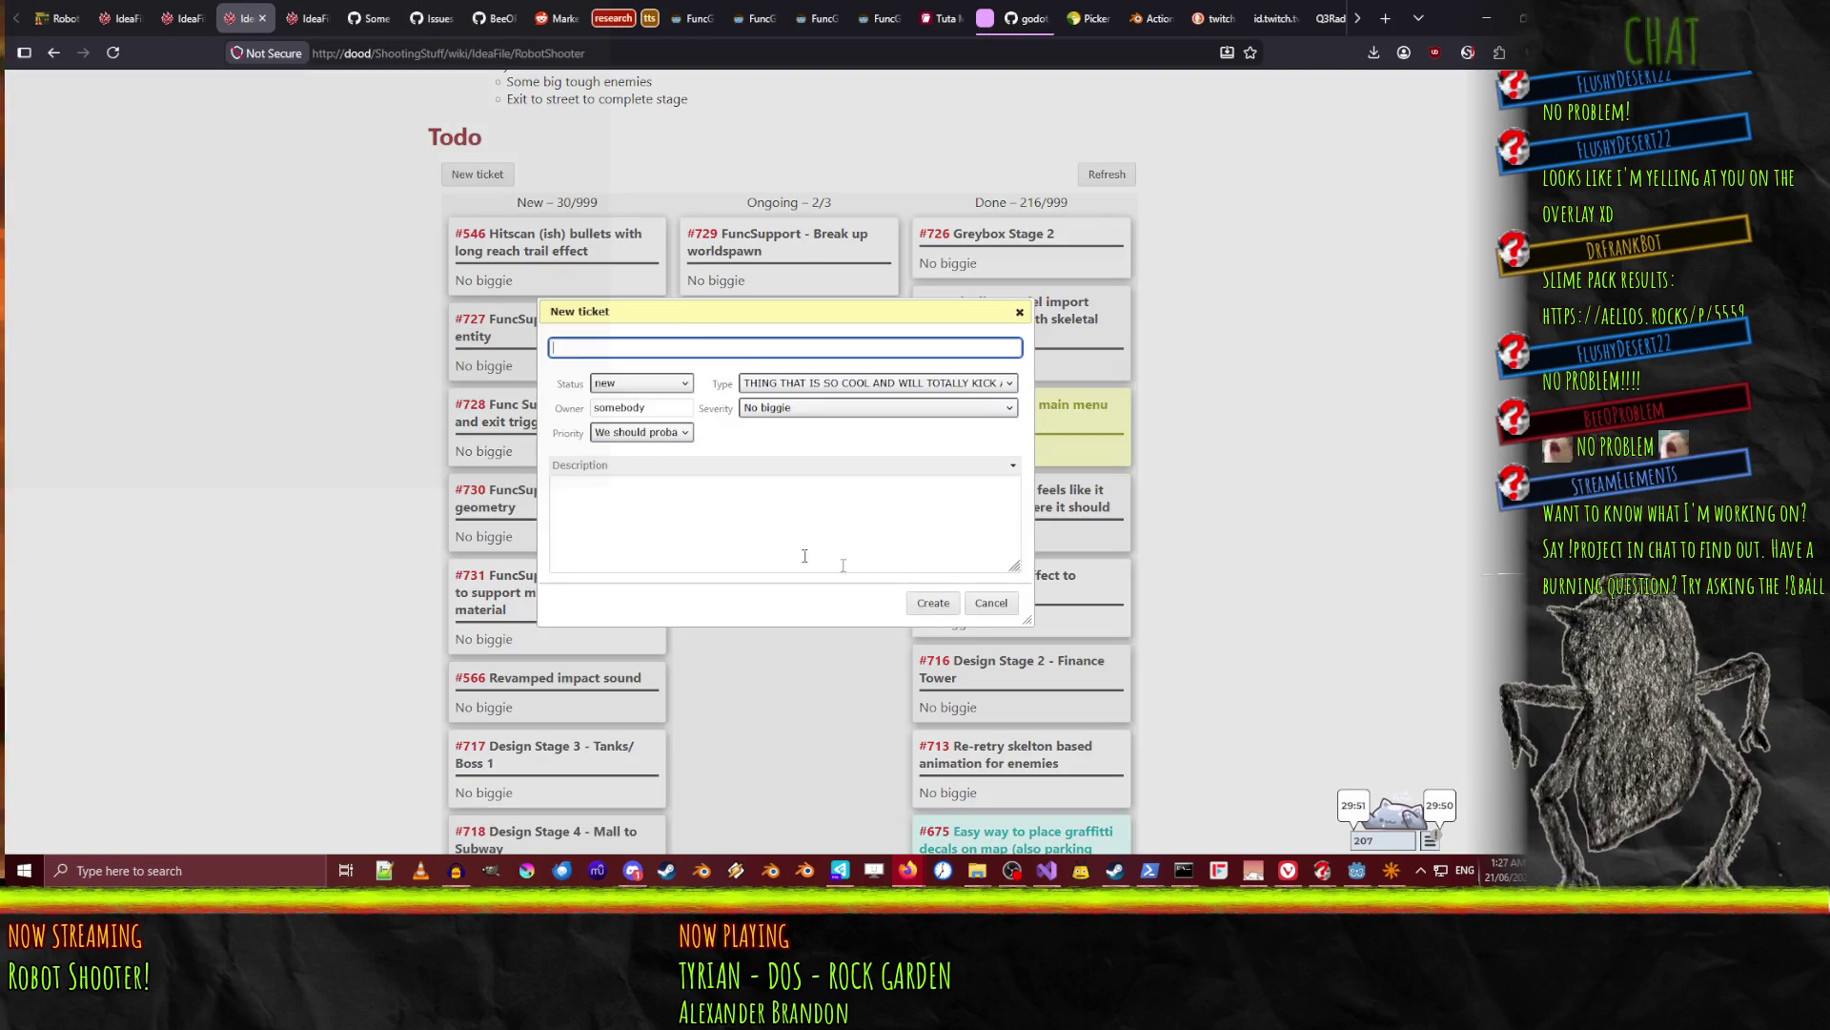
left_click(788, 410)
left_click(648, 356)
type("Warp to level console command")
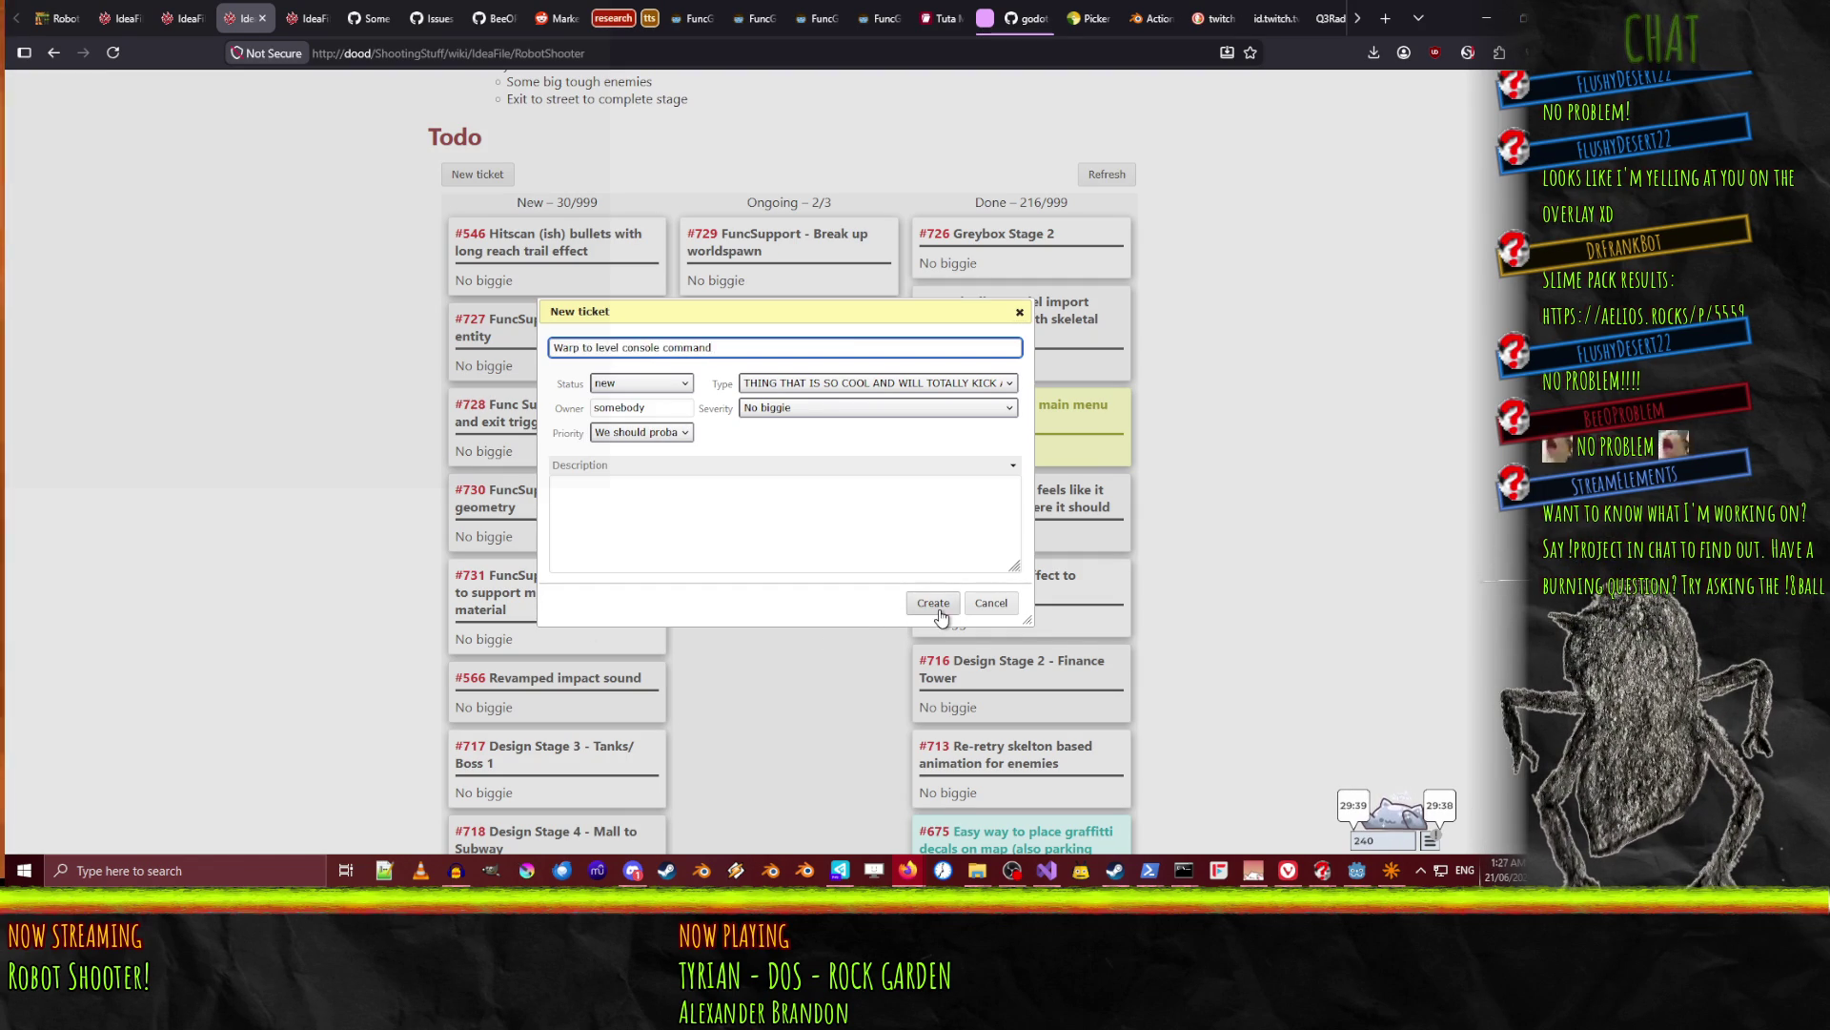
left_click(934, 604)
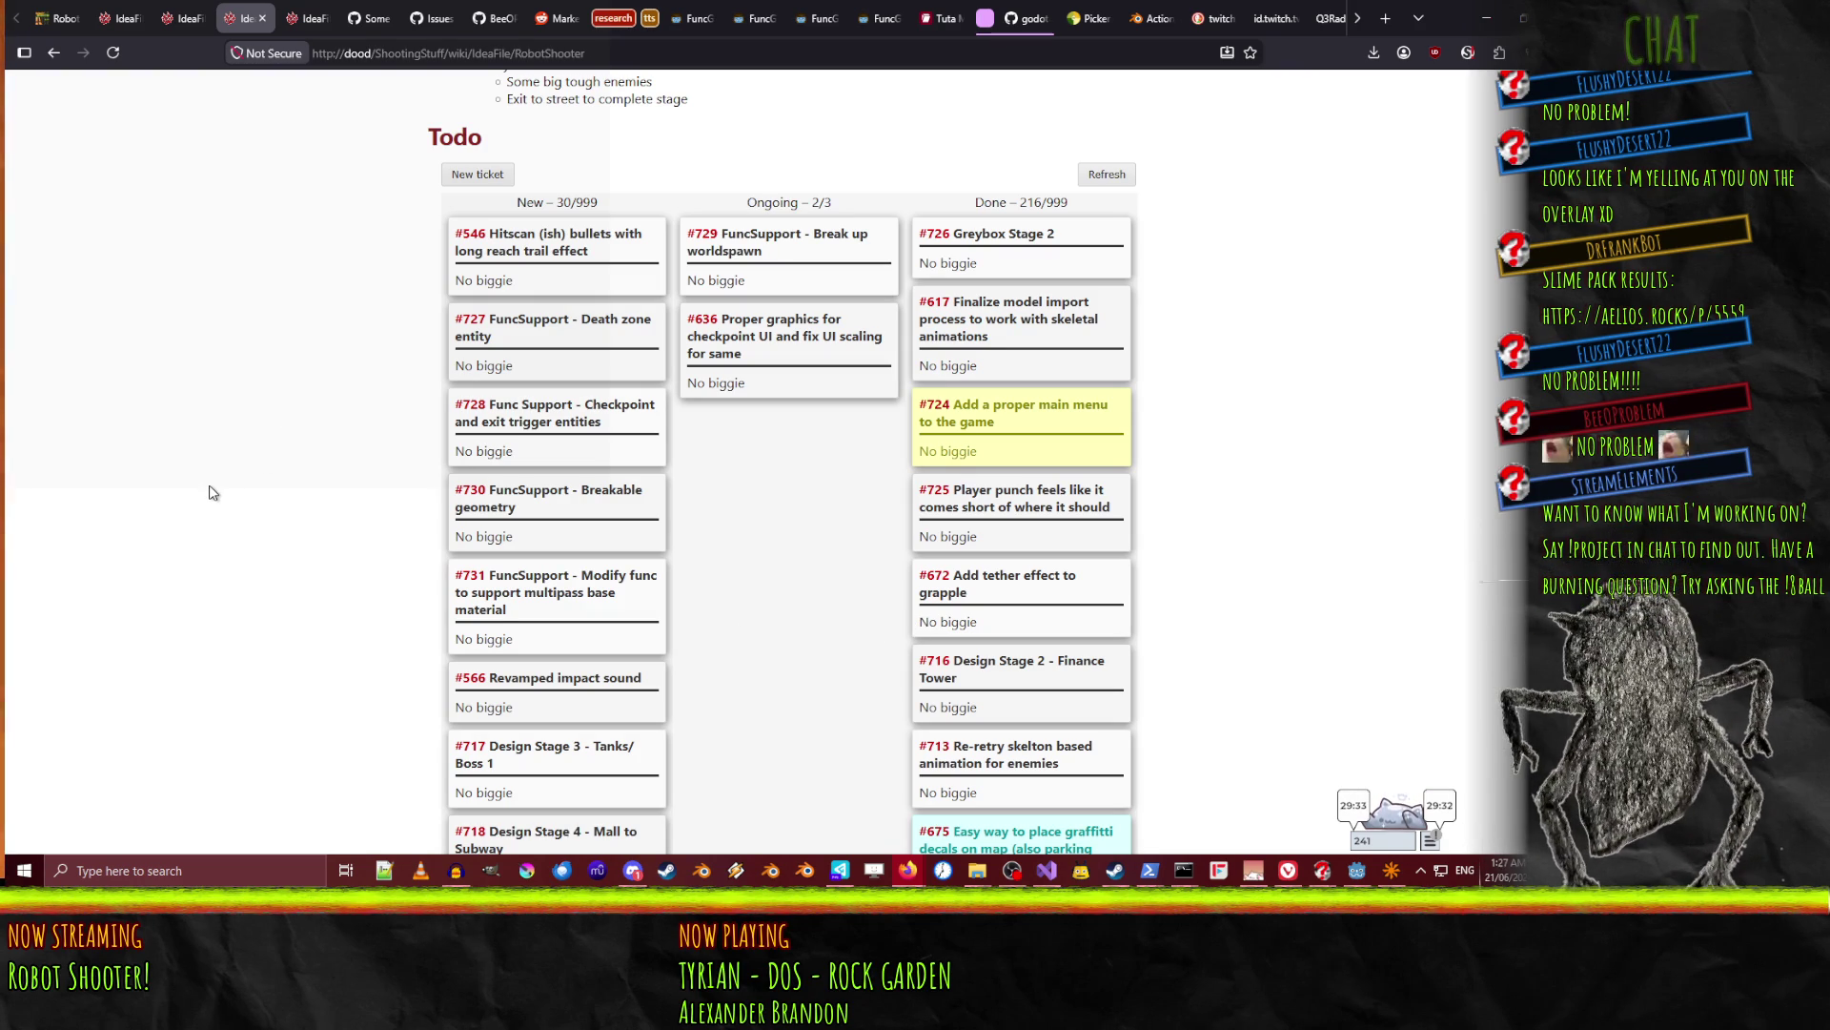
scroll(234, 396, "up", 1)
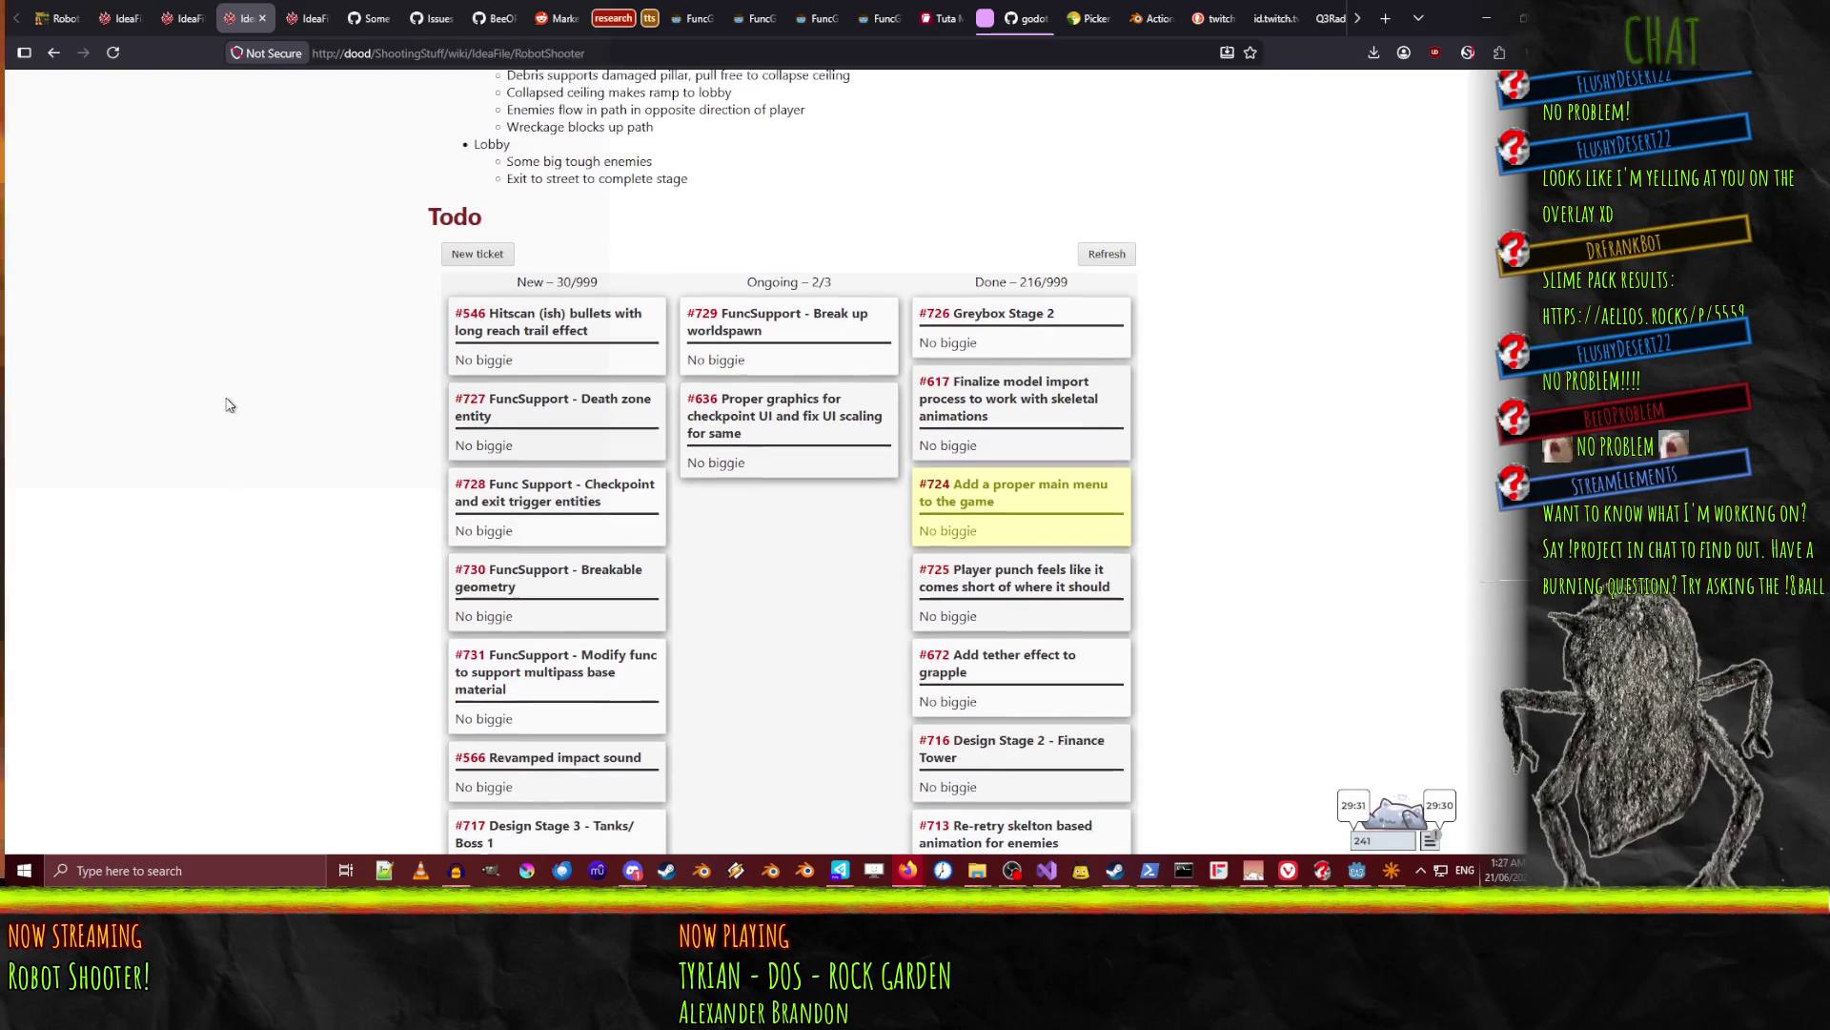
scroll(219, 391, "down", 3)
scroll(272, 448, "up", 2)
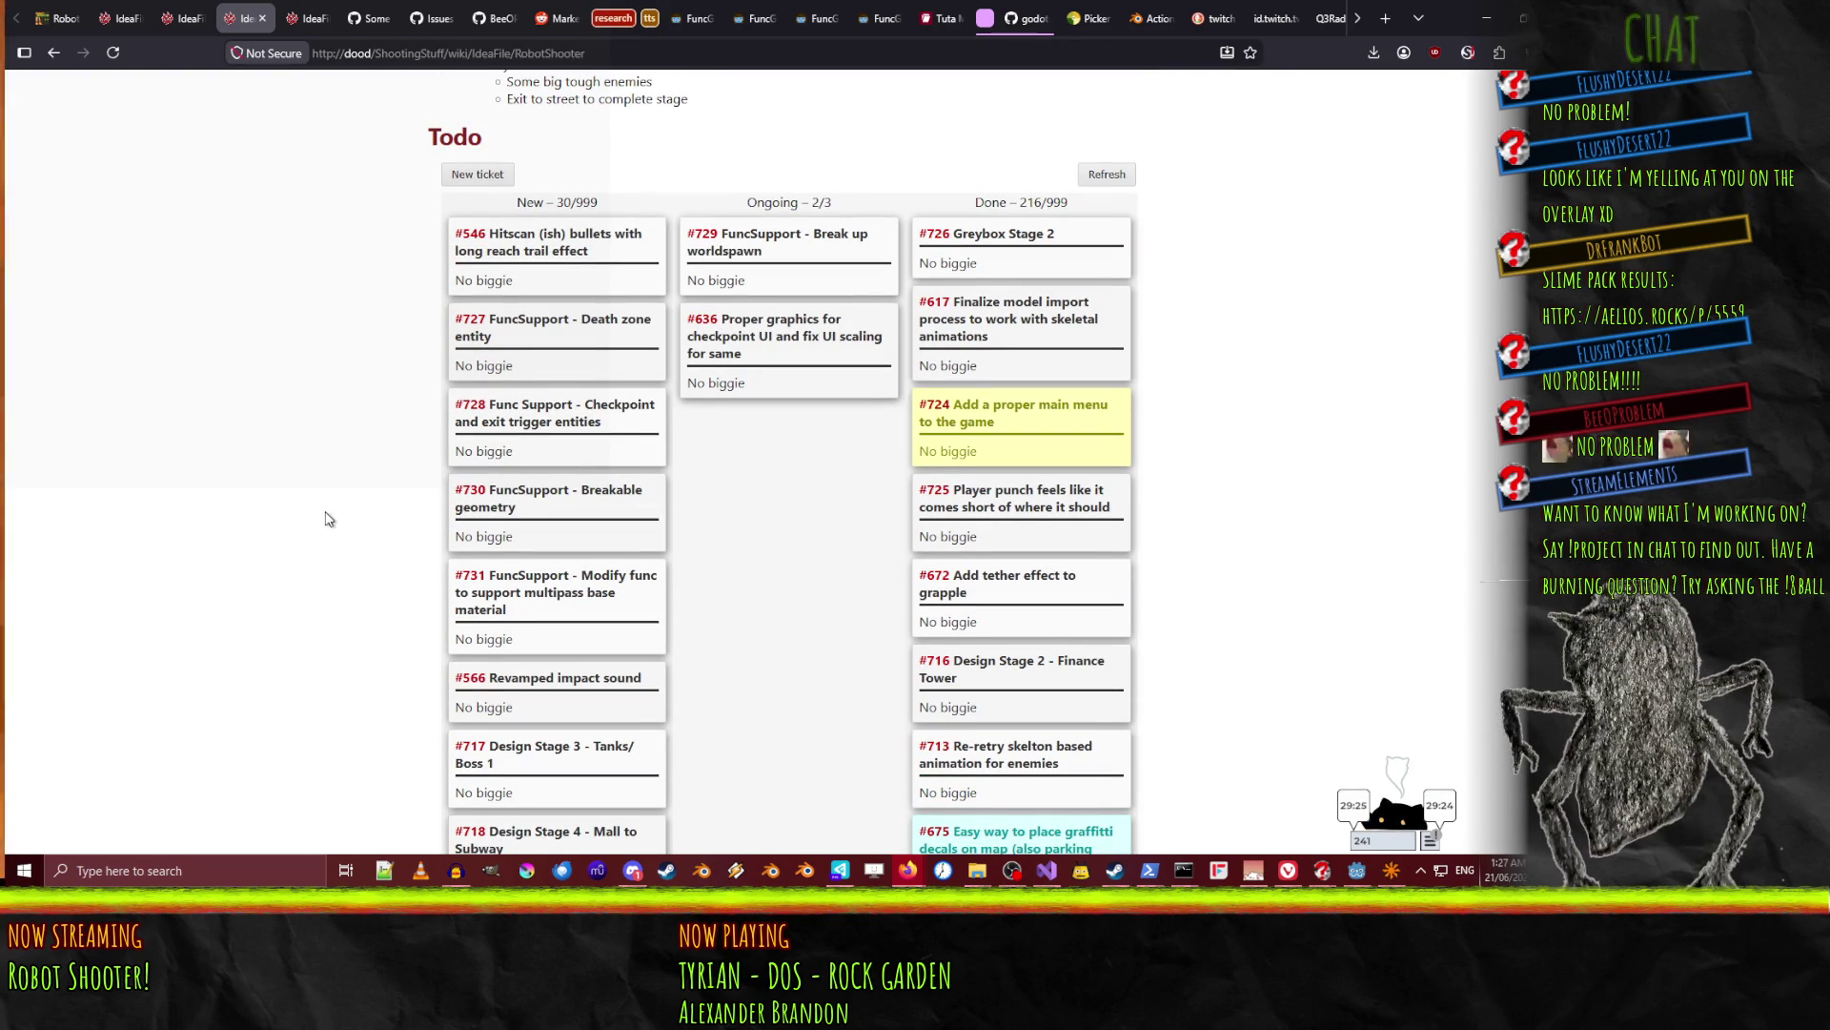
left_click(113, 57)
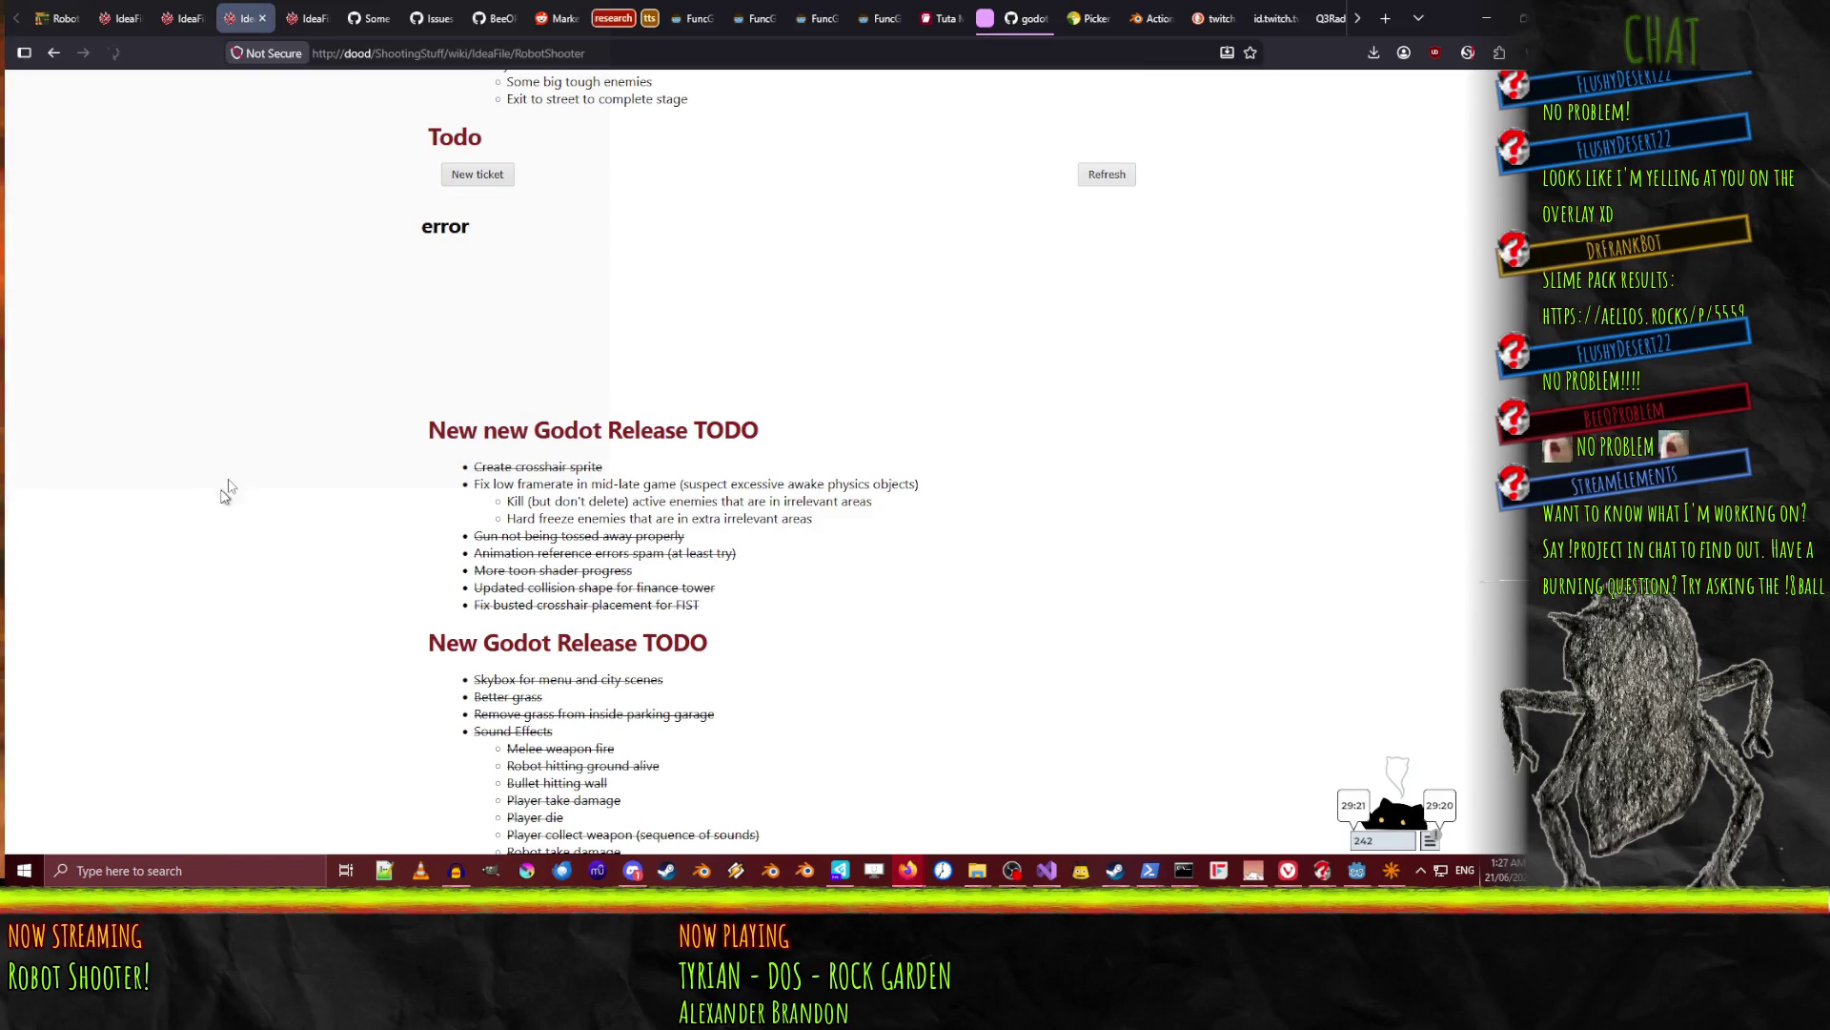
left_click(112, 52)
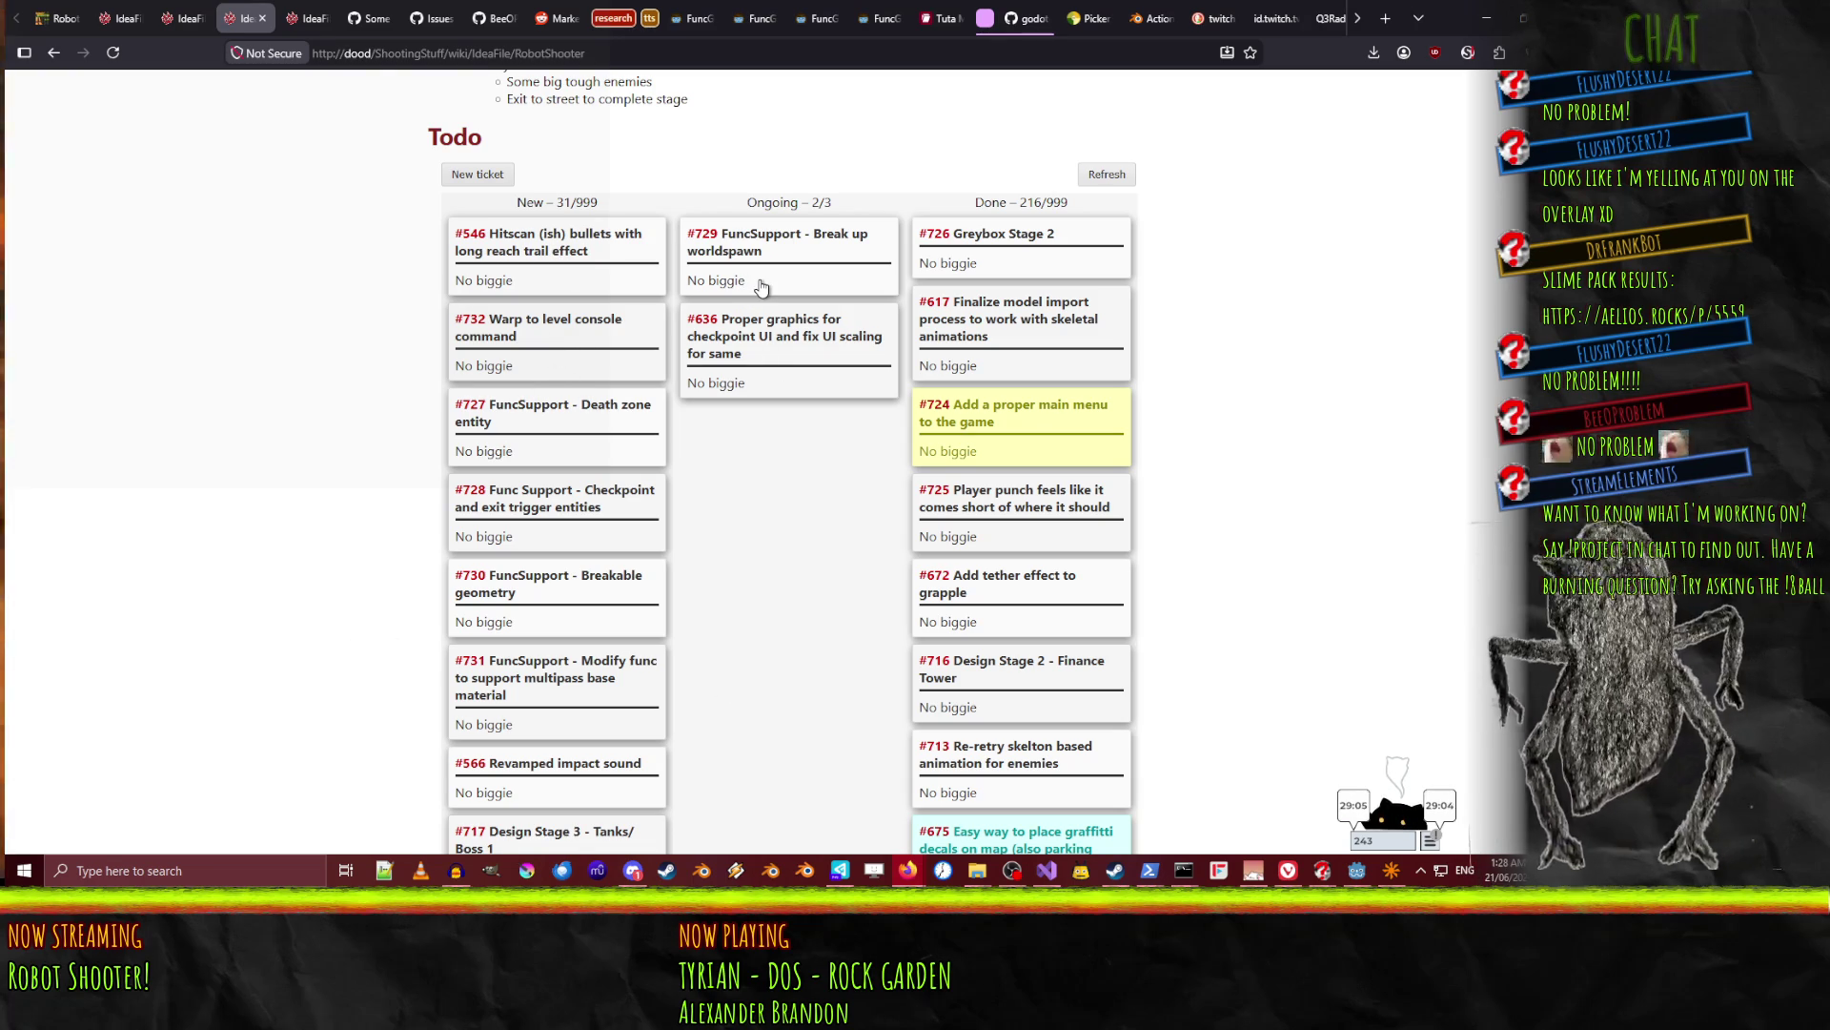
Drag ticket #729 to the top of Done and ticket #728 into Ongoing.
mouse_move(761, 284)
left_mouse_down()
mouse_move(1034, 267)
mouse_move(1036, 229)
mouse_move(1038, 249)
mouse_move(662, 201)
left_mouse_up()
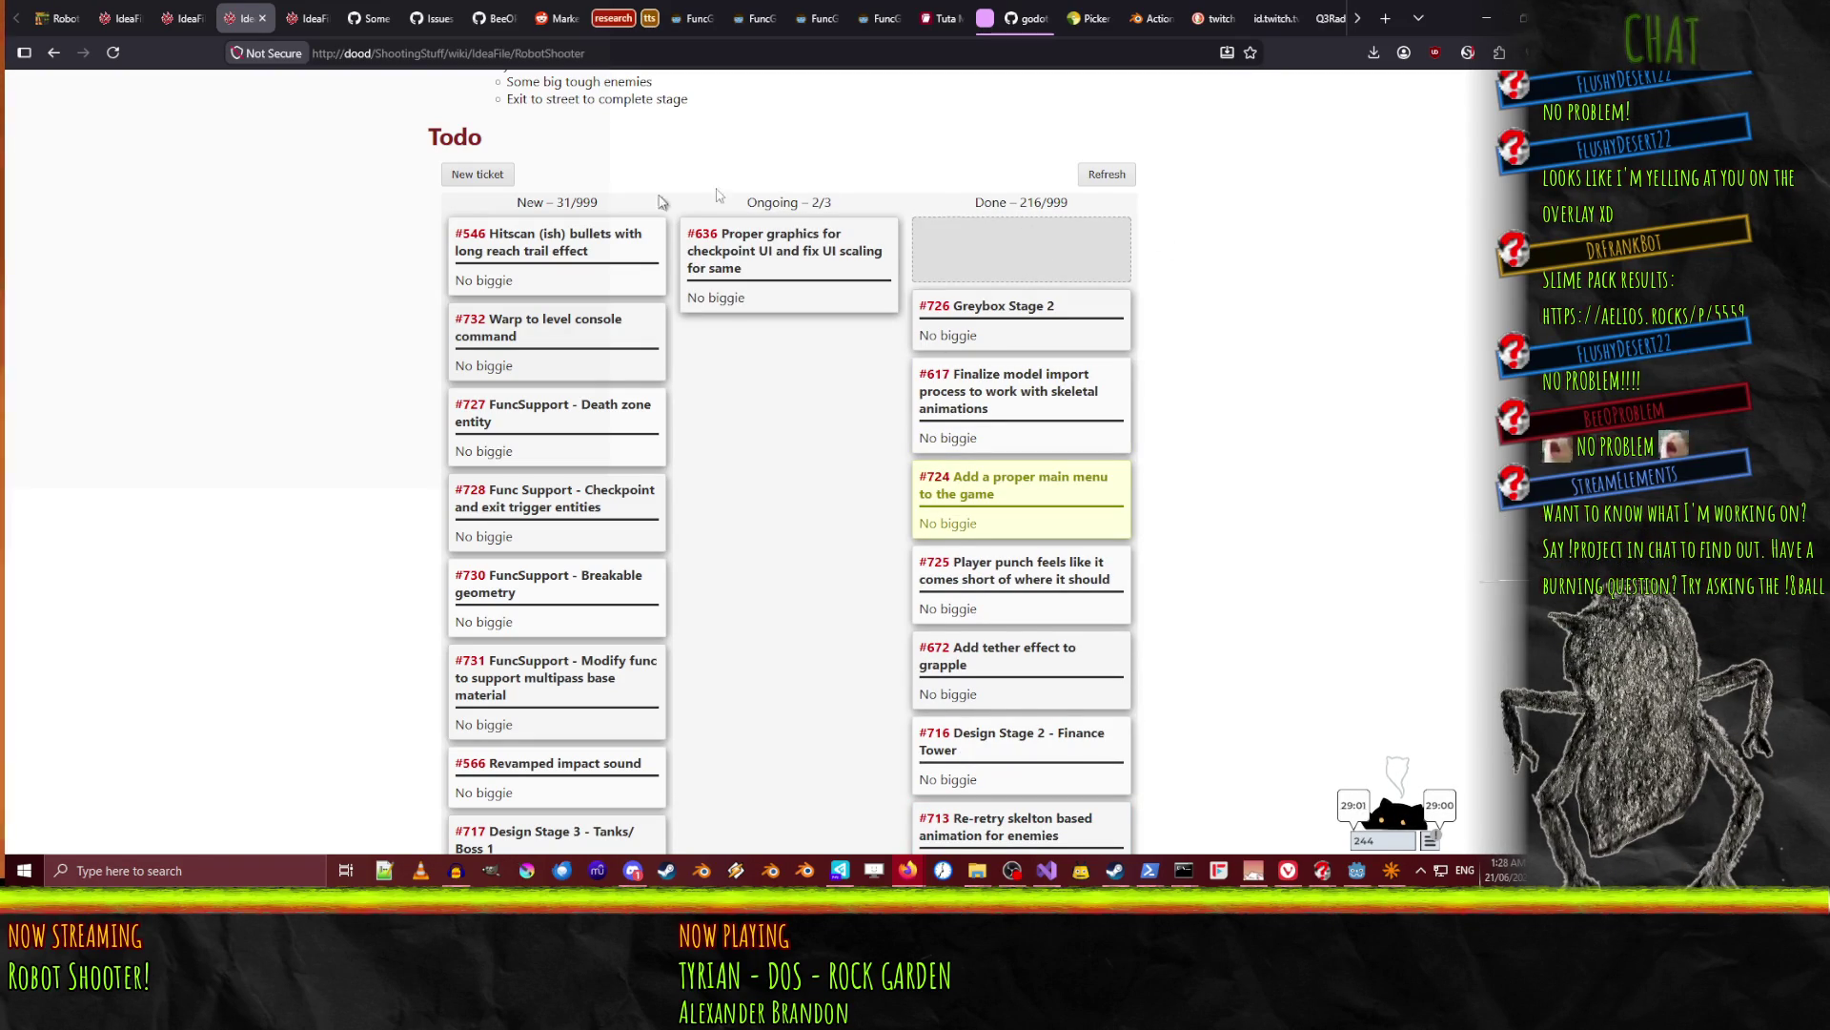
left_click_drag(953, 356, 923, 301)
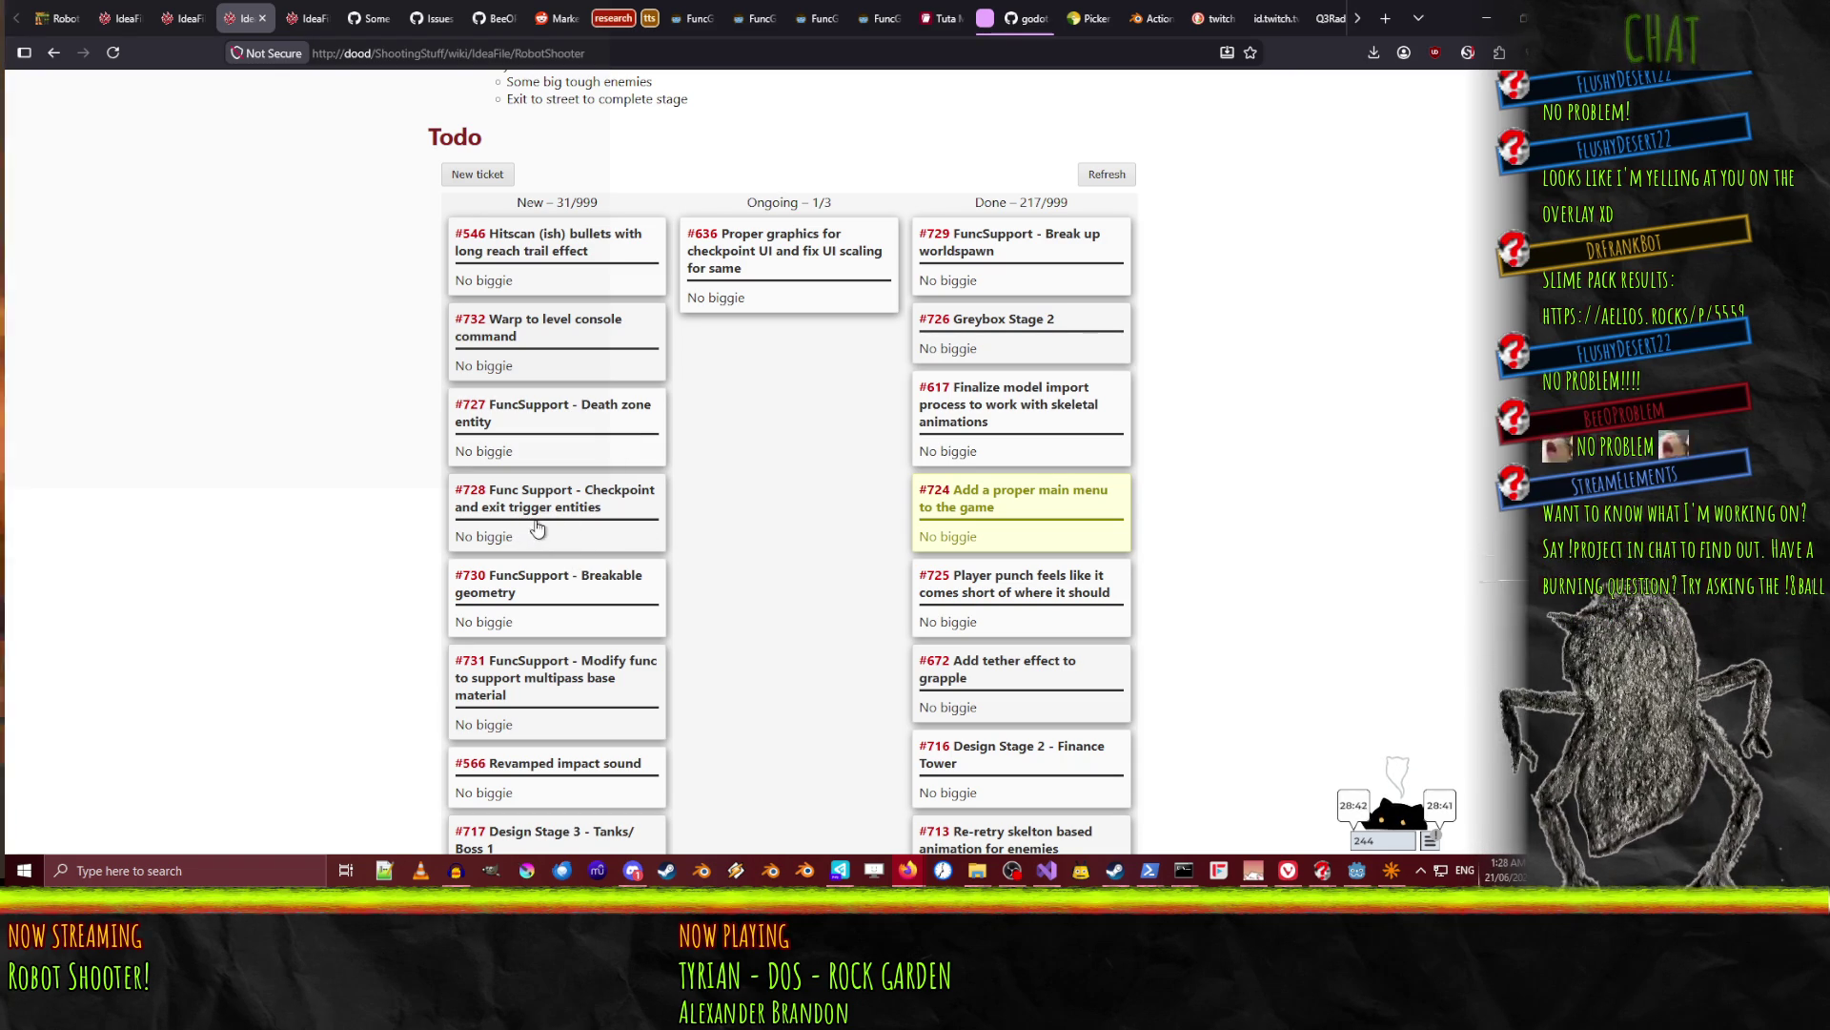
mouse_move(497, 536)
left_mouse_down()
mouse_move(777, 248)
mouse_move(786, 285)
left_mouse_up()
Retitle ticket #728 from 'Spawn point' to 'Spawnpoint', save it, and minimize the browser.
left_click(784, 283)
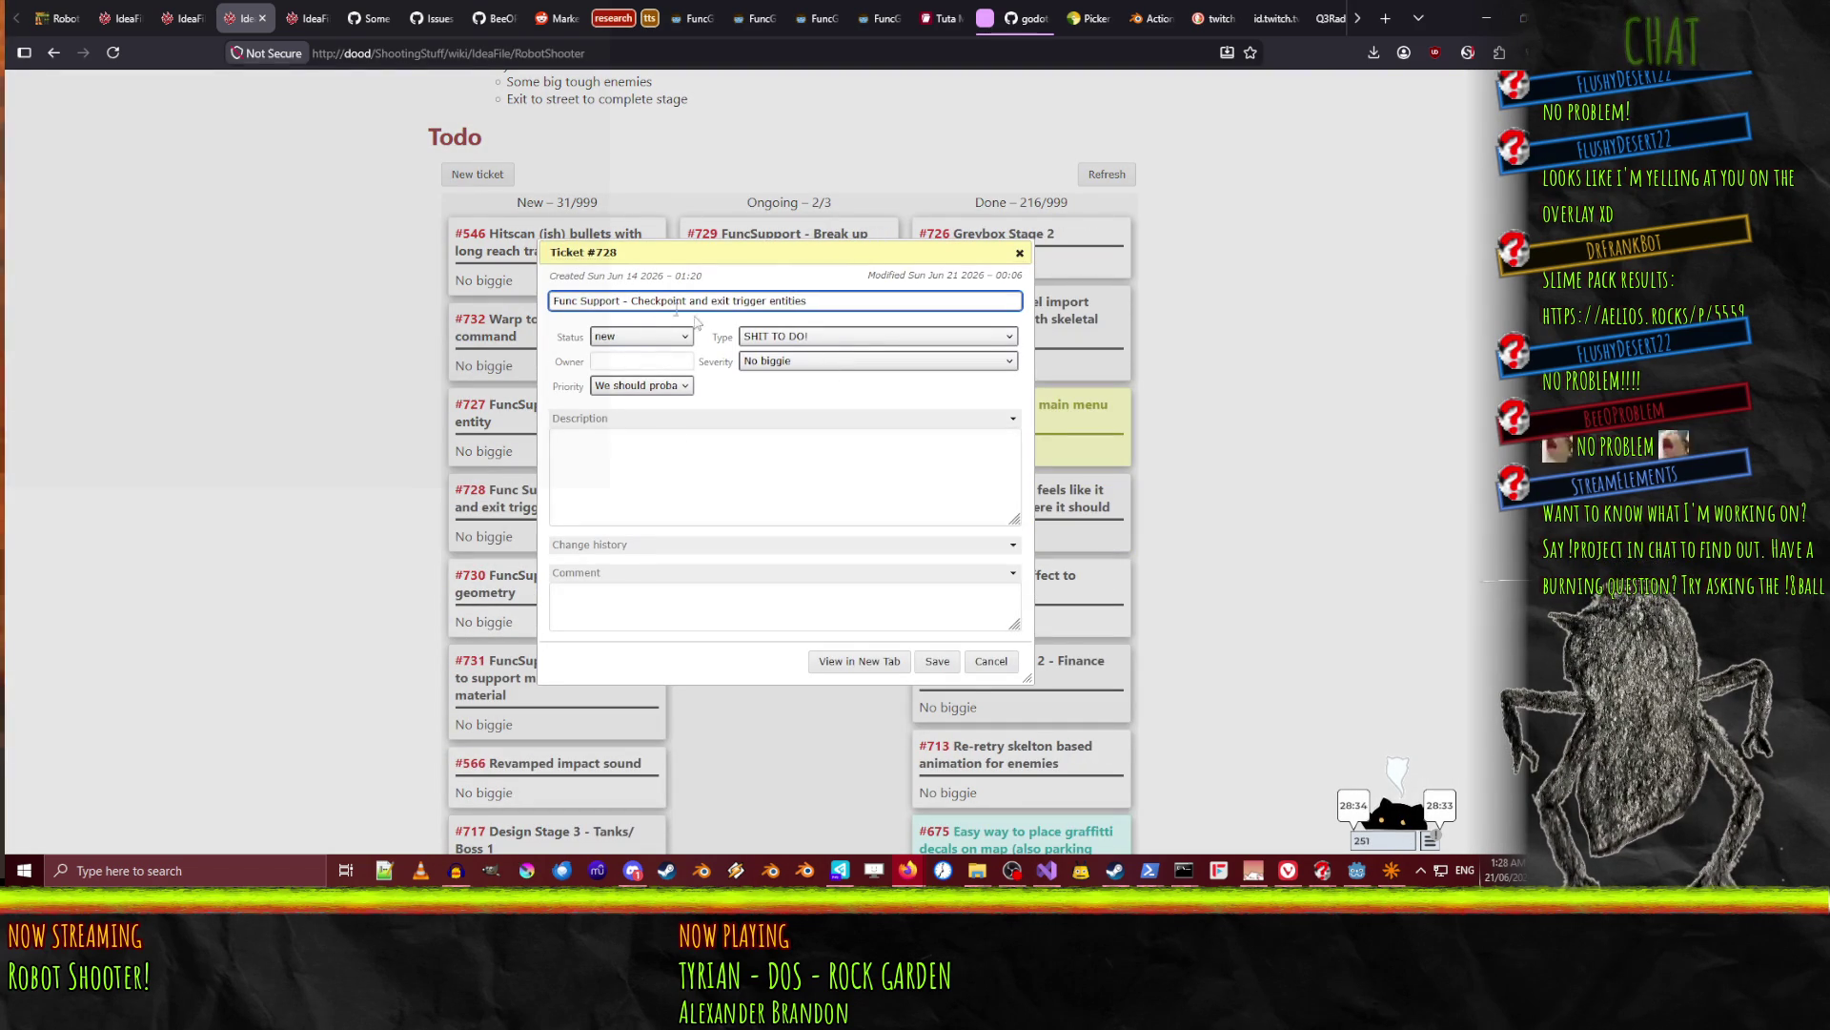
type("Spawn point,")
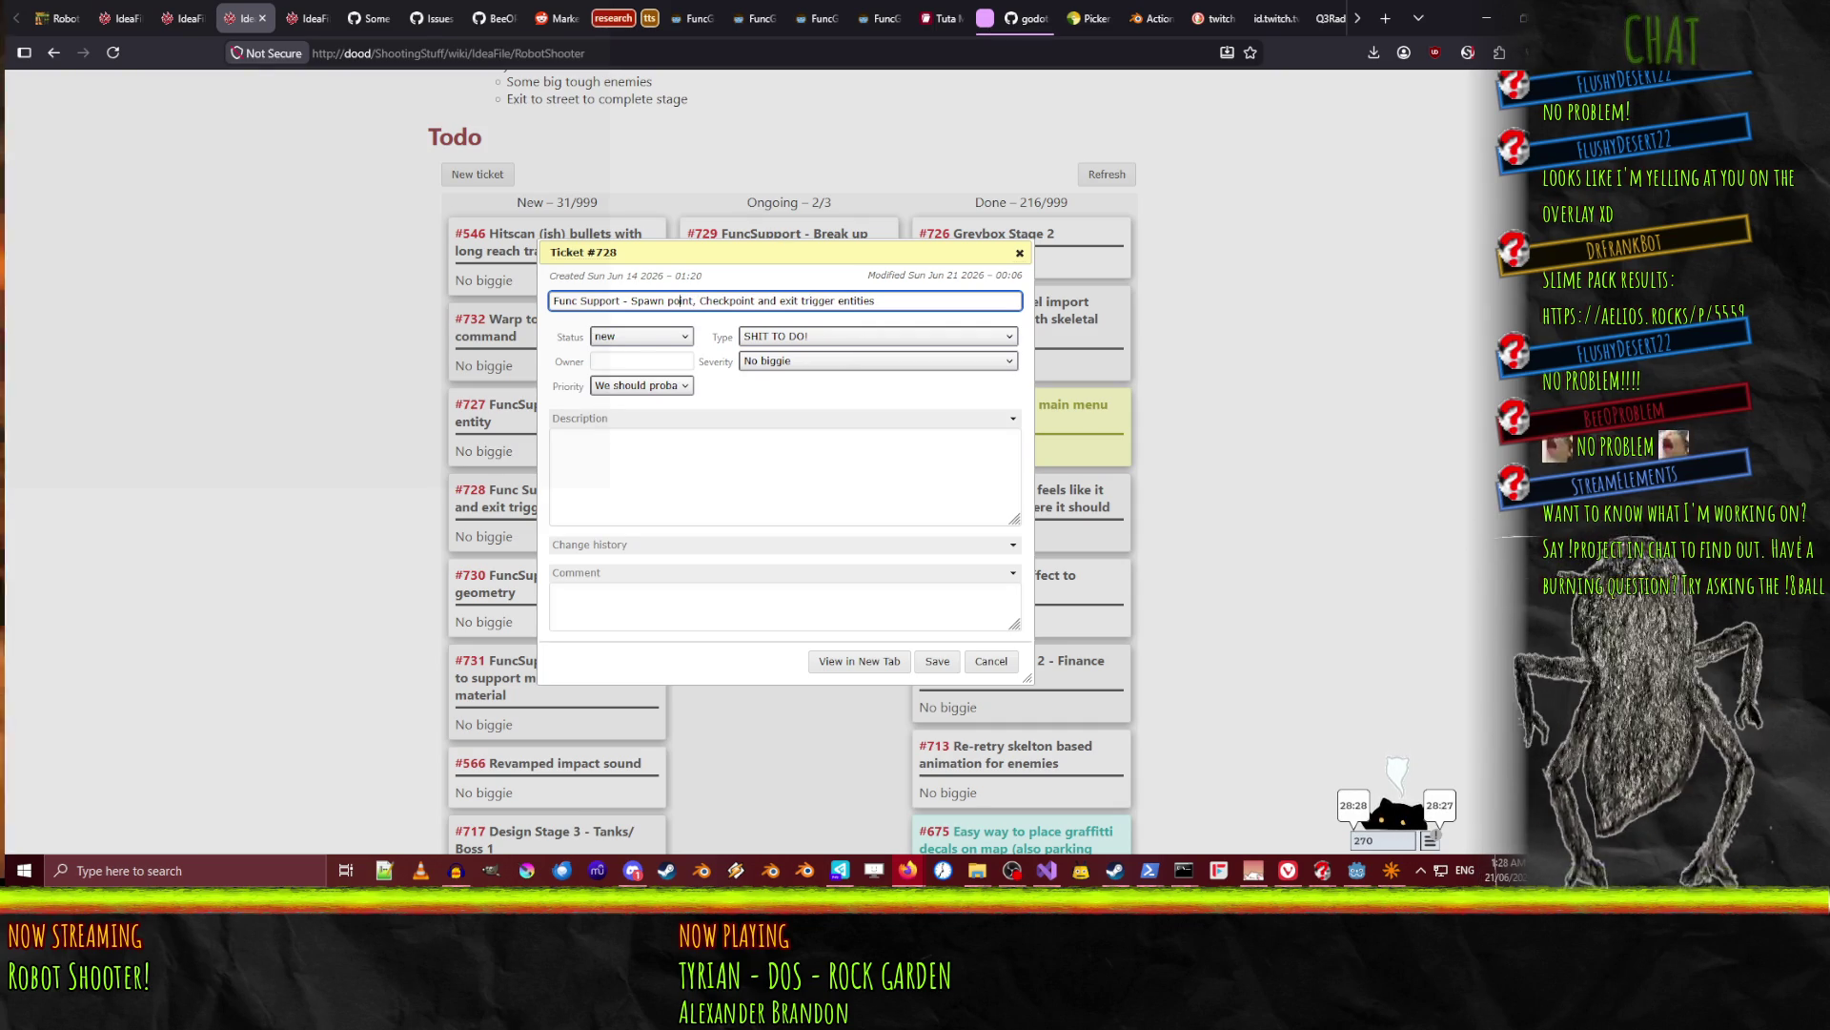
left_click(667, 300)
key("BackSpace")
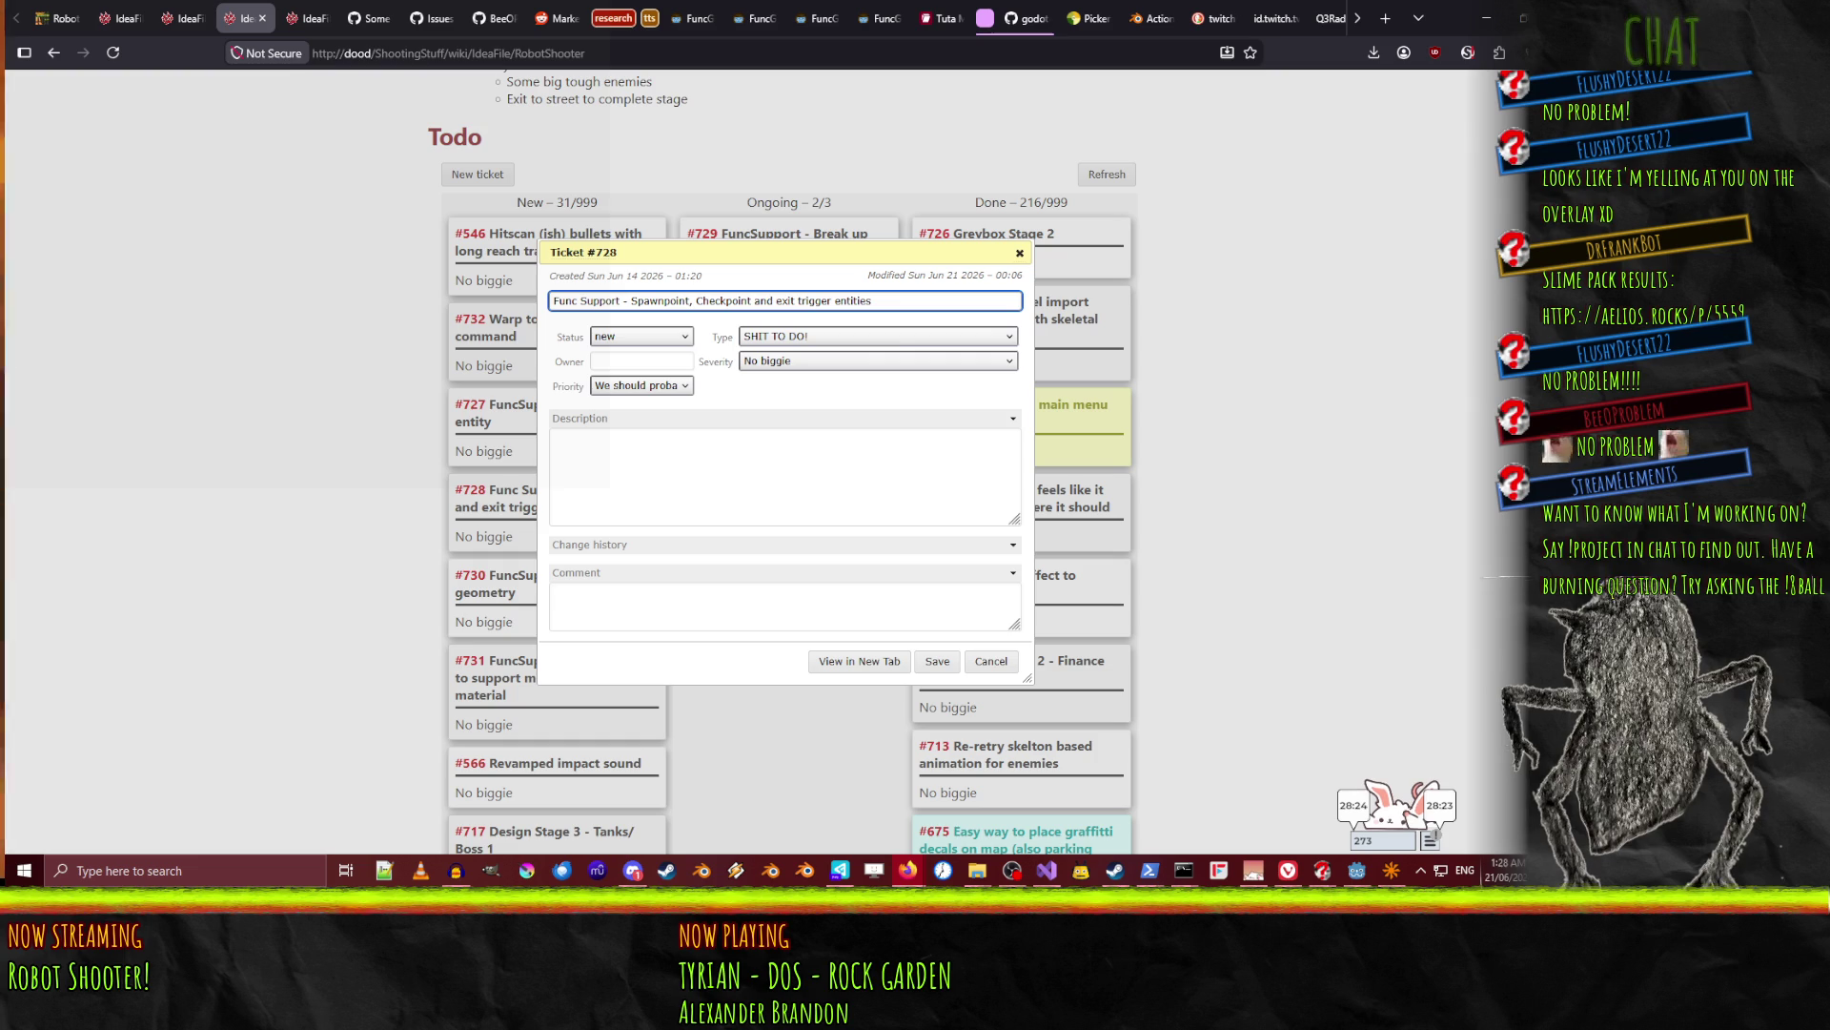
left_click(937, 661)
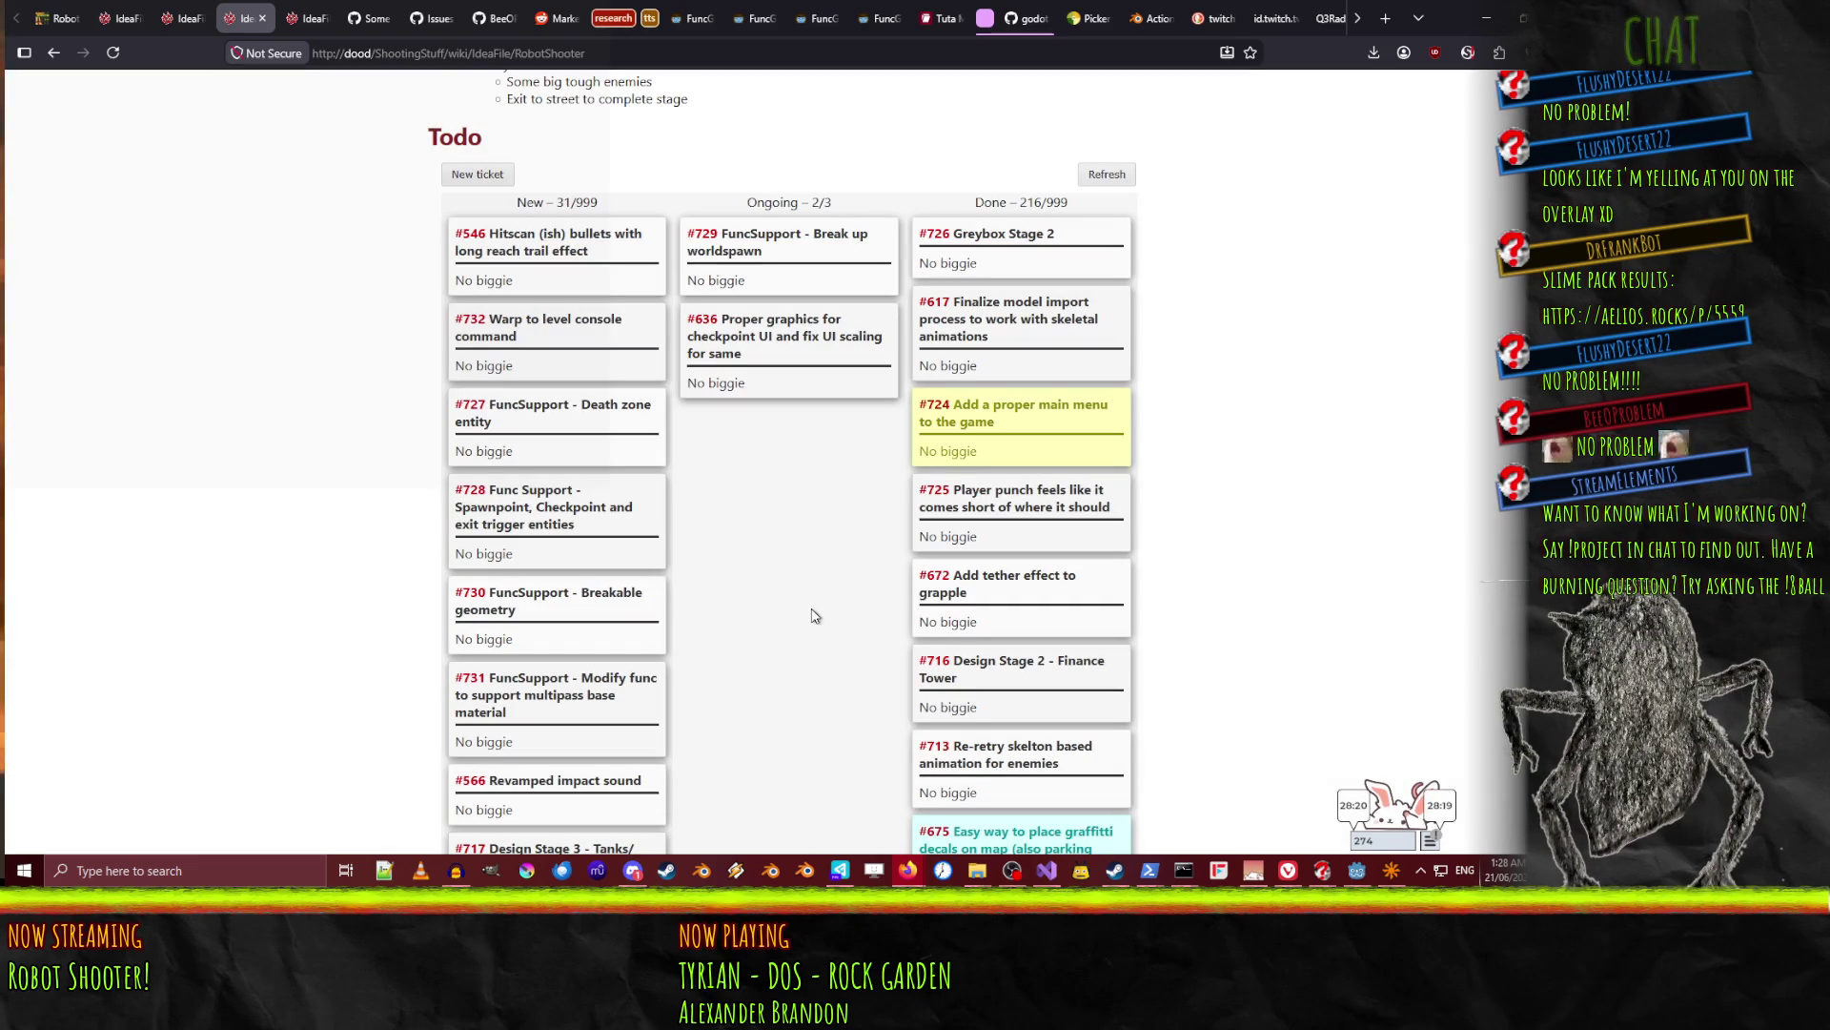
left_click(1490, 18)
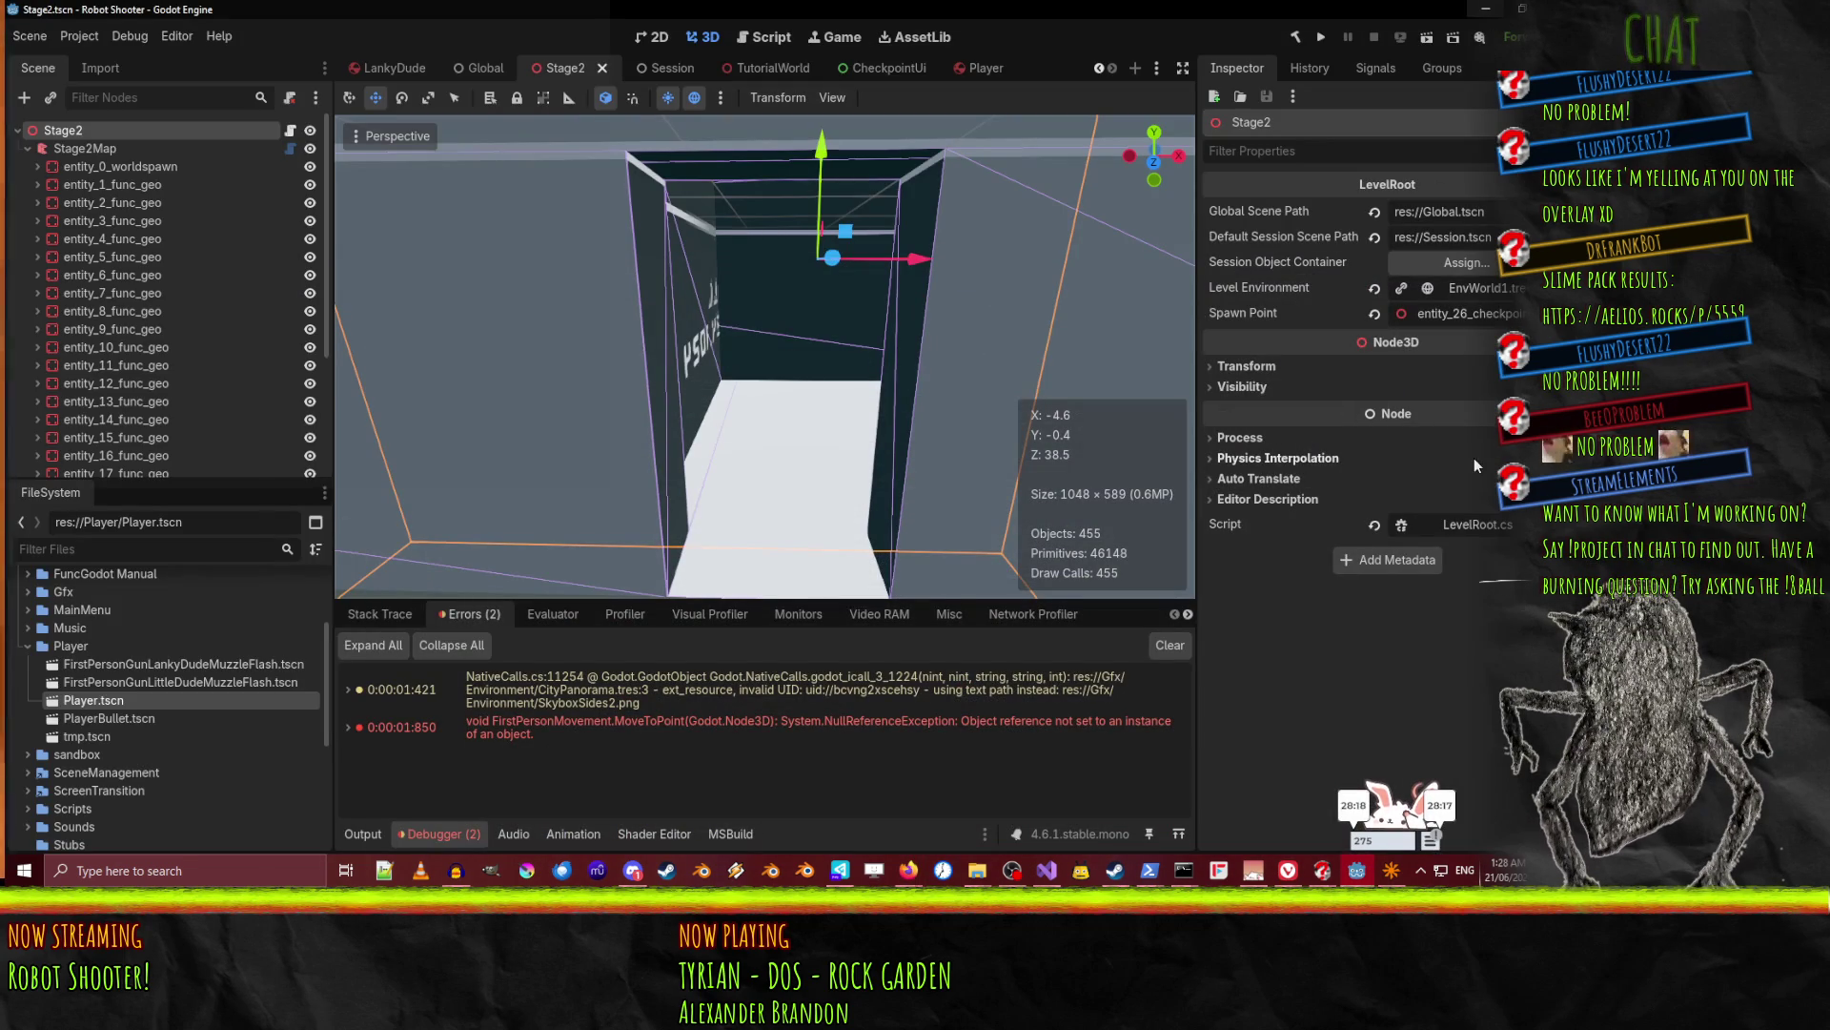
Select Stage2Map and expand the checkpoint entity definition's Class Properties in the Inspector.
left_click(69, 150)
scroll(1379, 364, "down", 5)
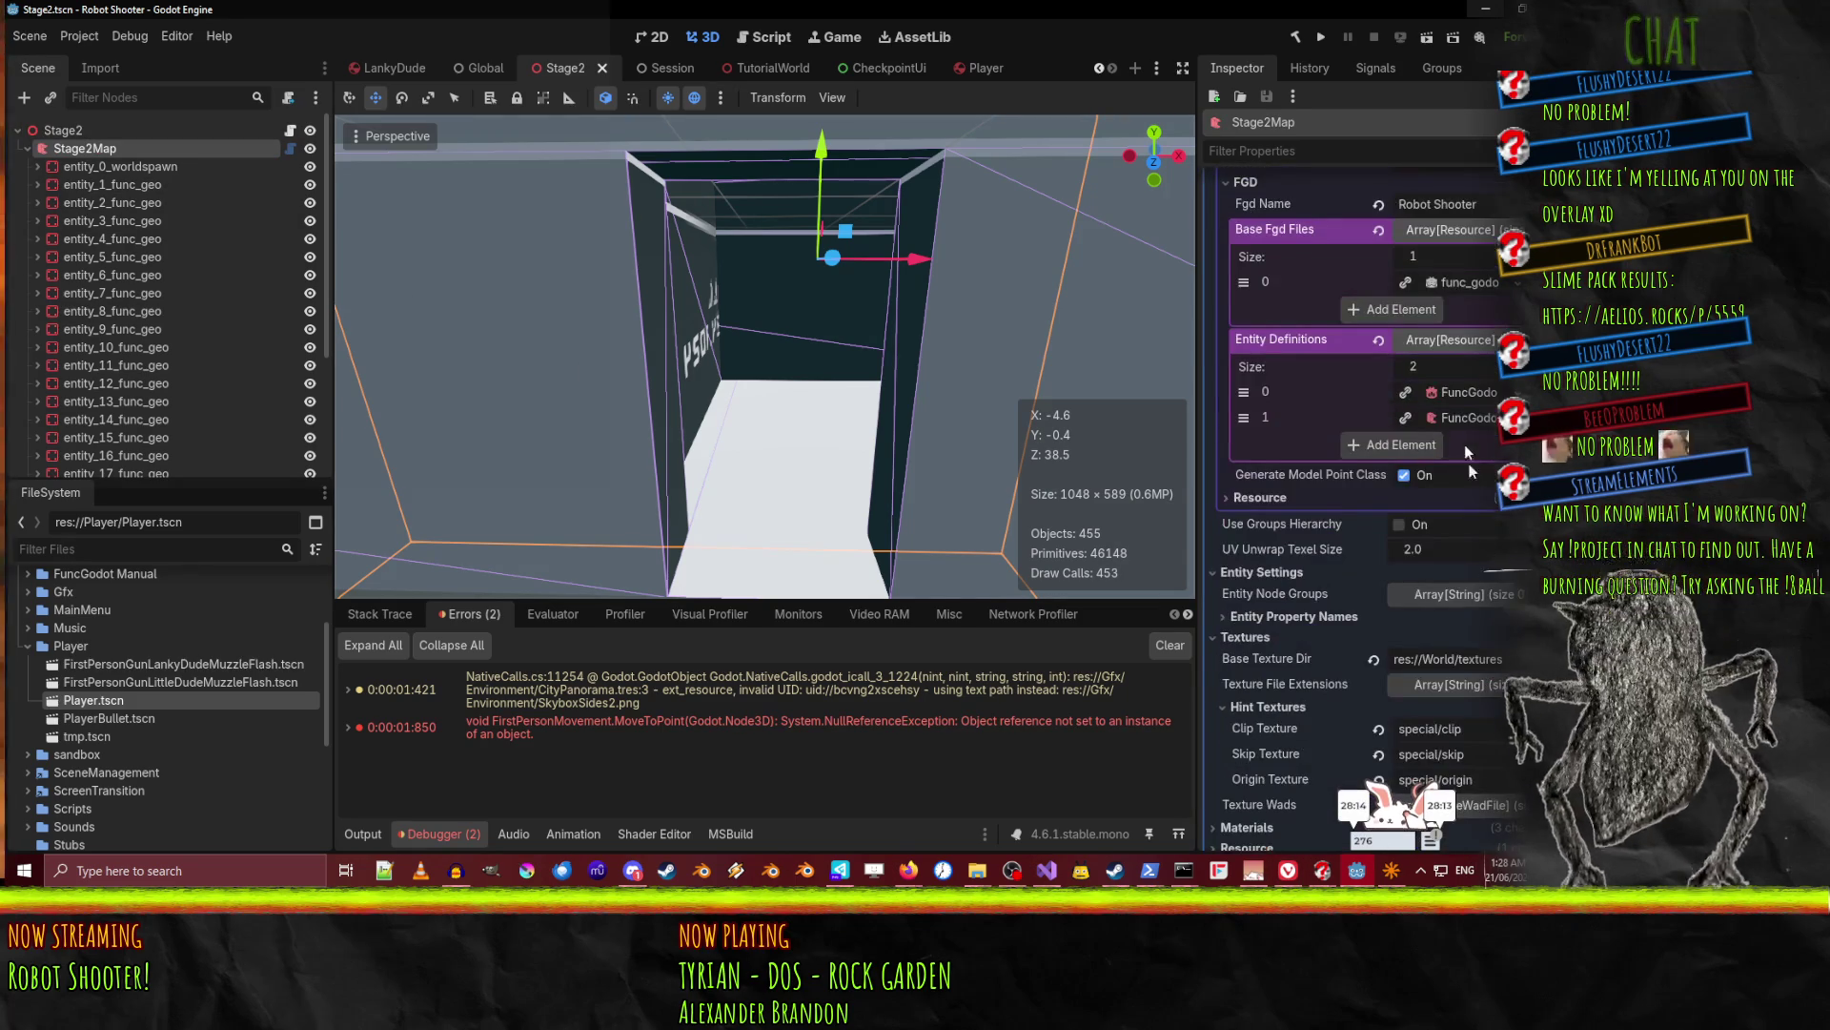
left_click(1465, 417)
scroll(1411, 477, "down", 3)
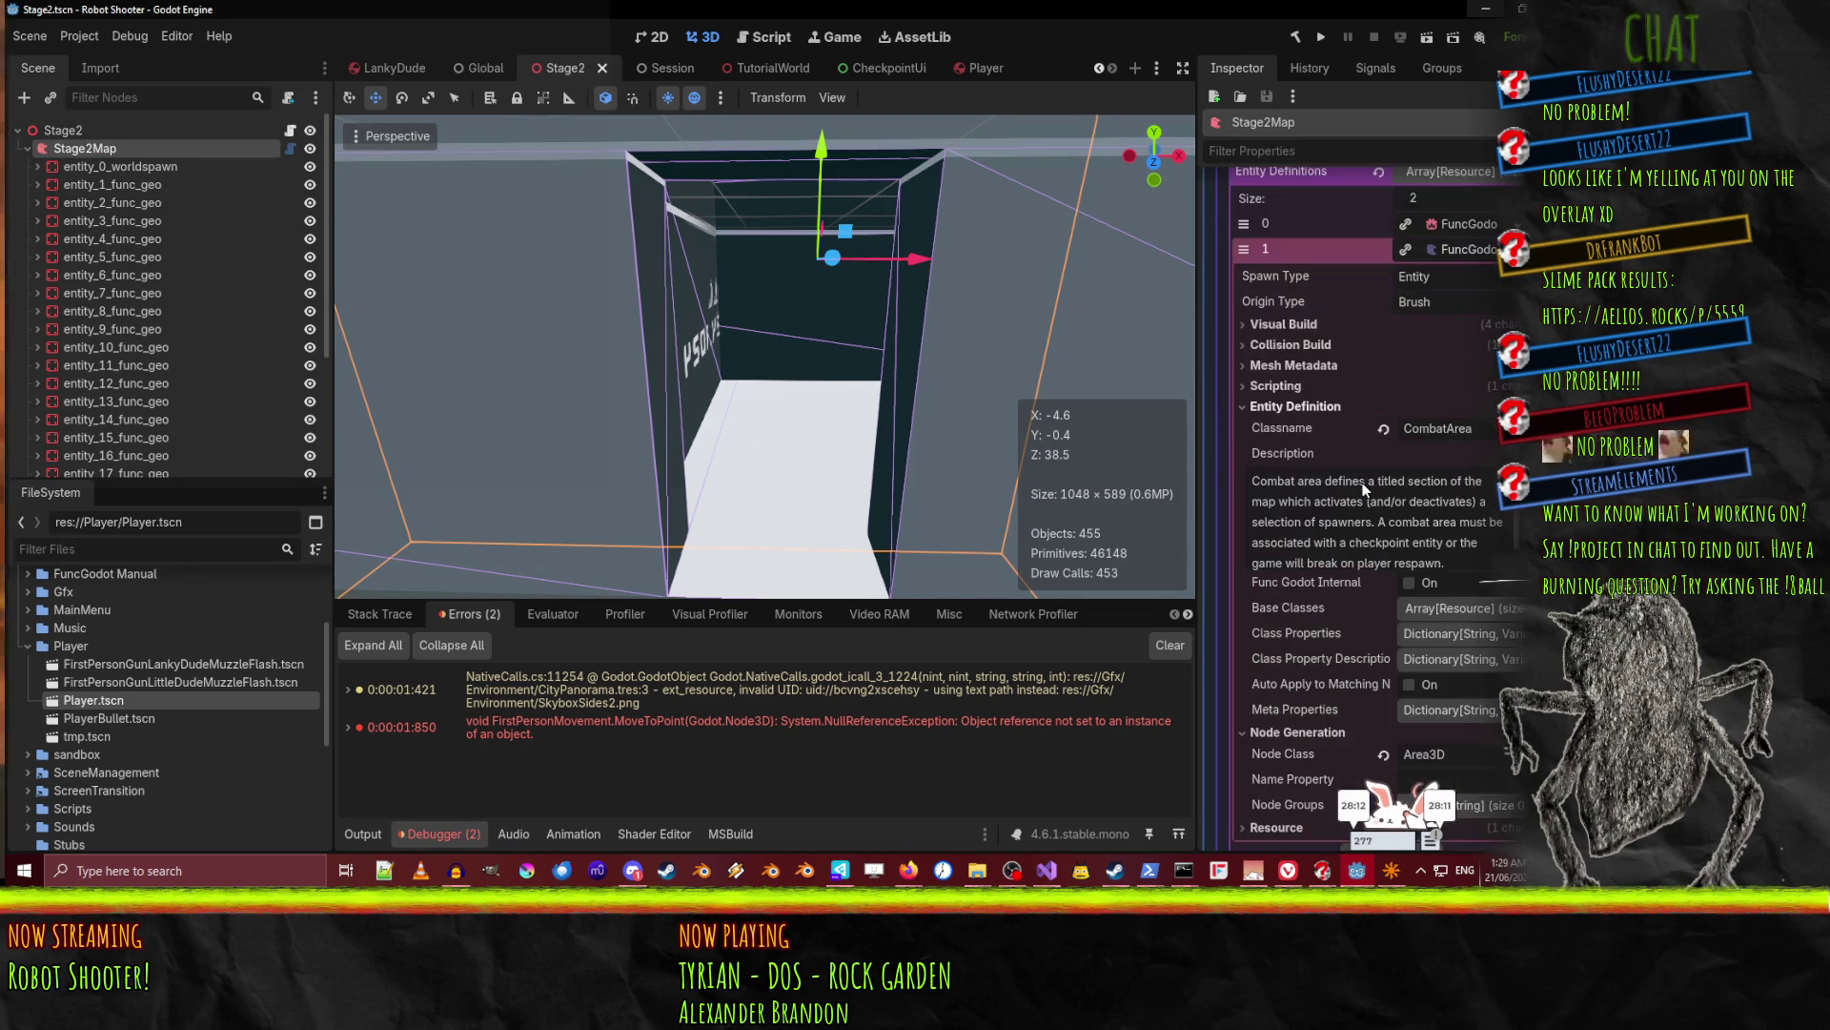
scroll(1366, 534, "down", 3)
scroll(1340, 545, "up", 5)
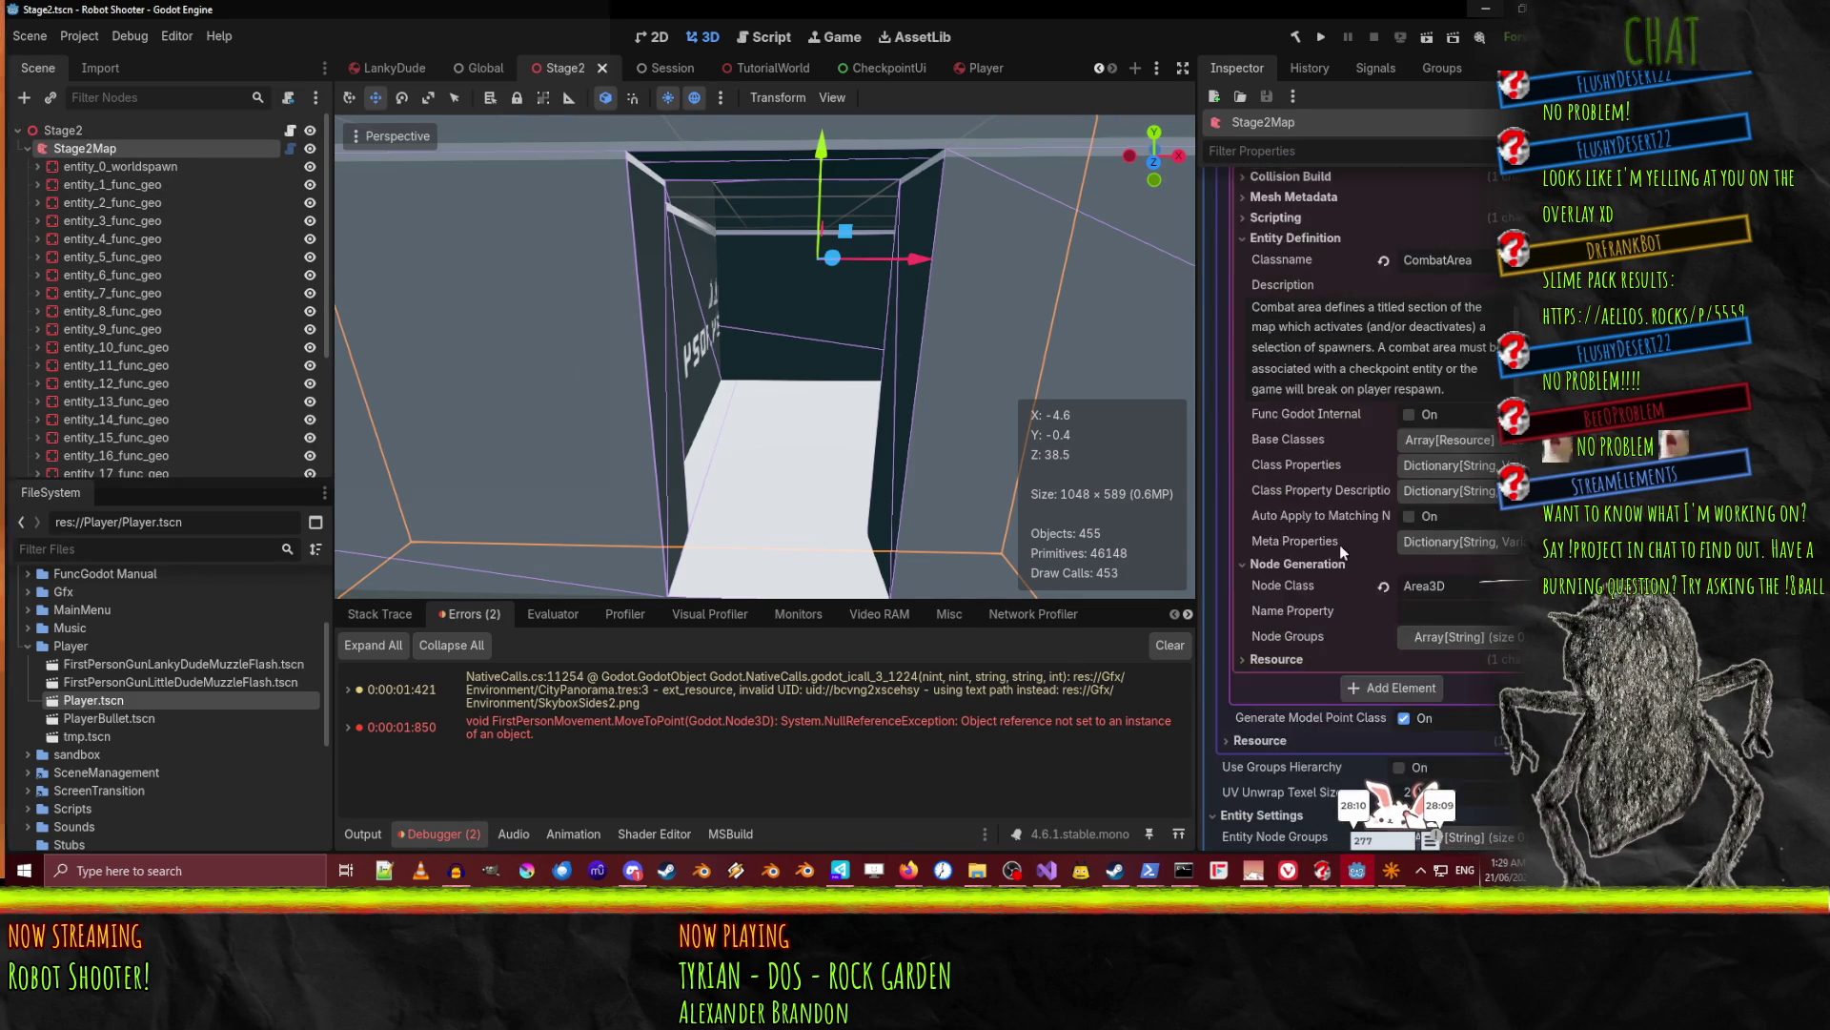
left_click(1462, 310)
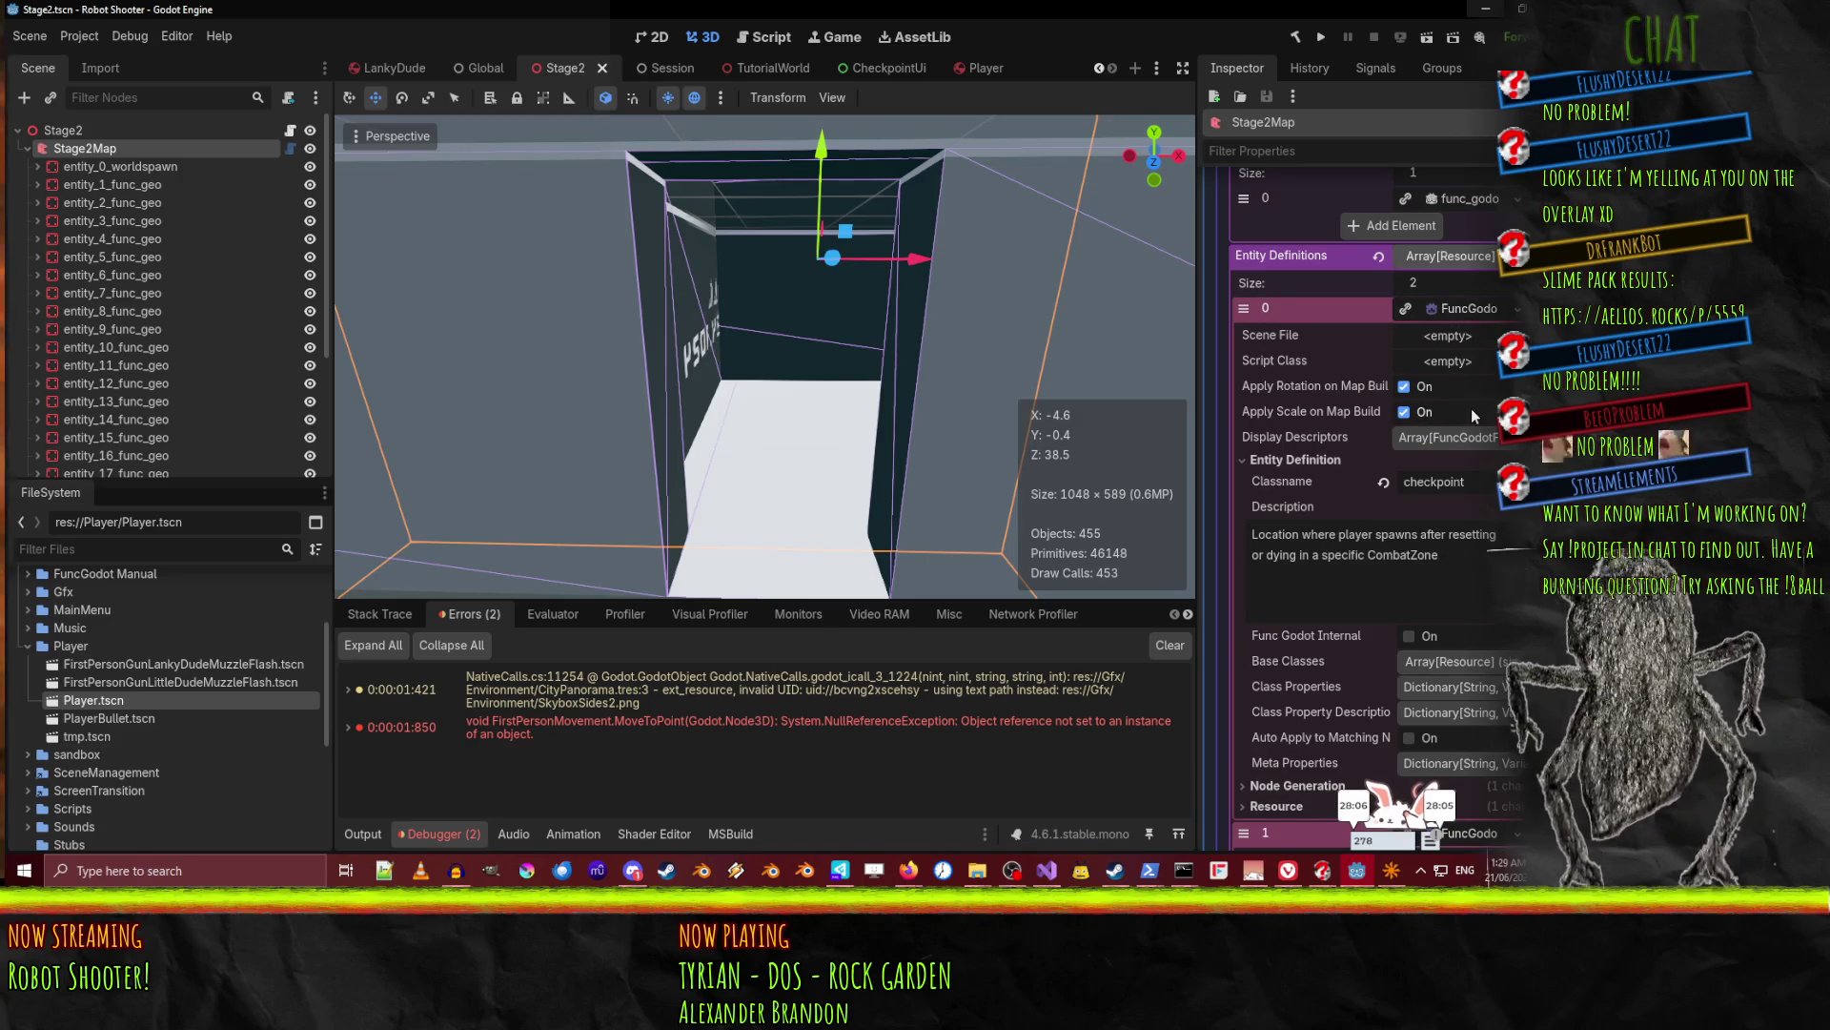
scroll(1297, 487, "down", 3)
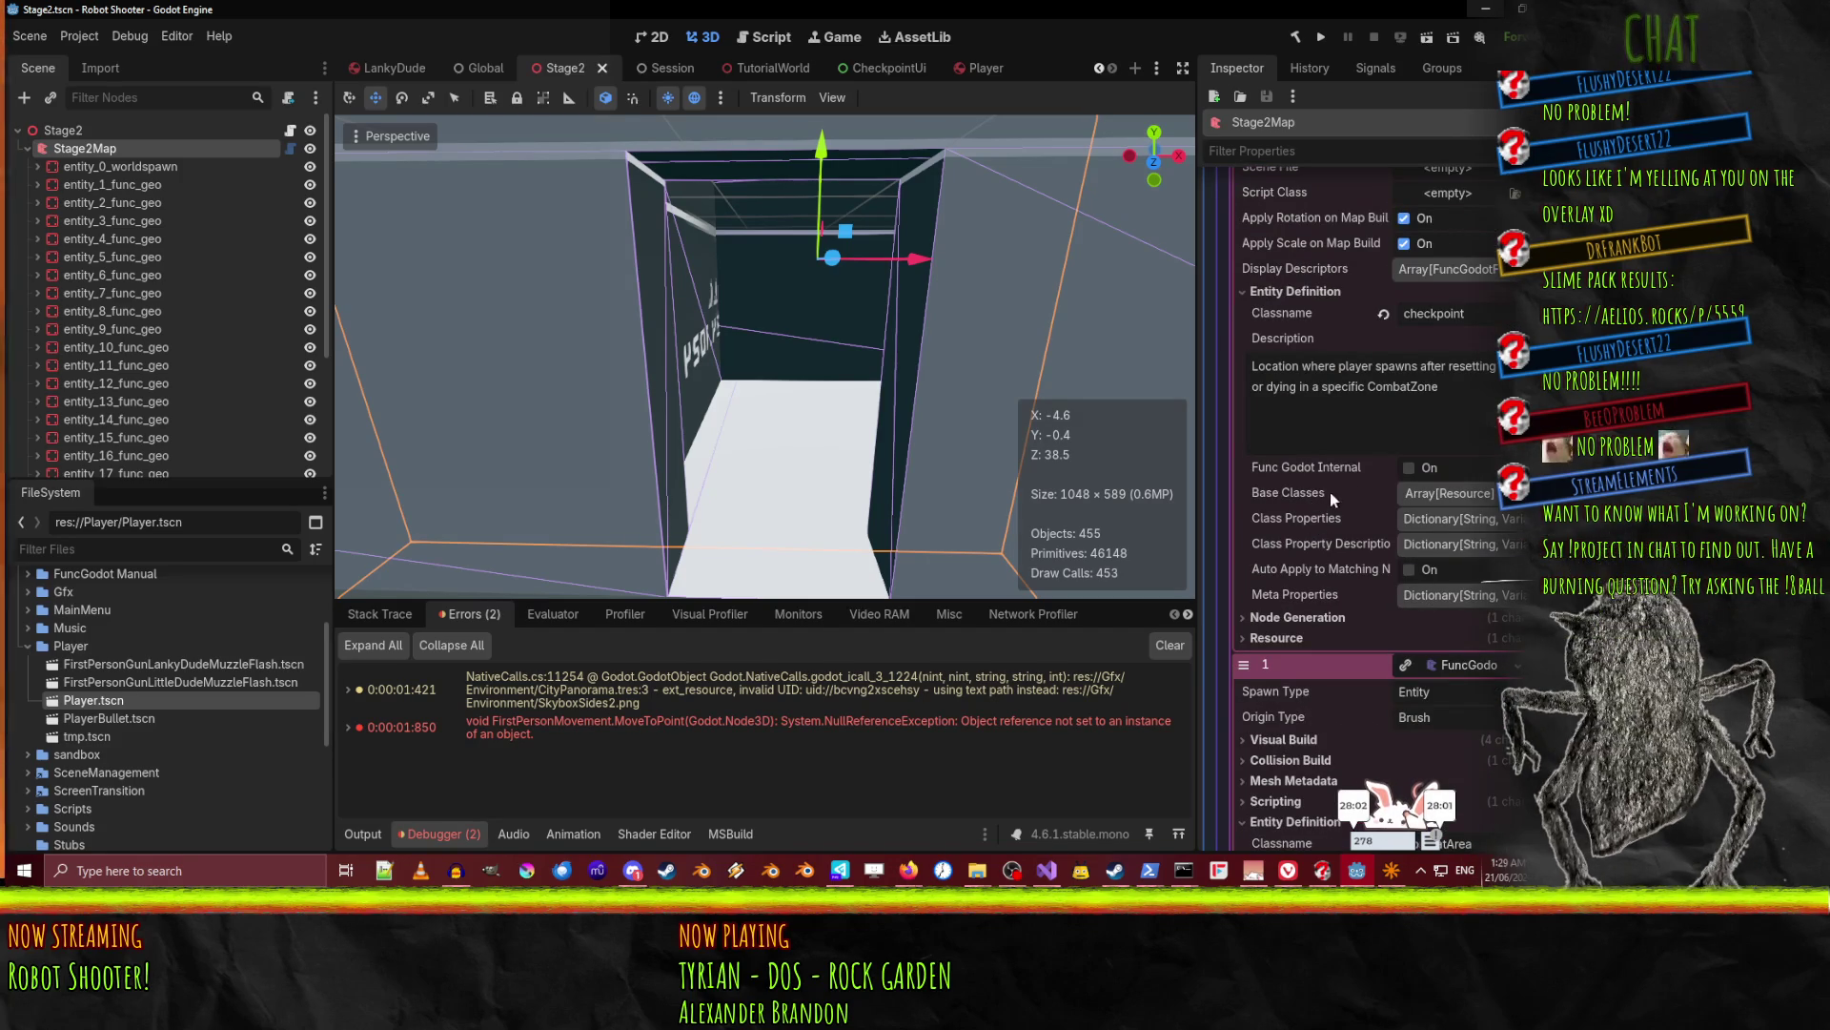
left_click(1438, 523)
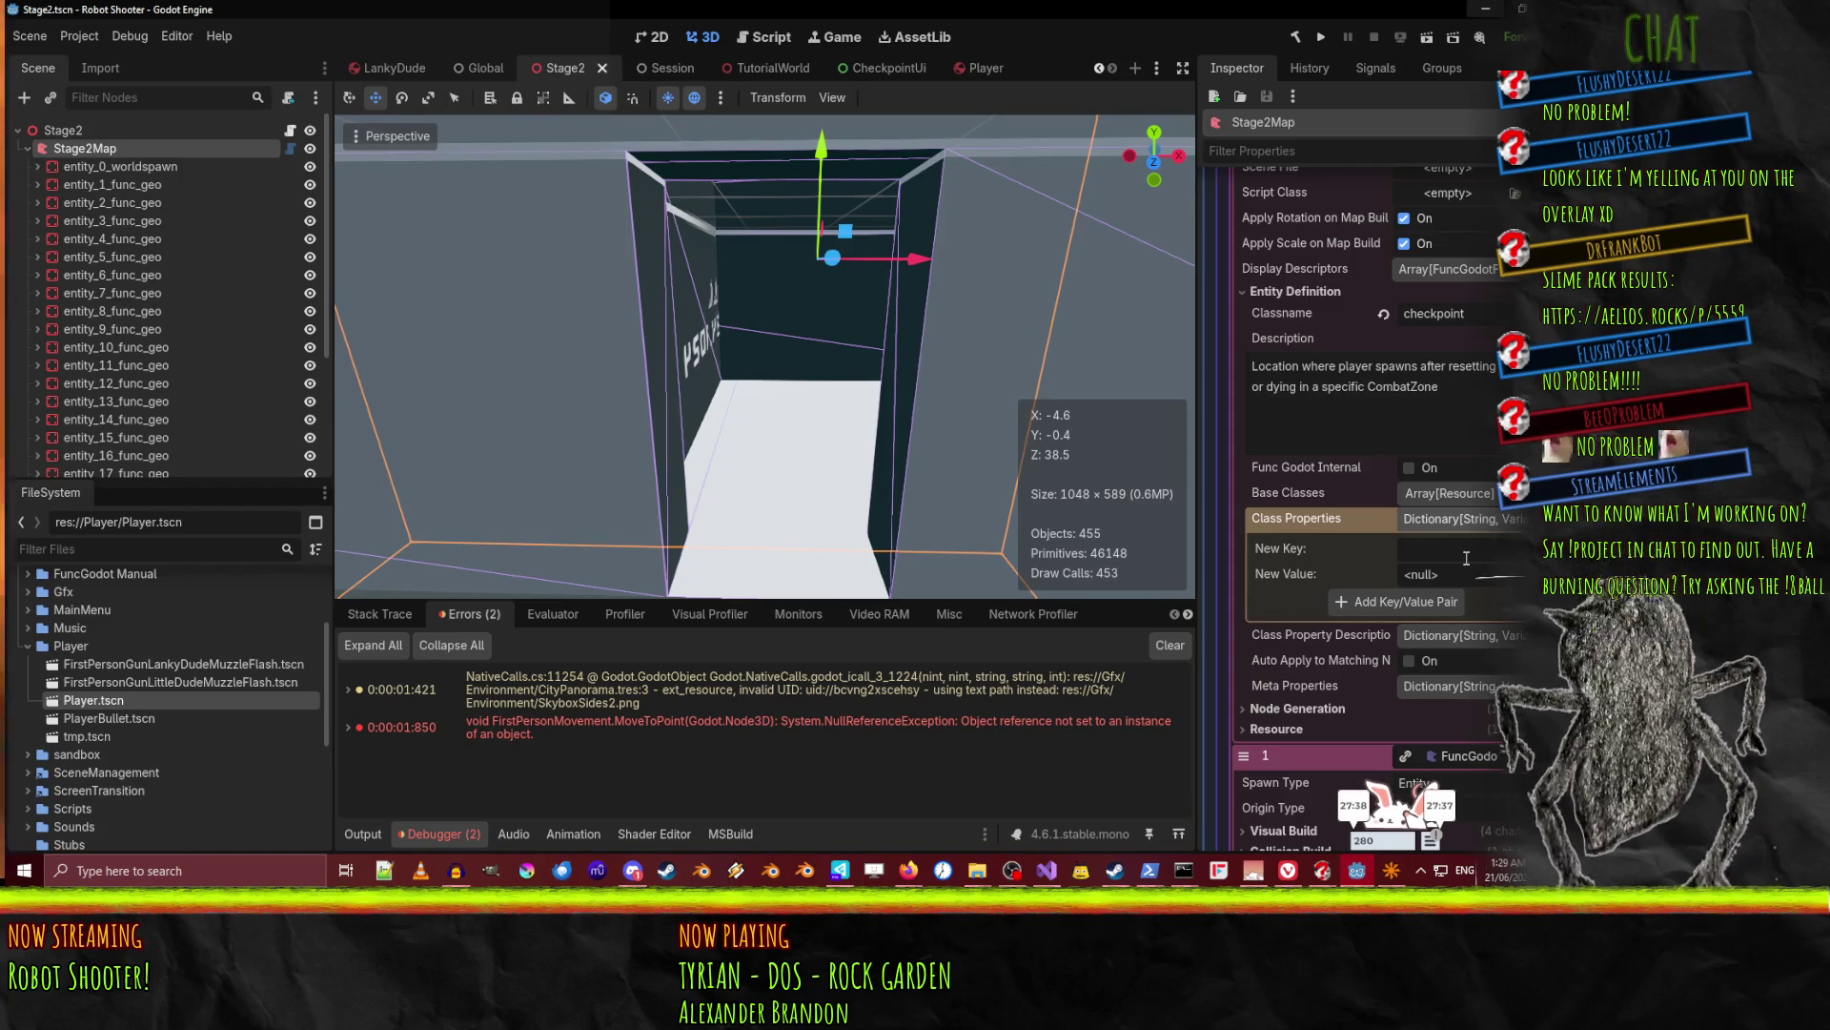
Add a 'name' class property to the checkpoint and set its Node Generation Name Property to name.
left_click(1467, 557)
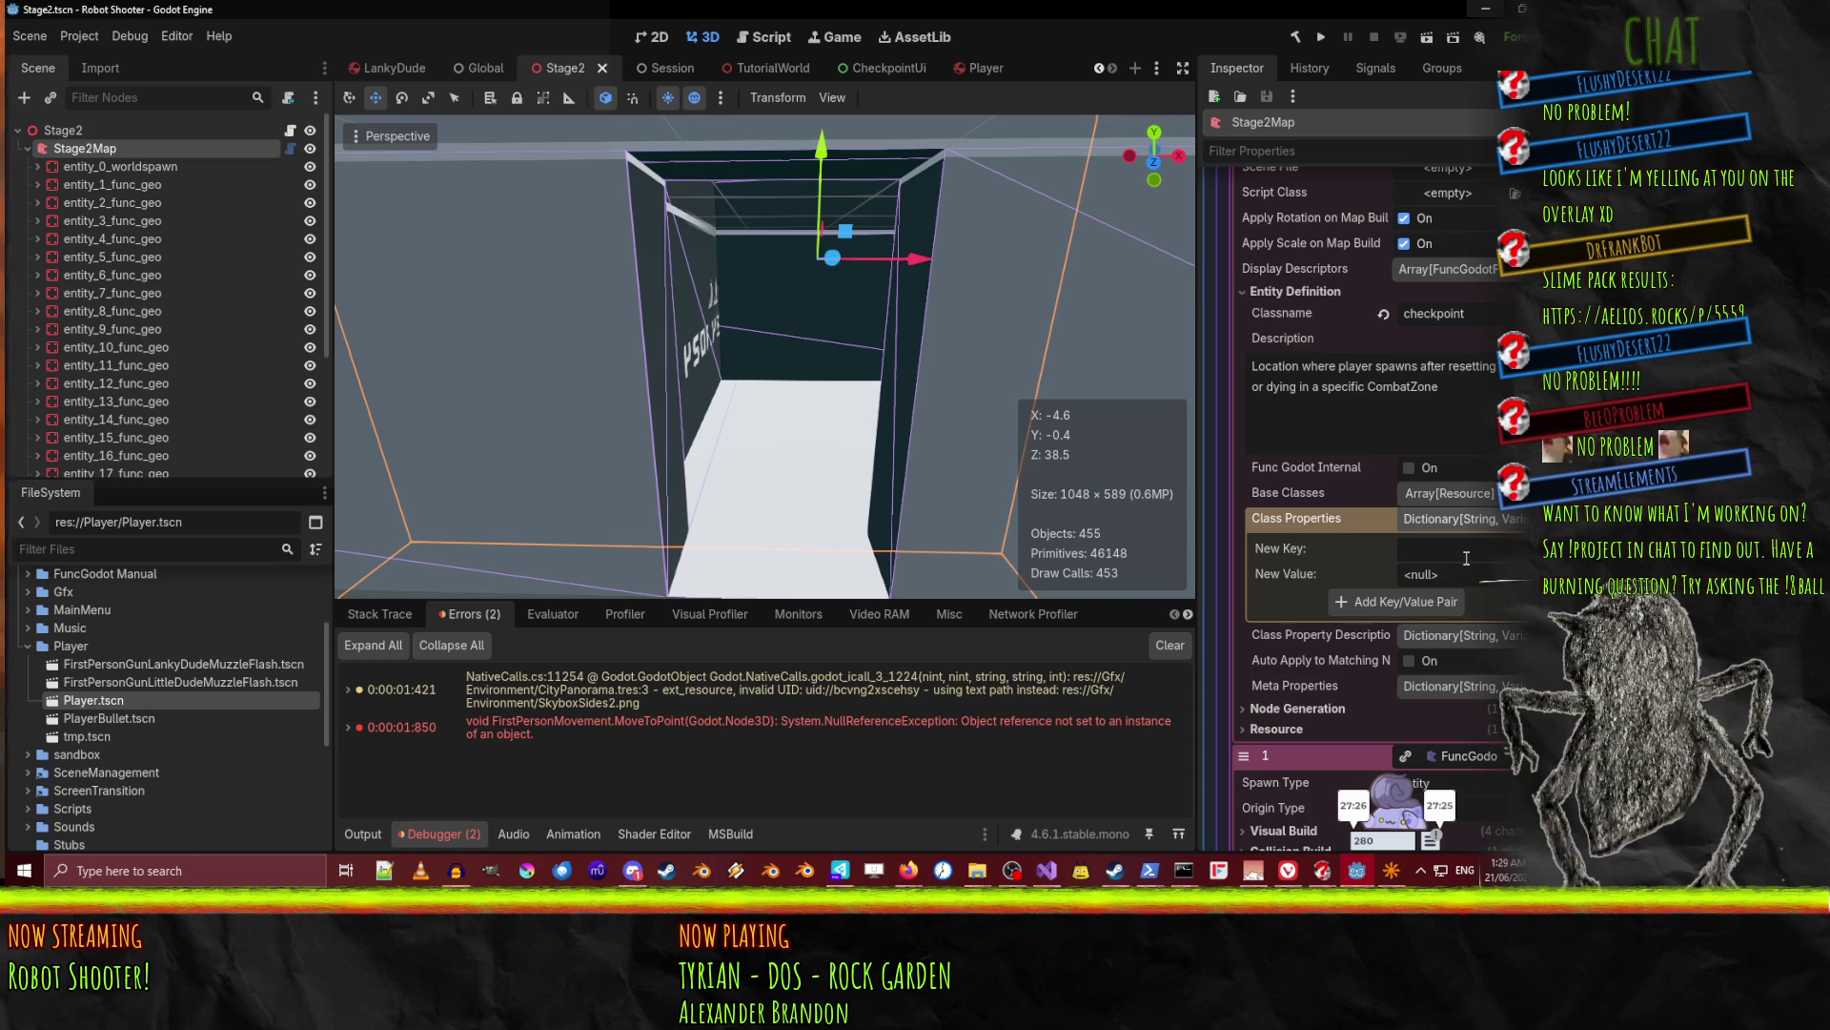
left_click(1292, 710)
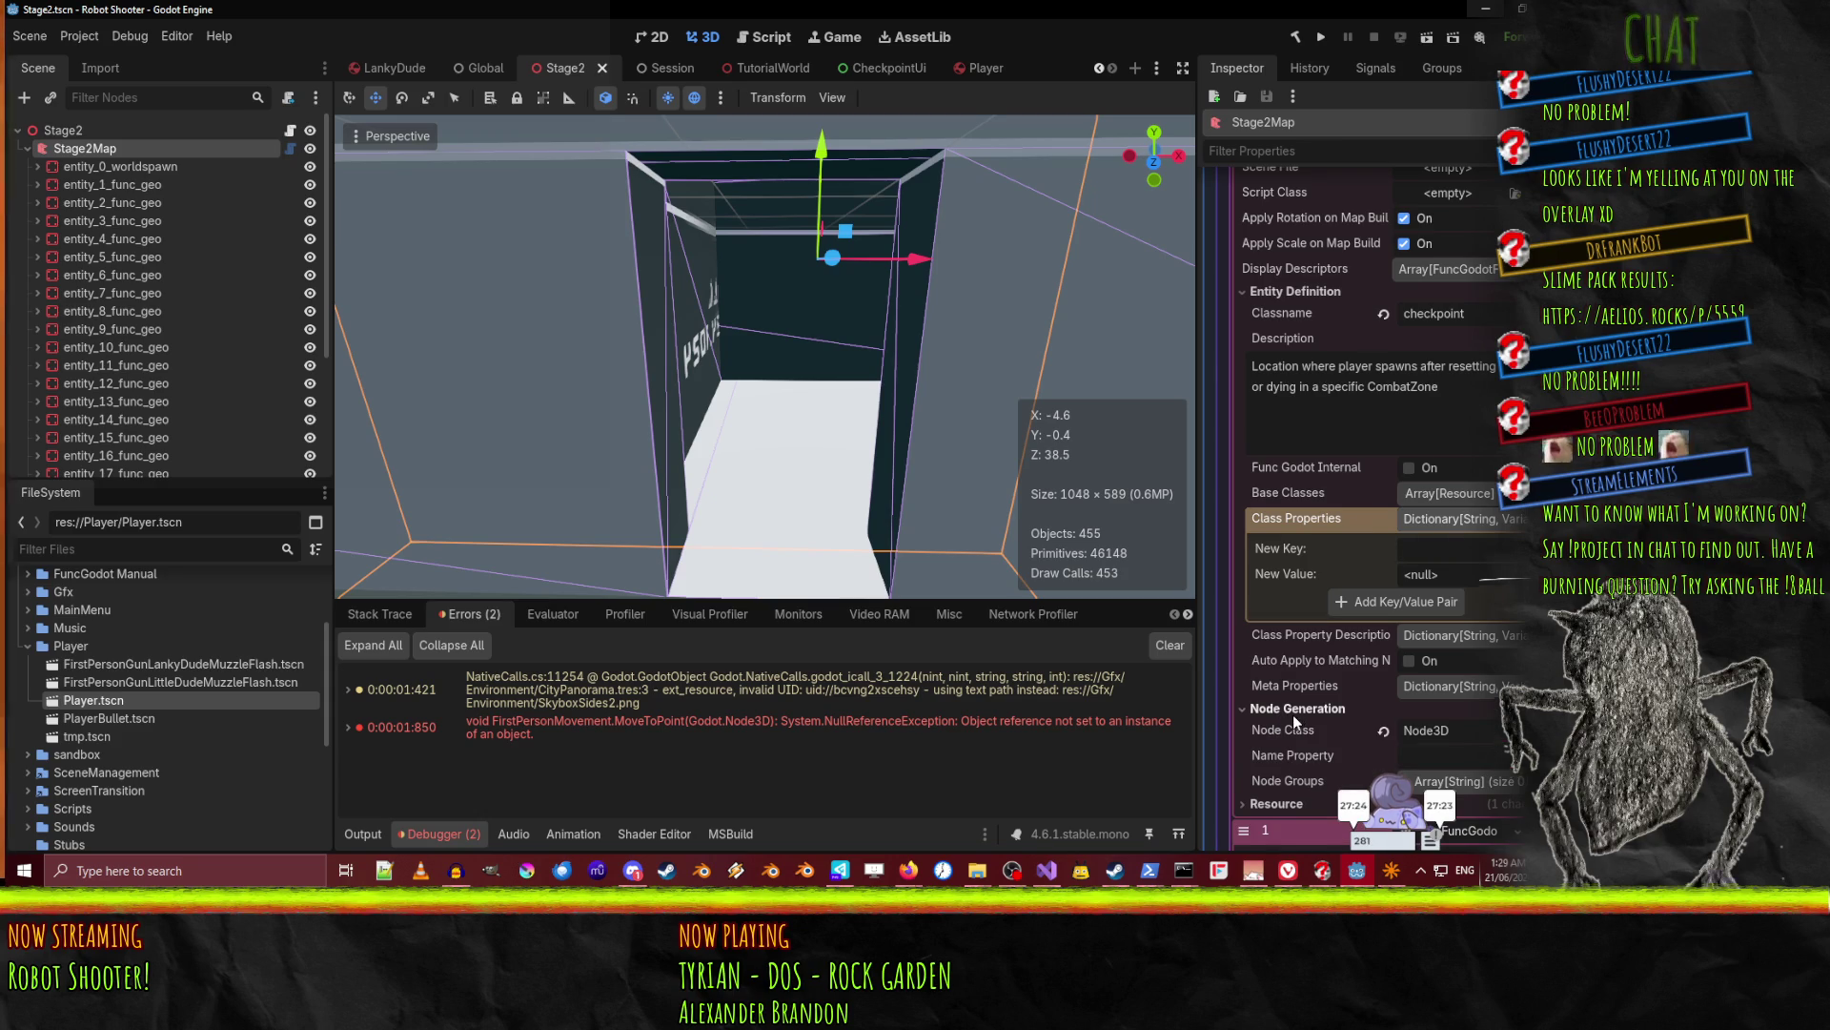
scroll(1292, 713, "down", 2)
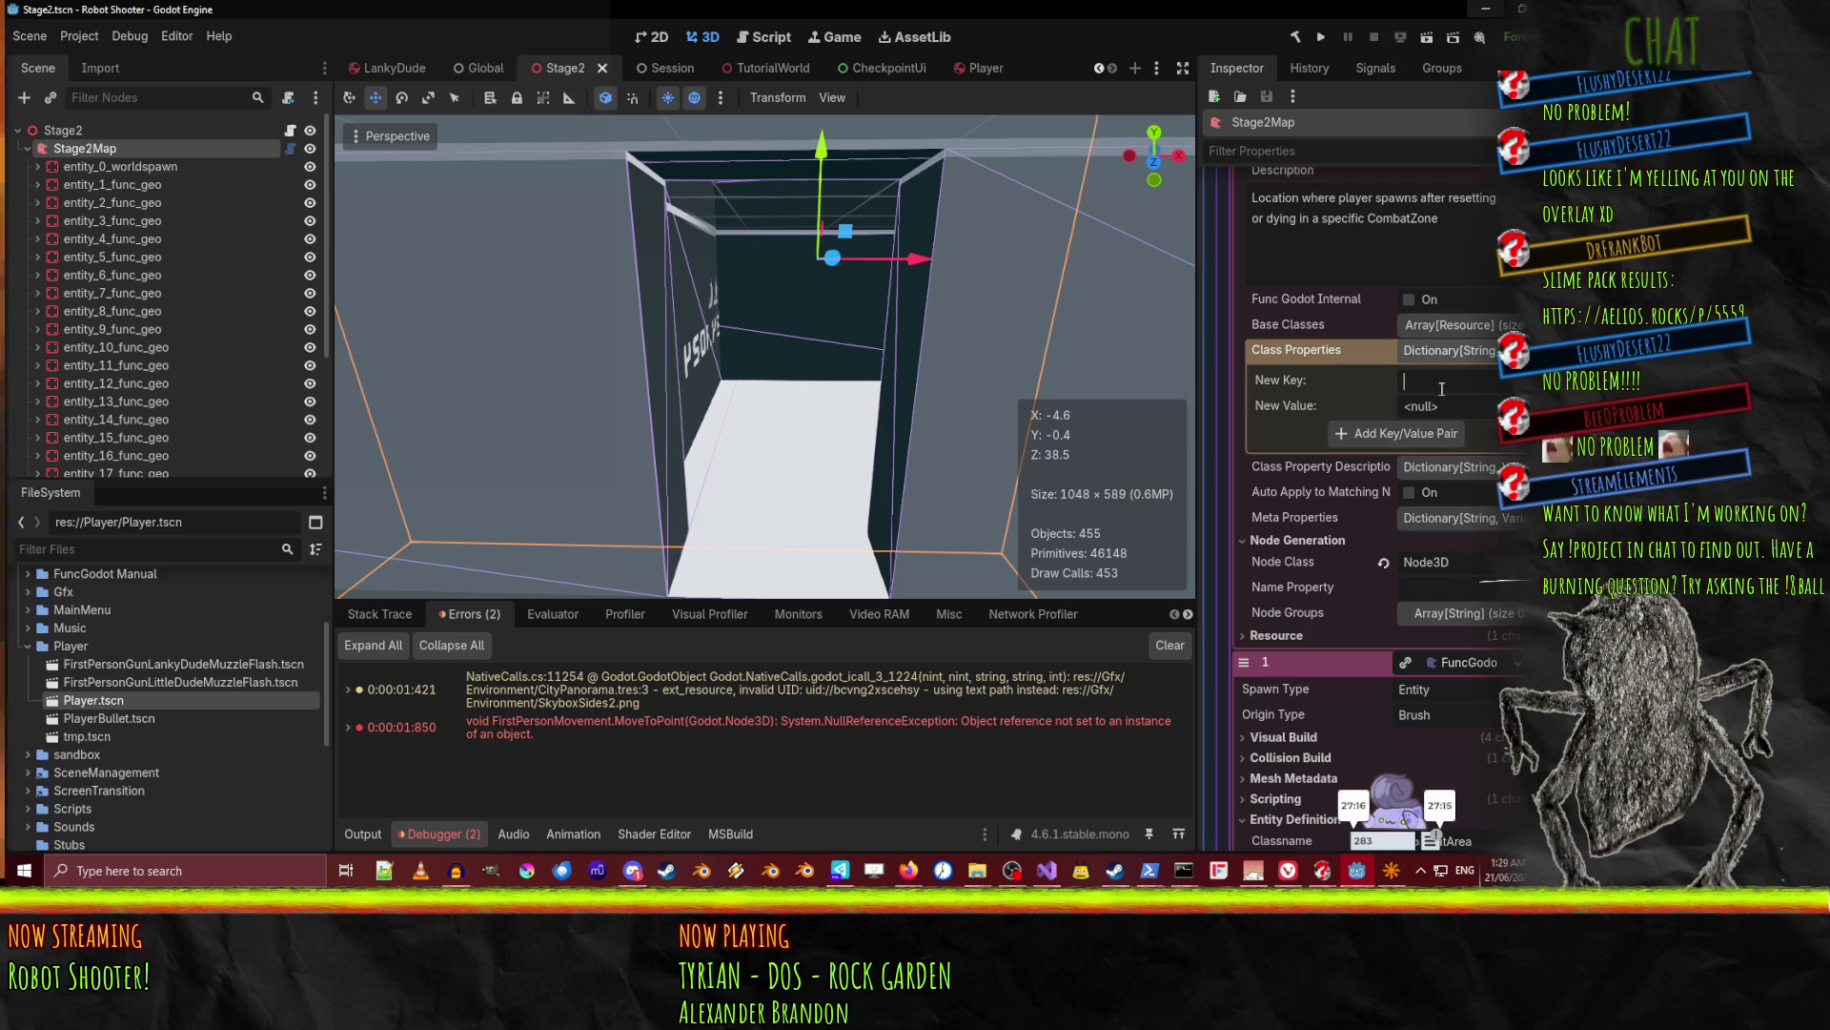
type("name")
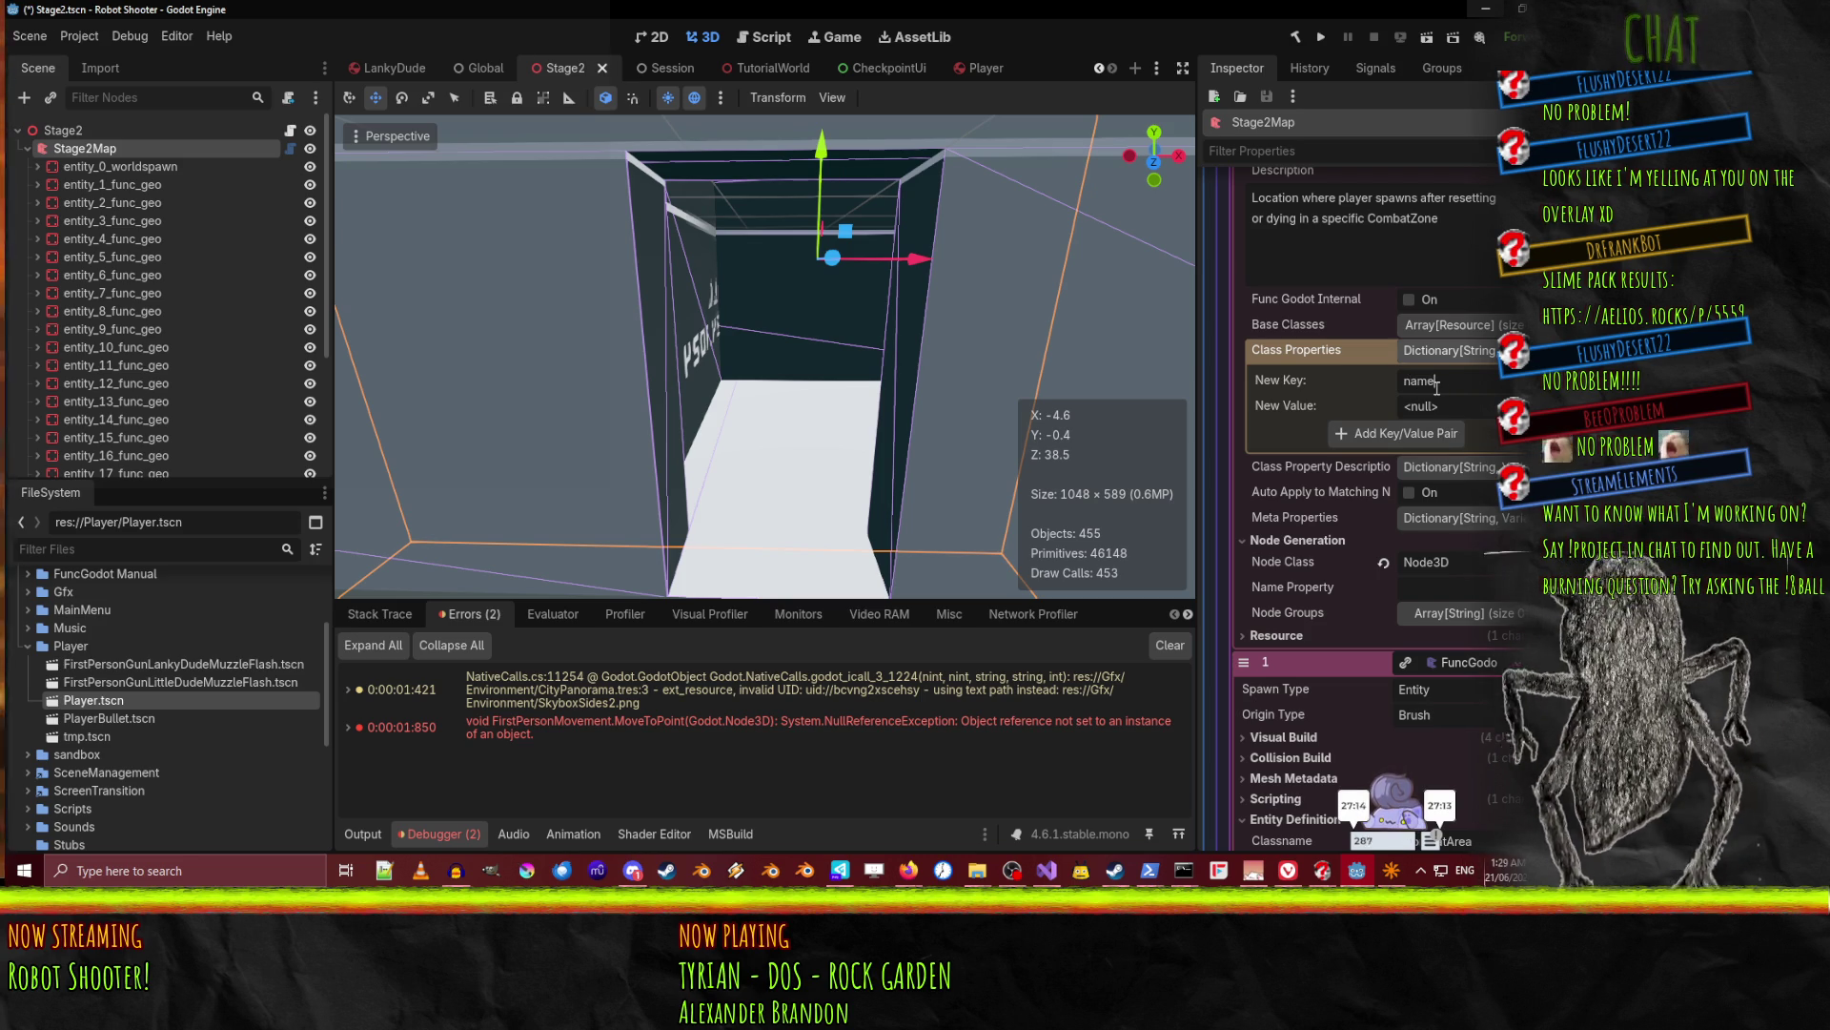
left_click(1459, 613)
left_click(1427, 584)
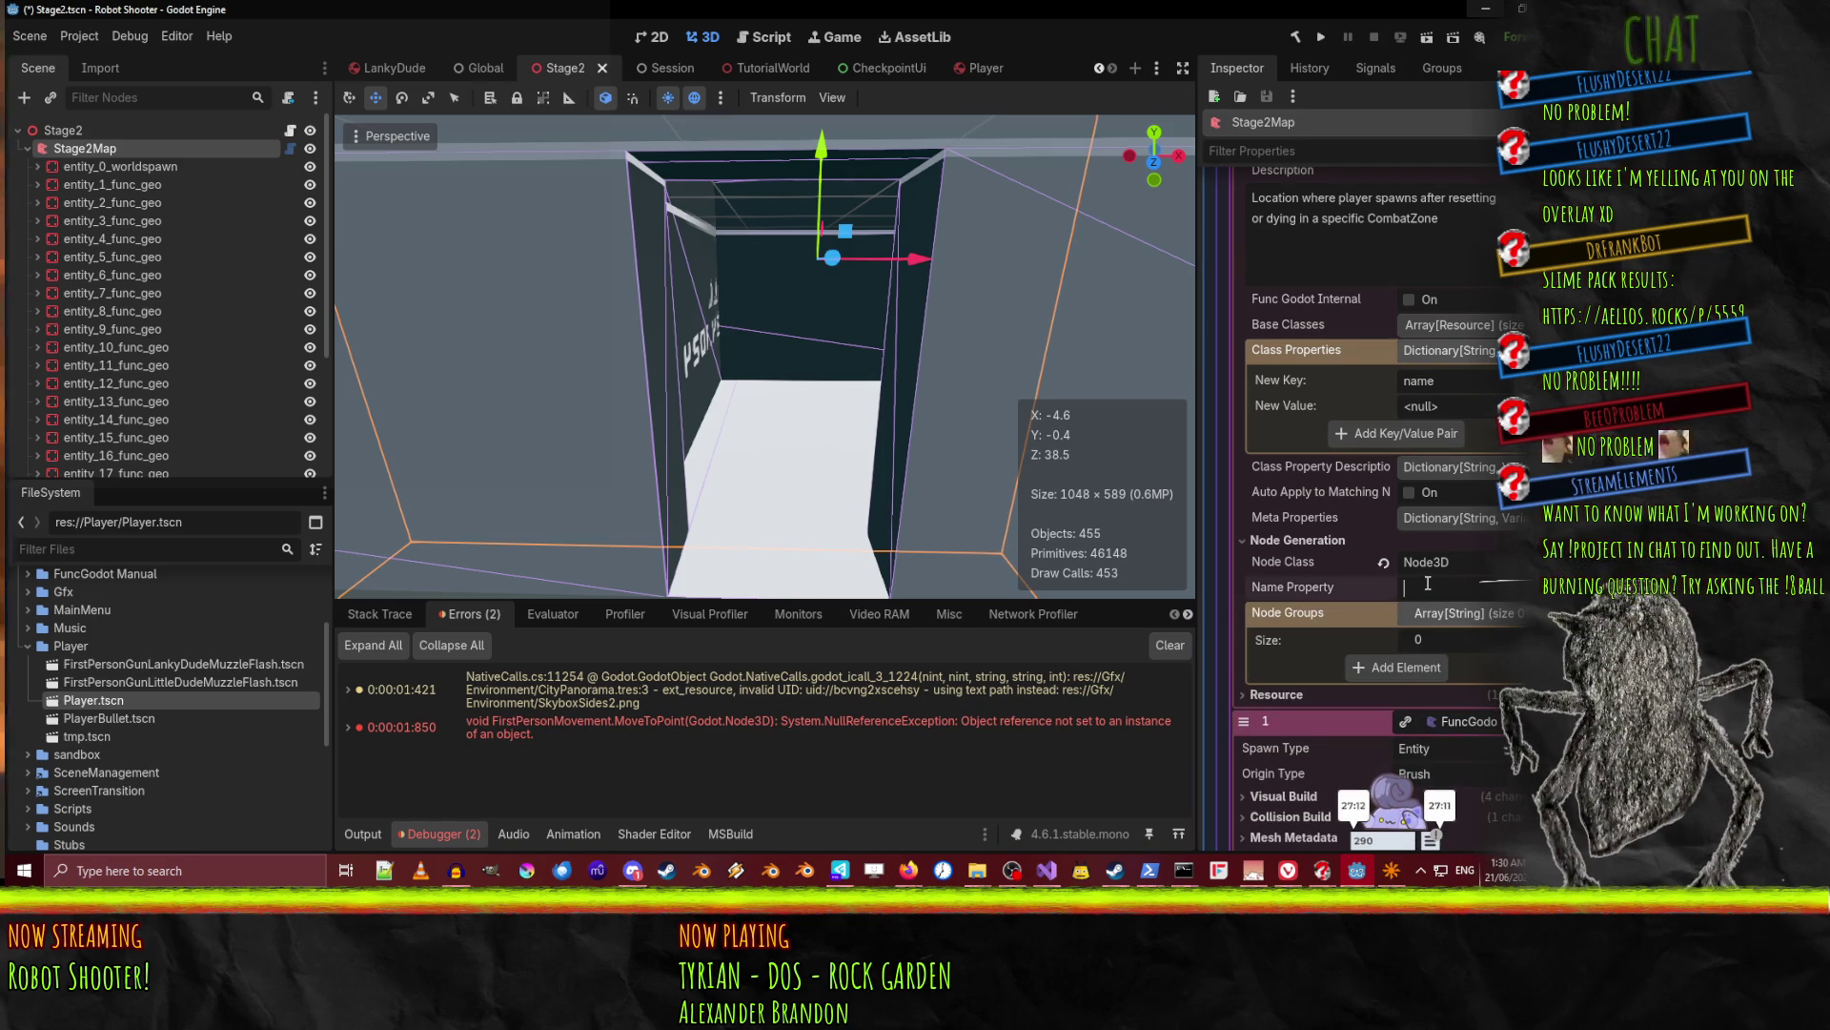
type("name")
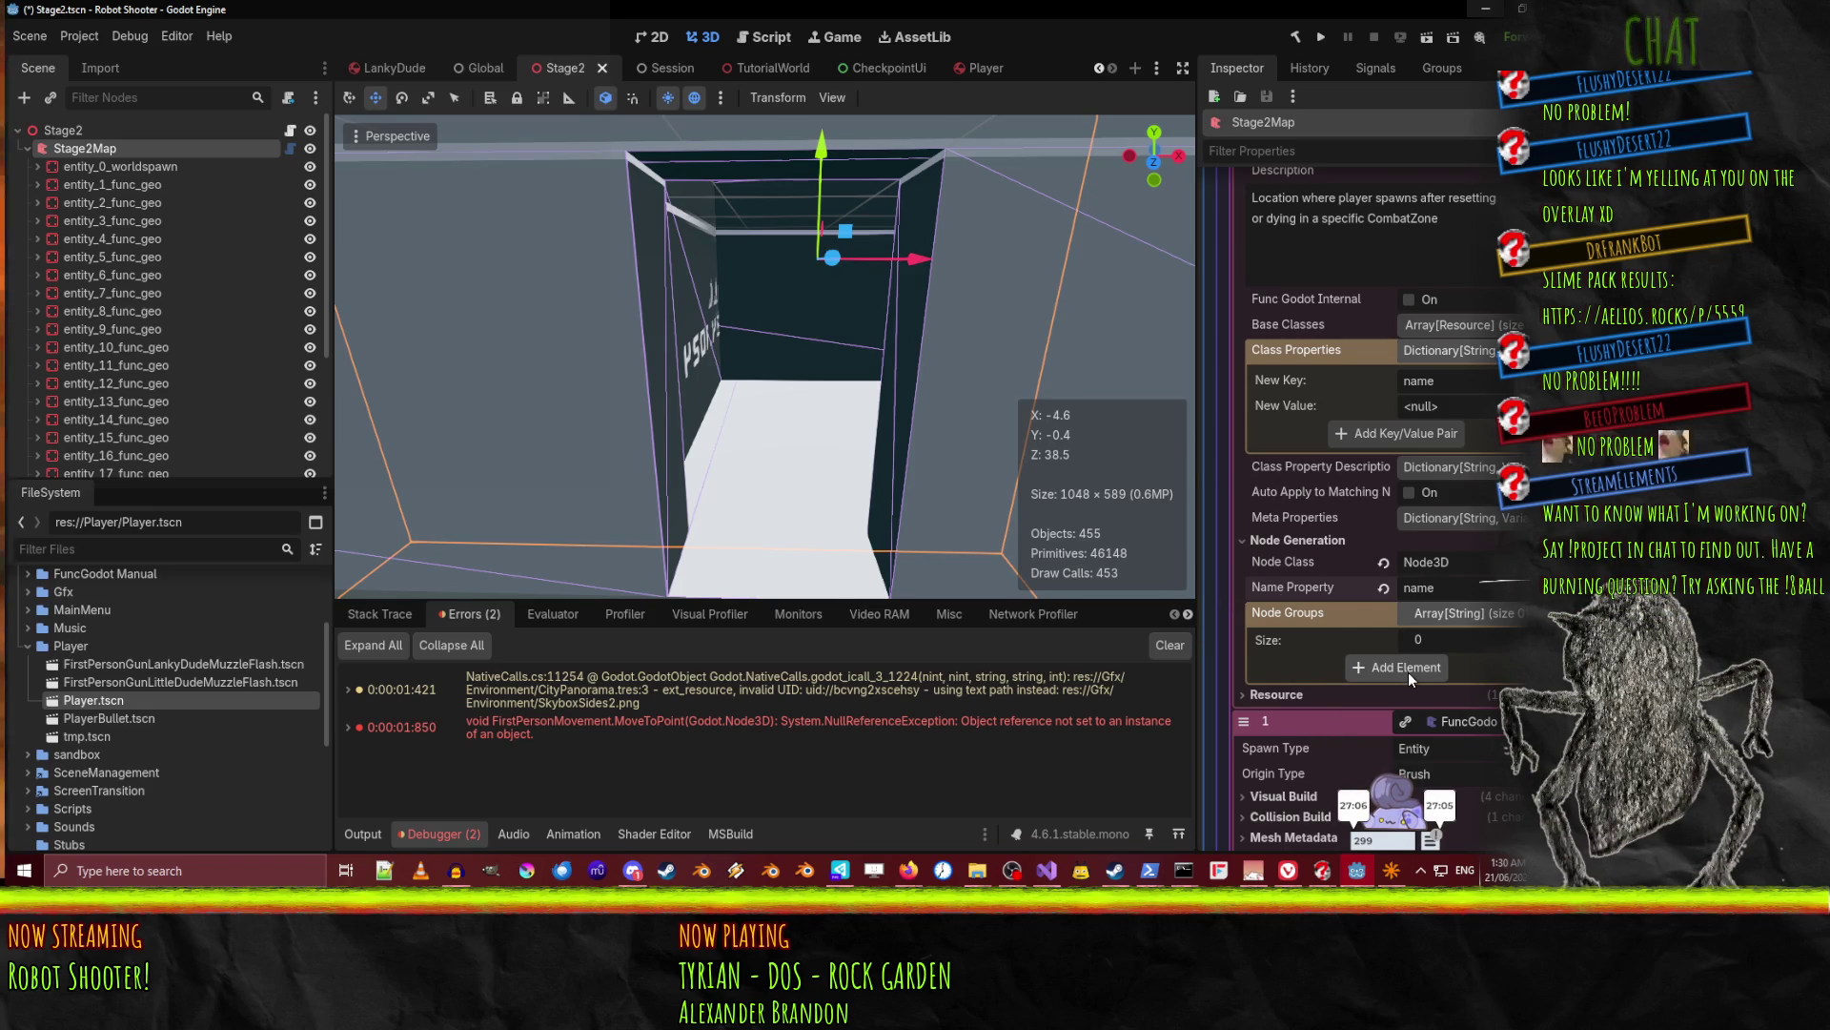
left_click(1400, 434)
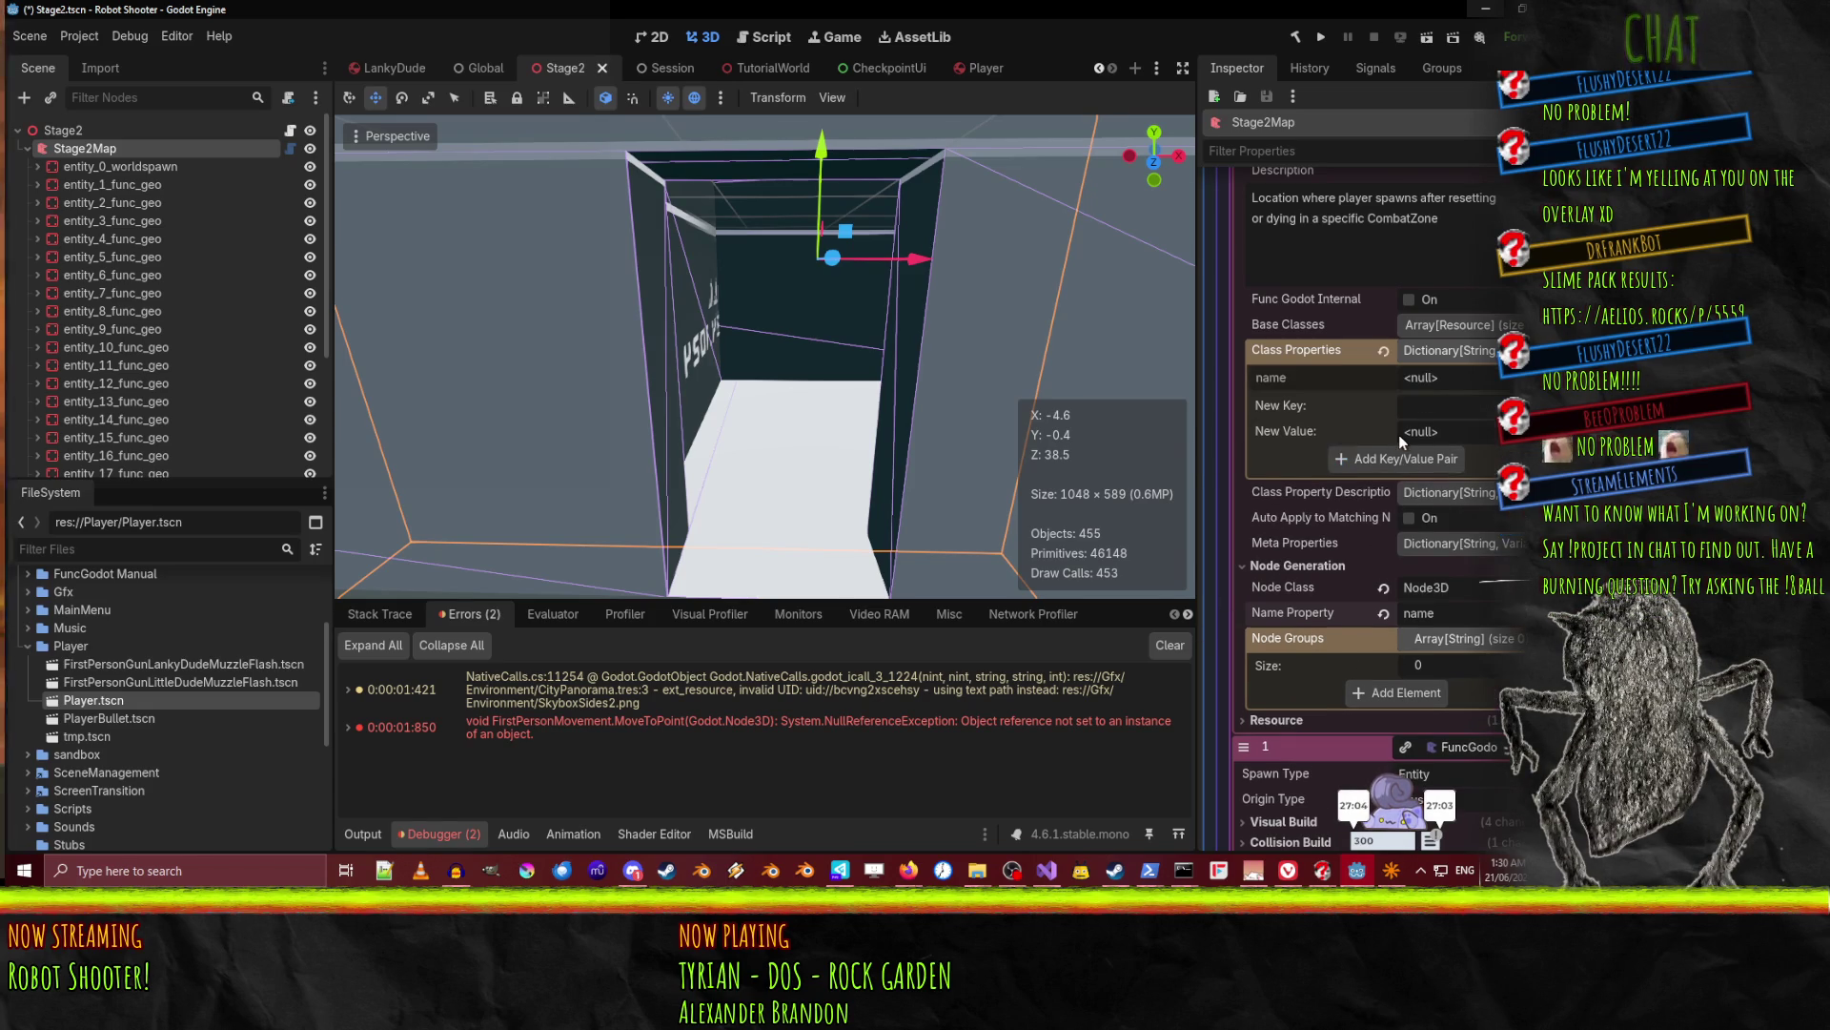
left_click(1438, 379)
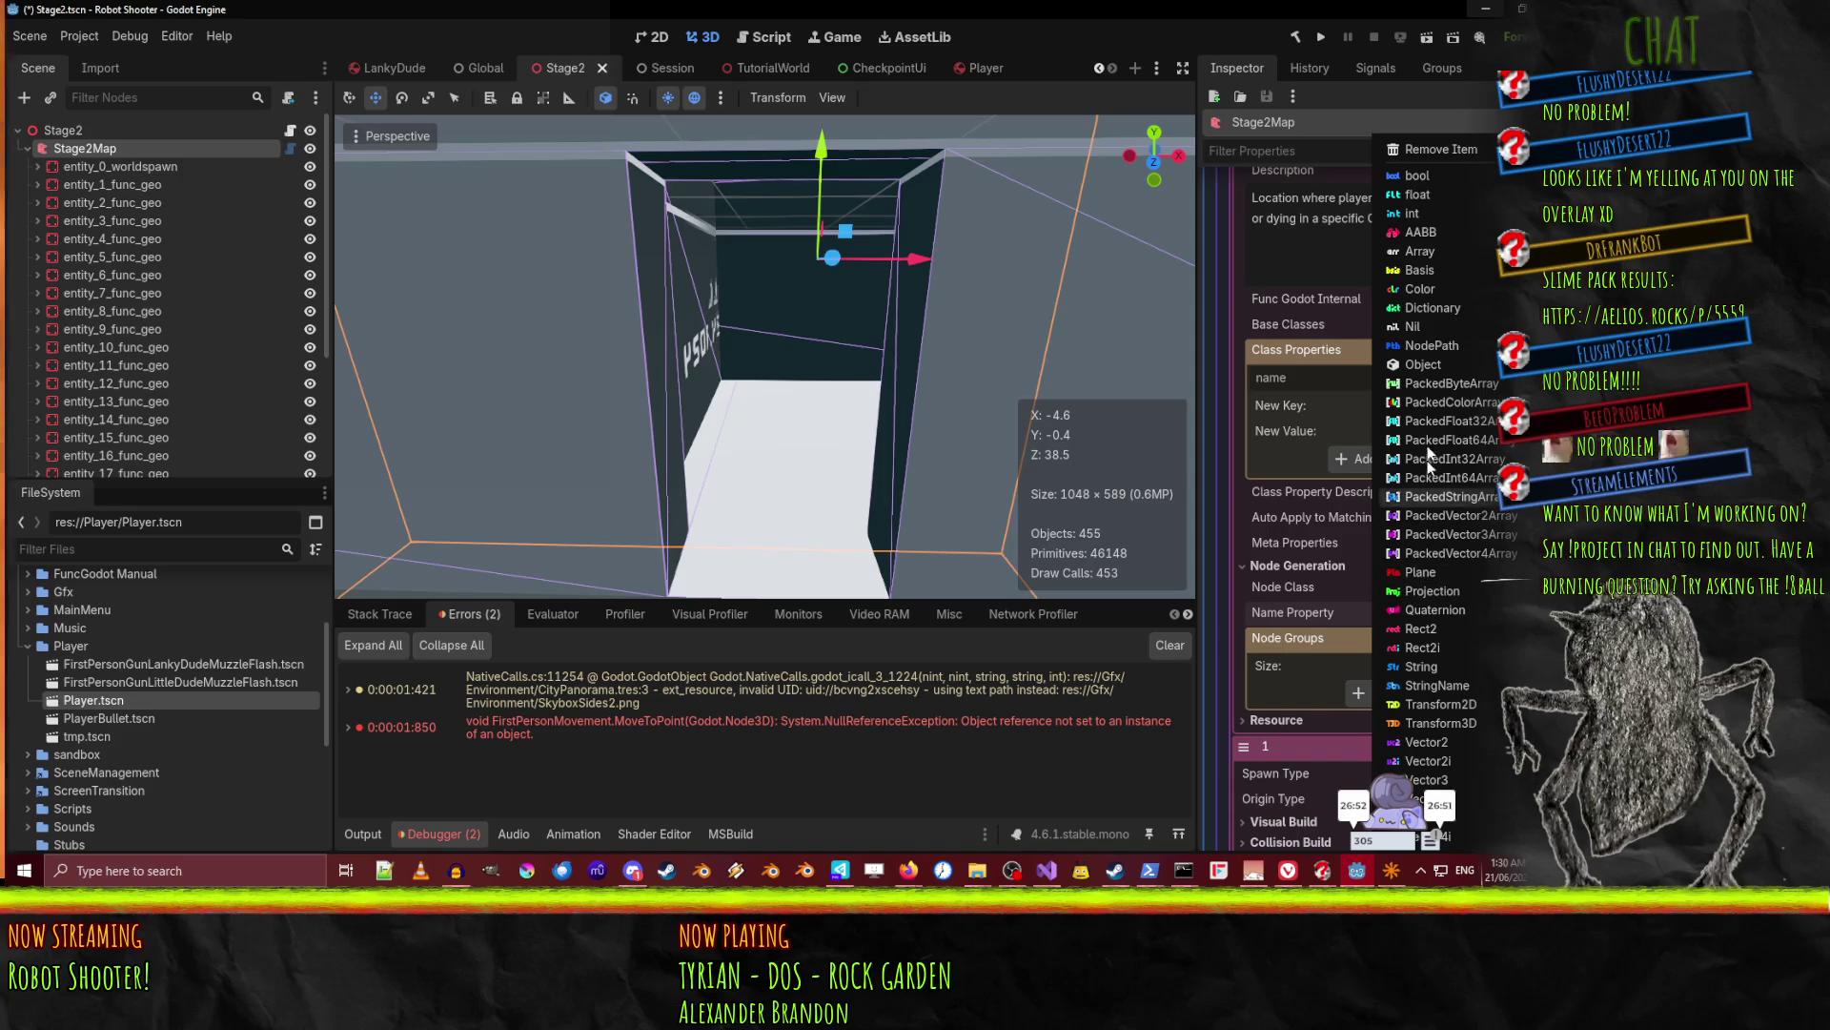
Make the checkpoint's name property a String that auto-applies to matching node properties.
left_click(1421, 666)
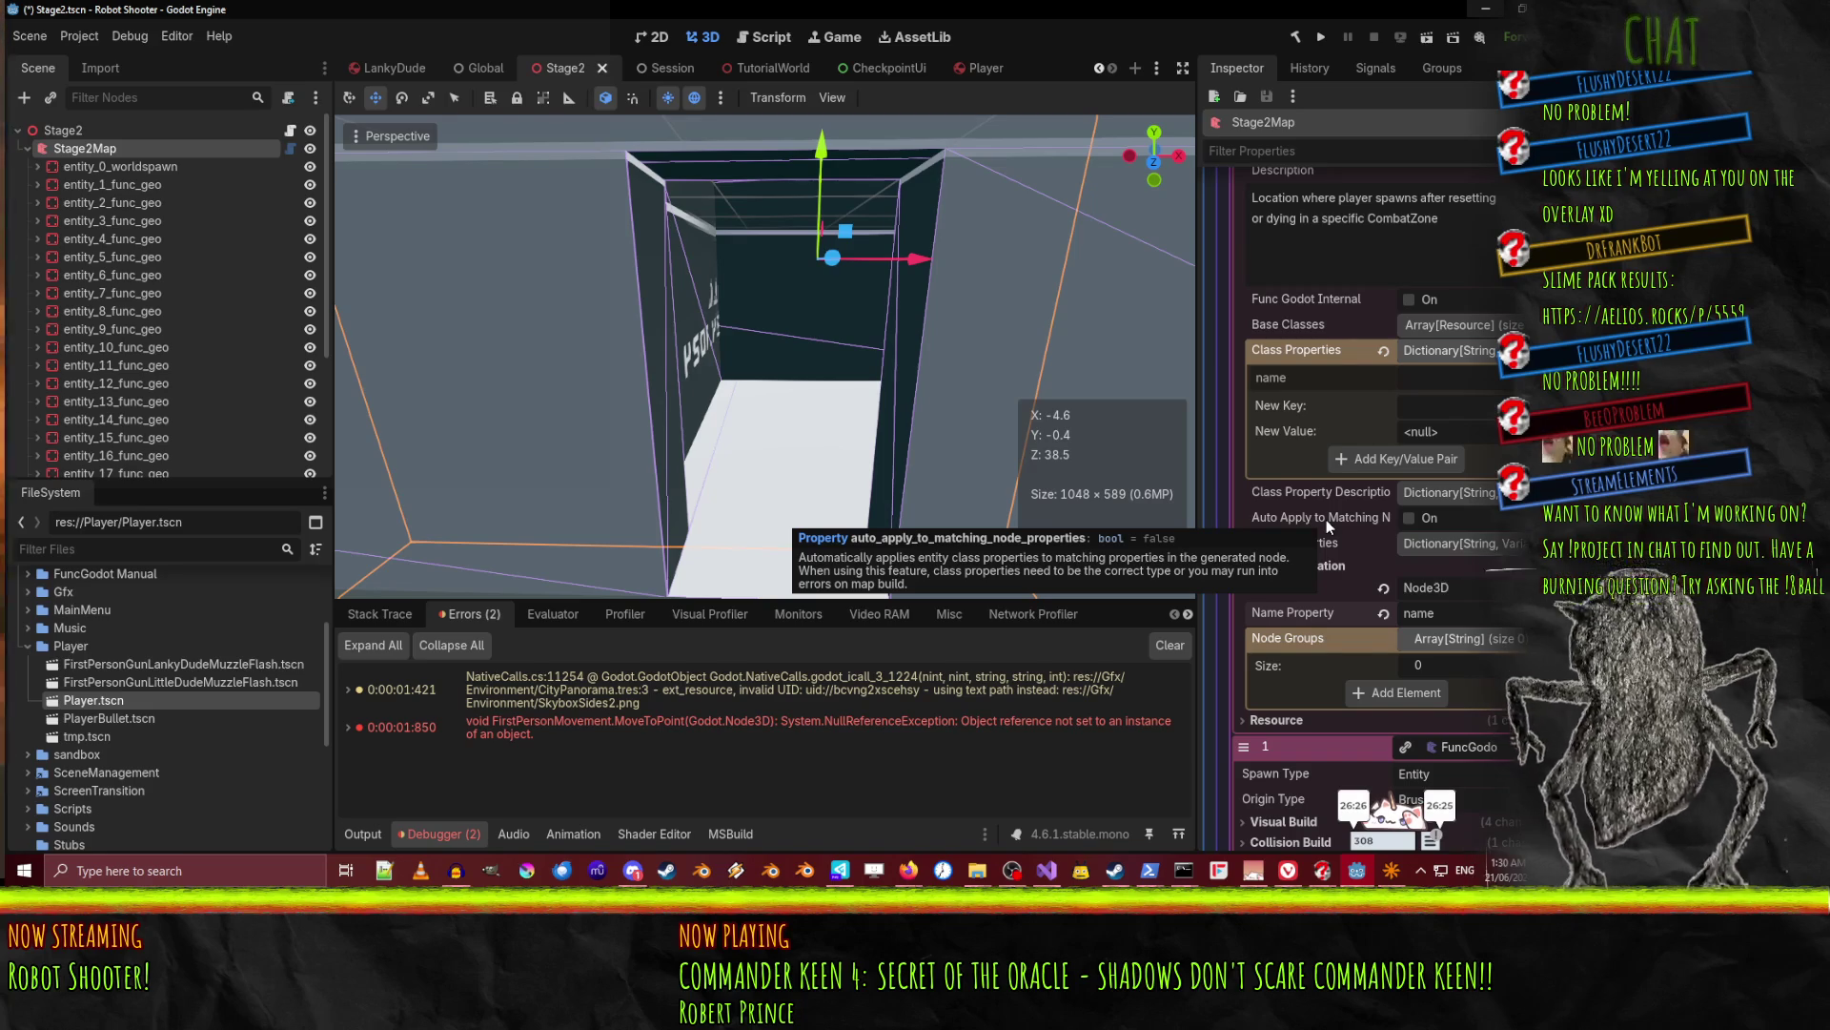
left_click(1411, 516)
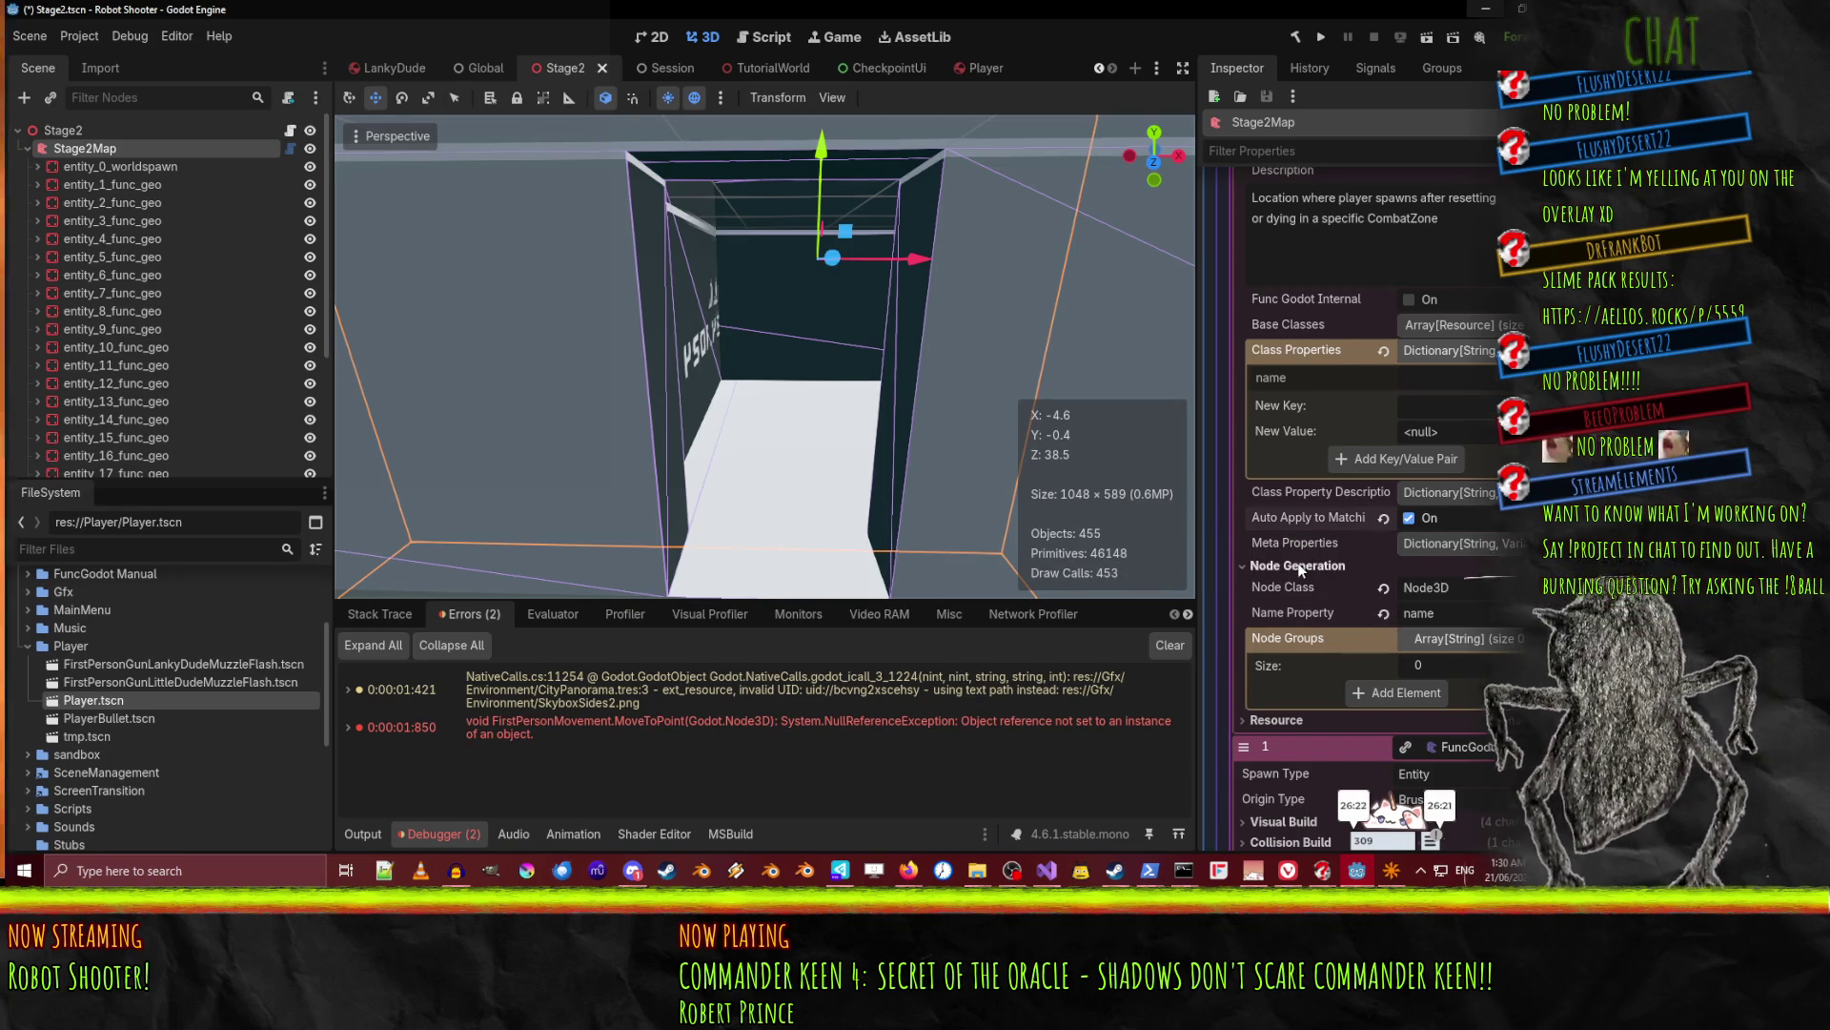
scroll(1299, 566, "up", 2)
scroll(1298, 566, "up", 2)
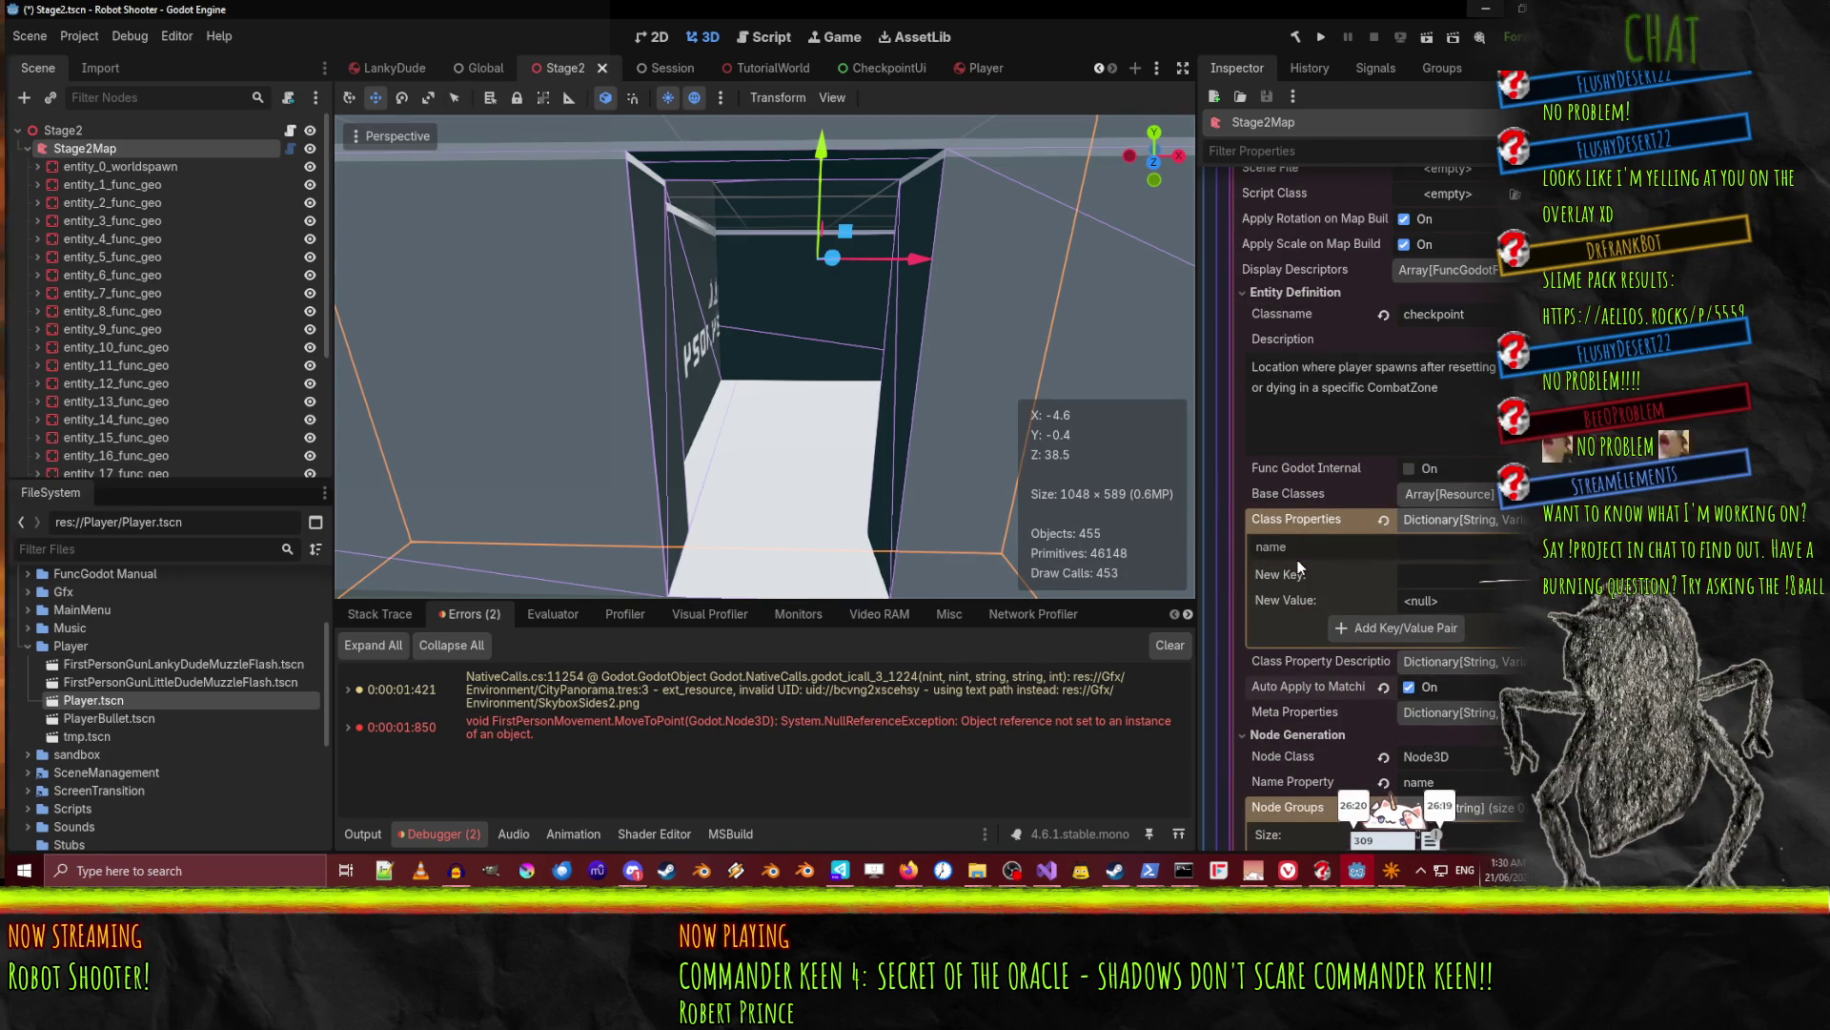
scroll(1299, 566, "down", 2)
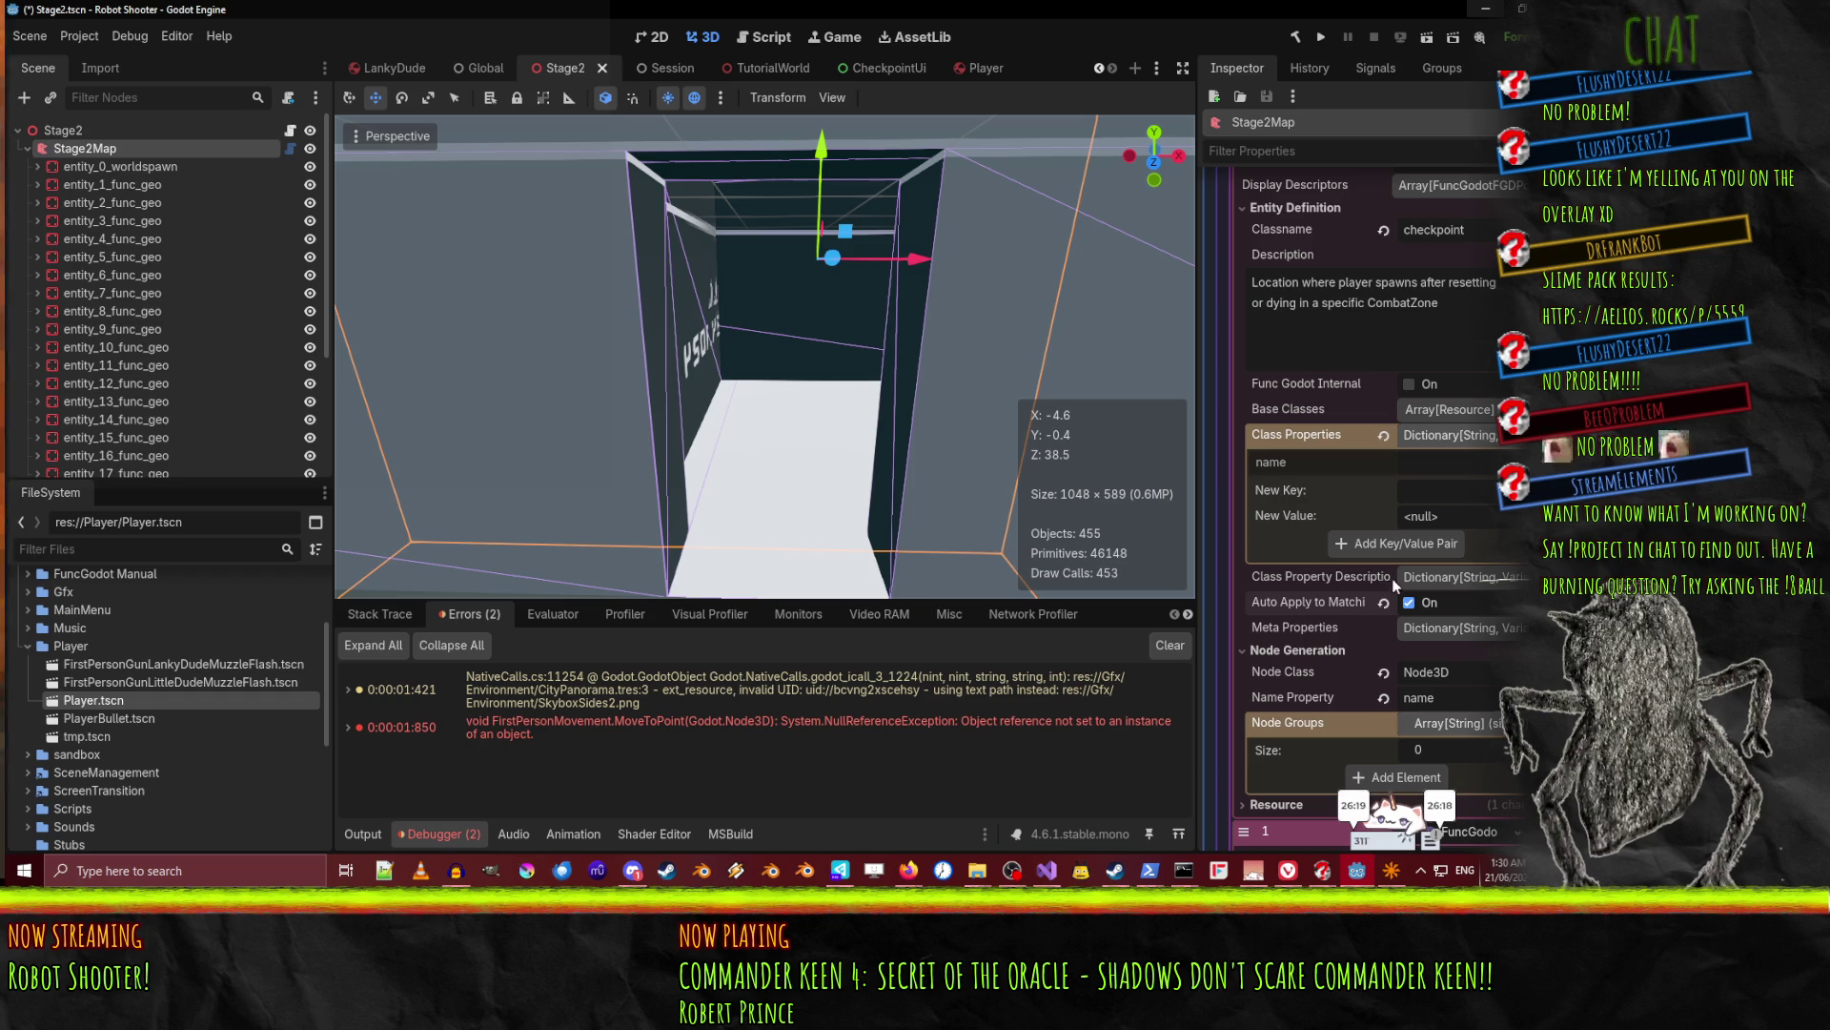
Save the Stage2 scene and bring the RobotShooter Todo board in Firefox back to front.
key("ctrl+s")
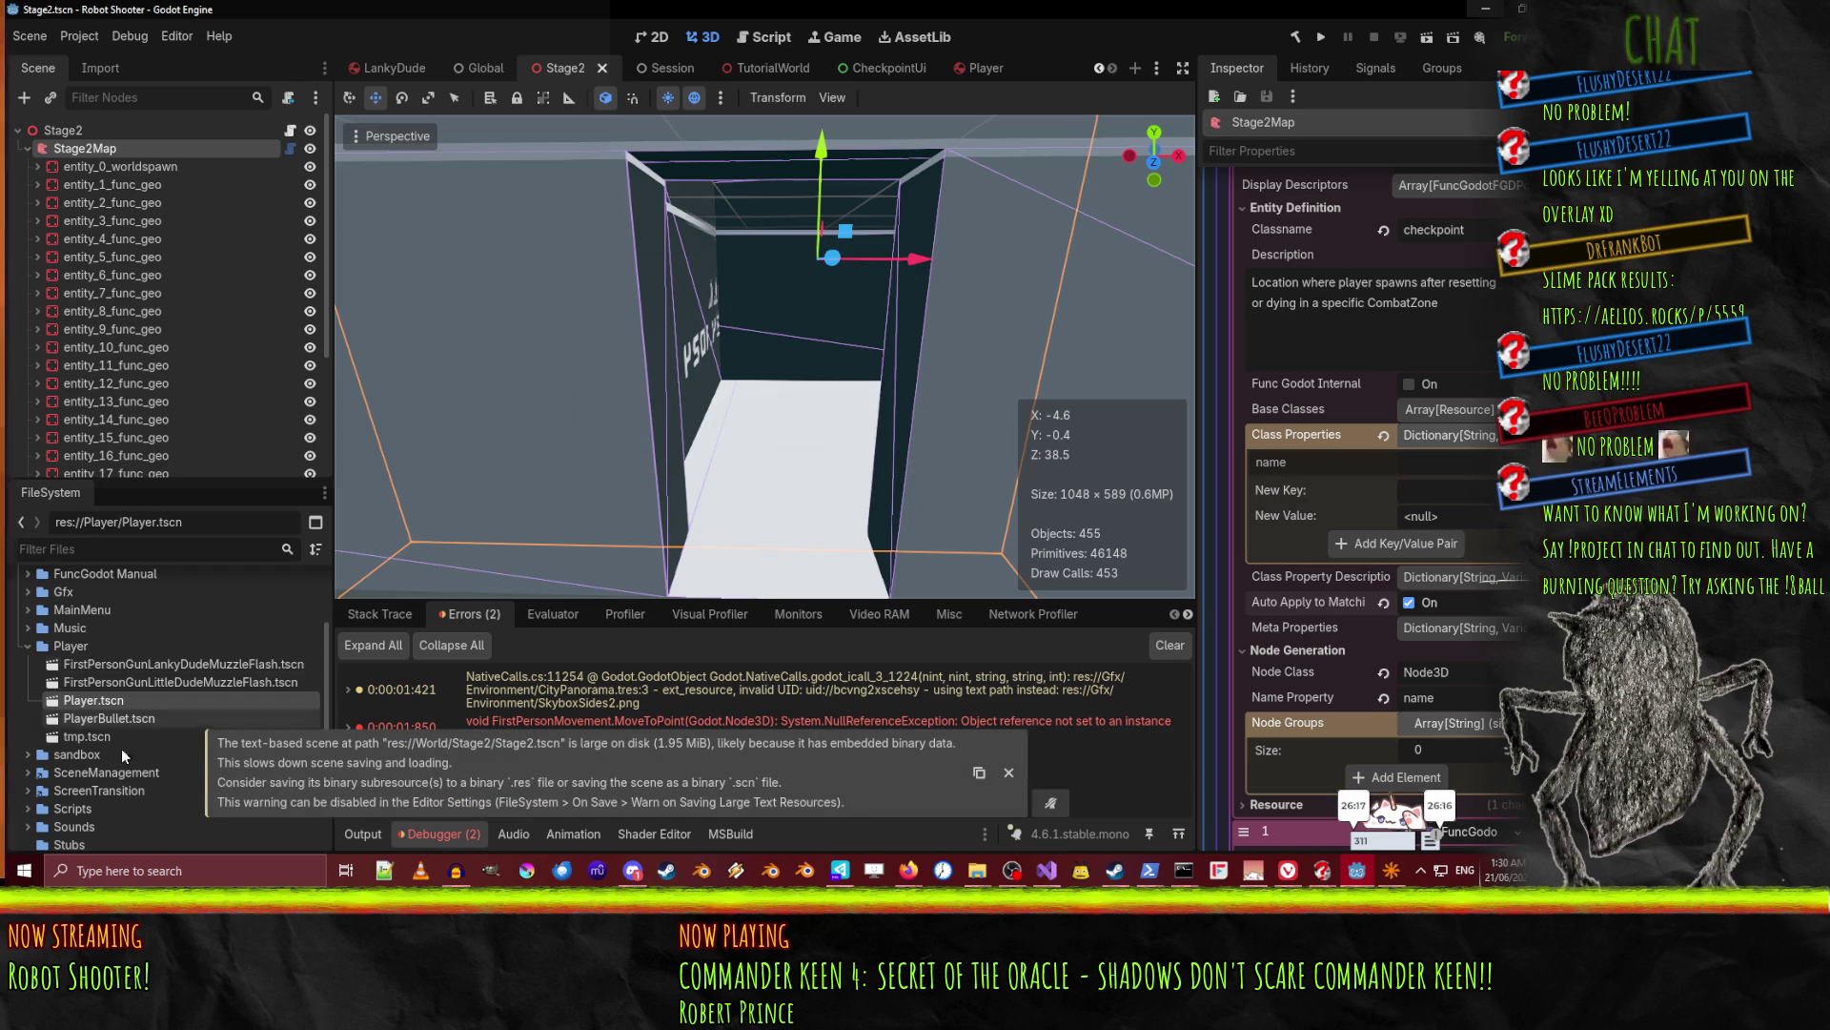
scroll(1413, 519, "down", 6)
scroll(1411, 524, "up", 6)
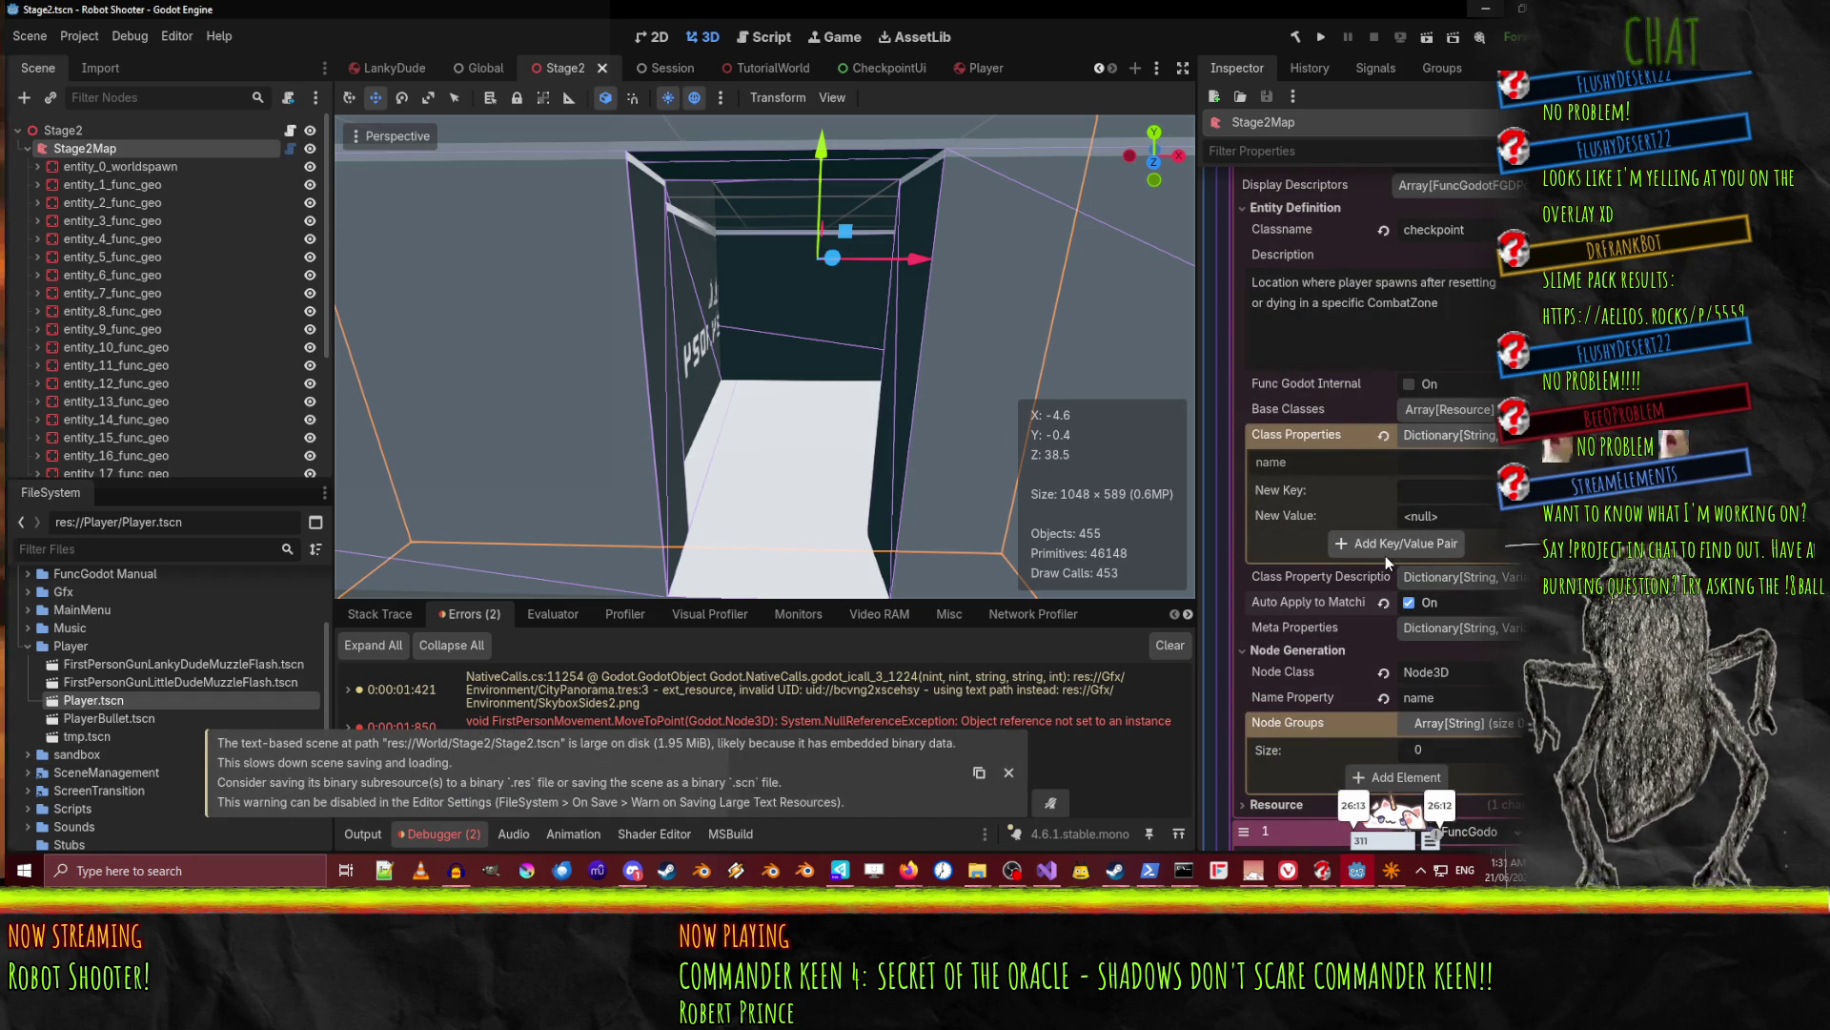
scroll(1417, 634, "up", 4)
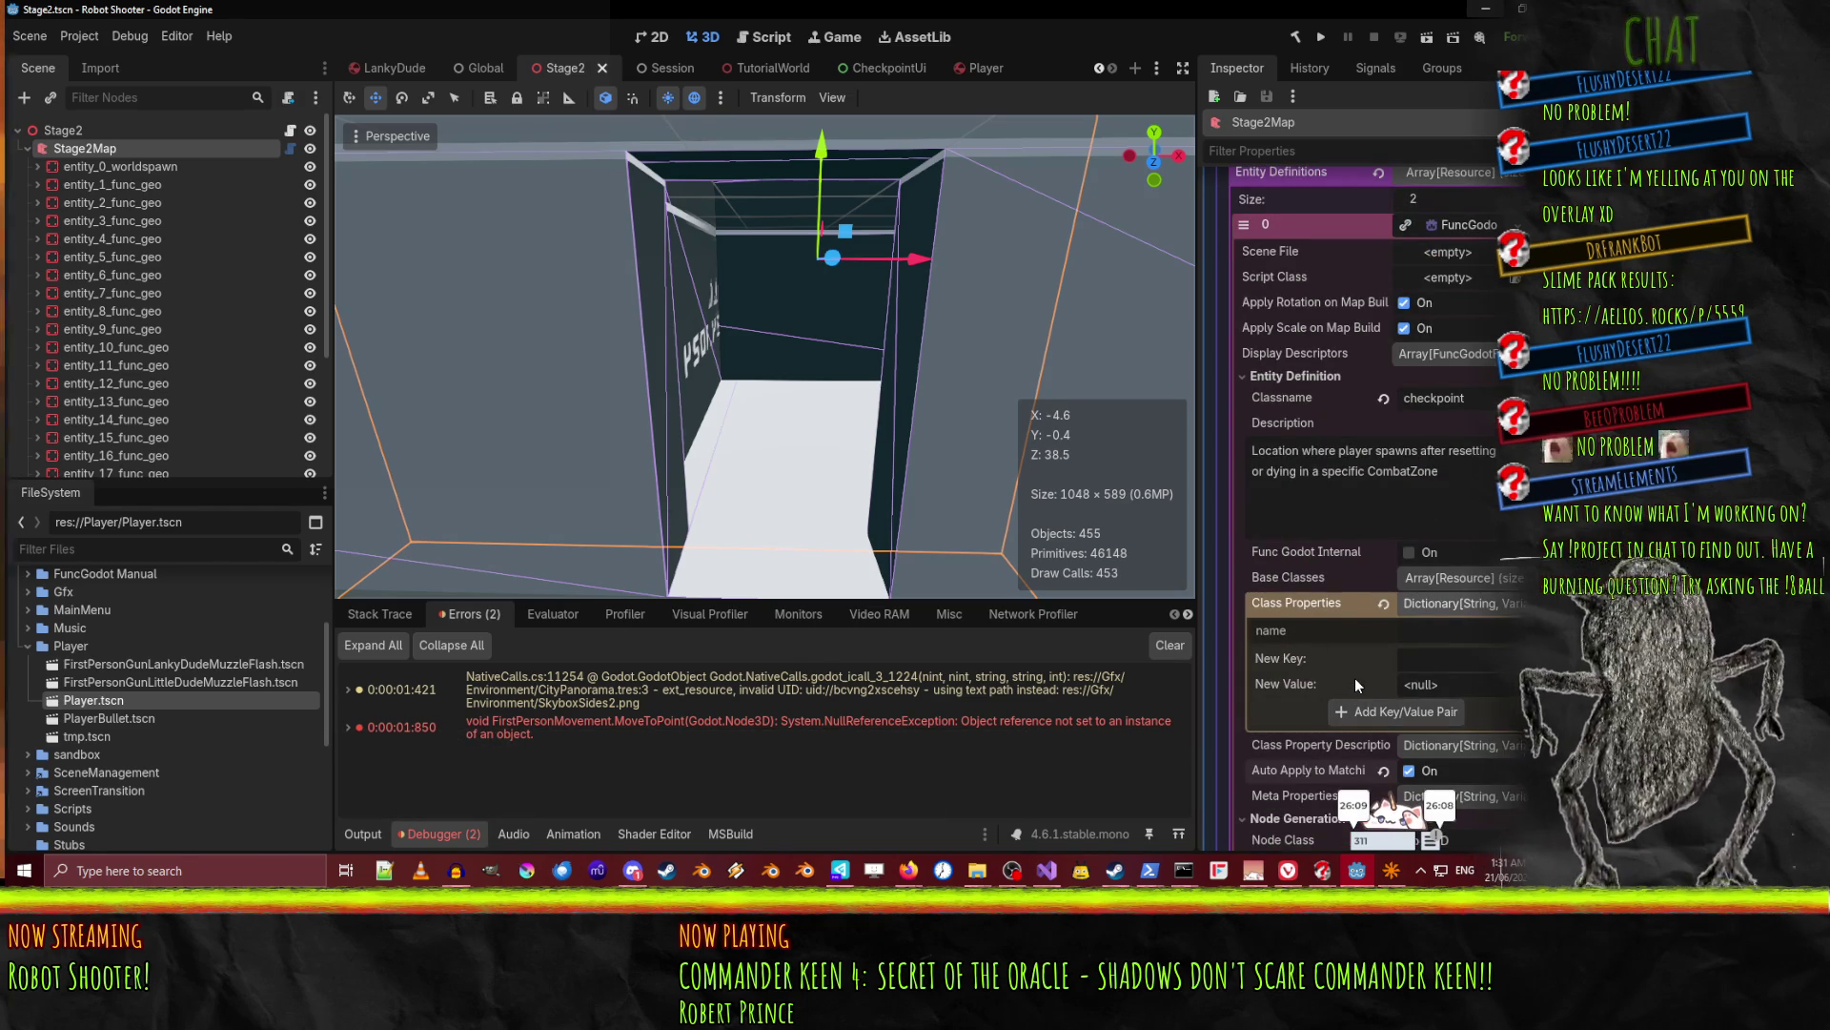
scroll(1353, 678, "up", 12)
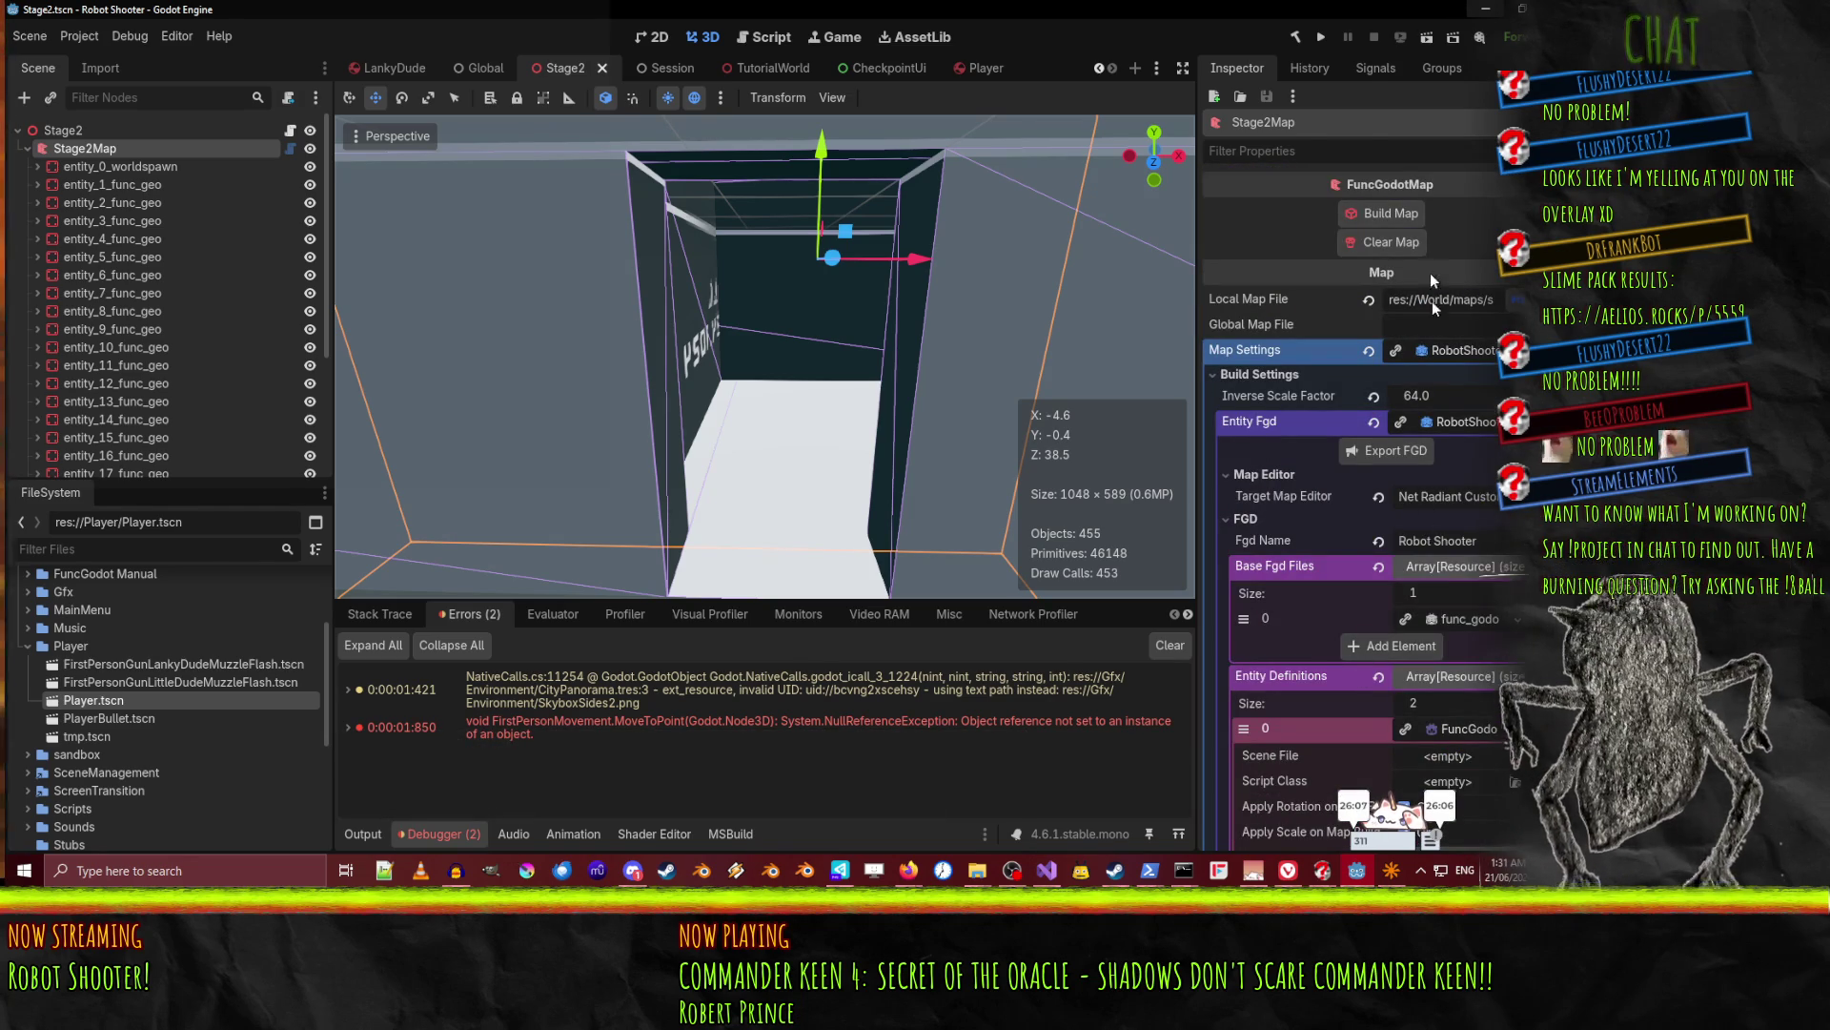
scroll(1364, 562, "down", 15)
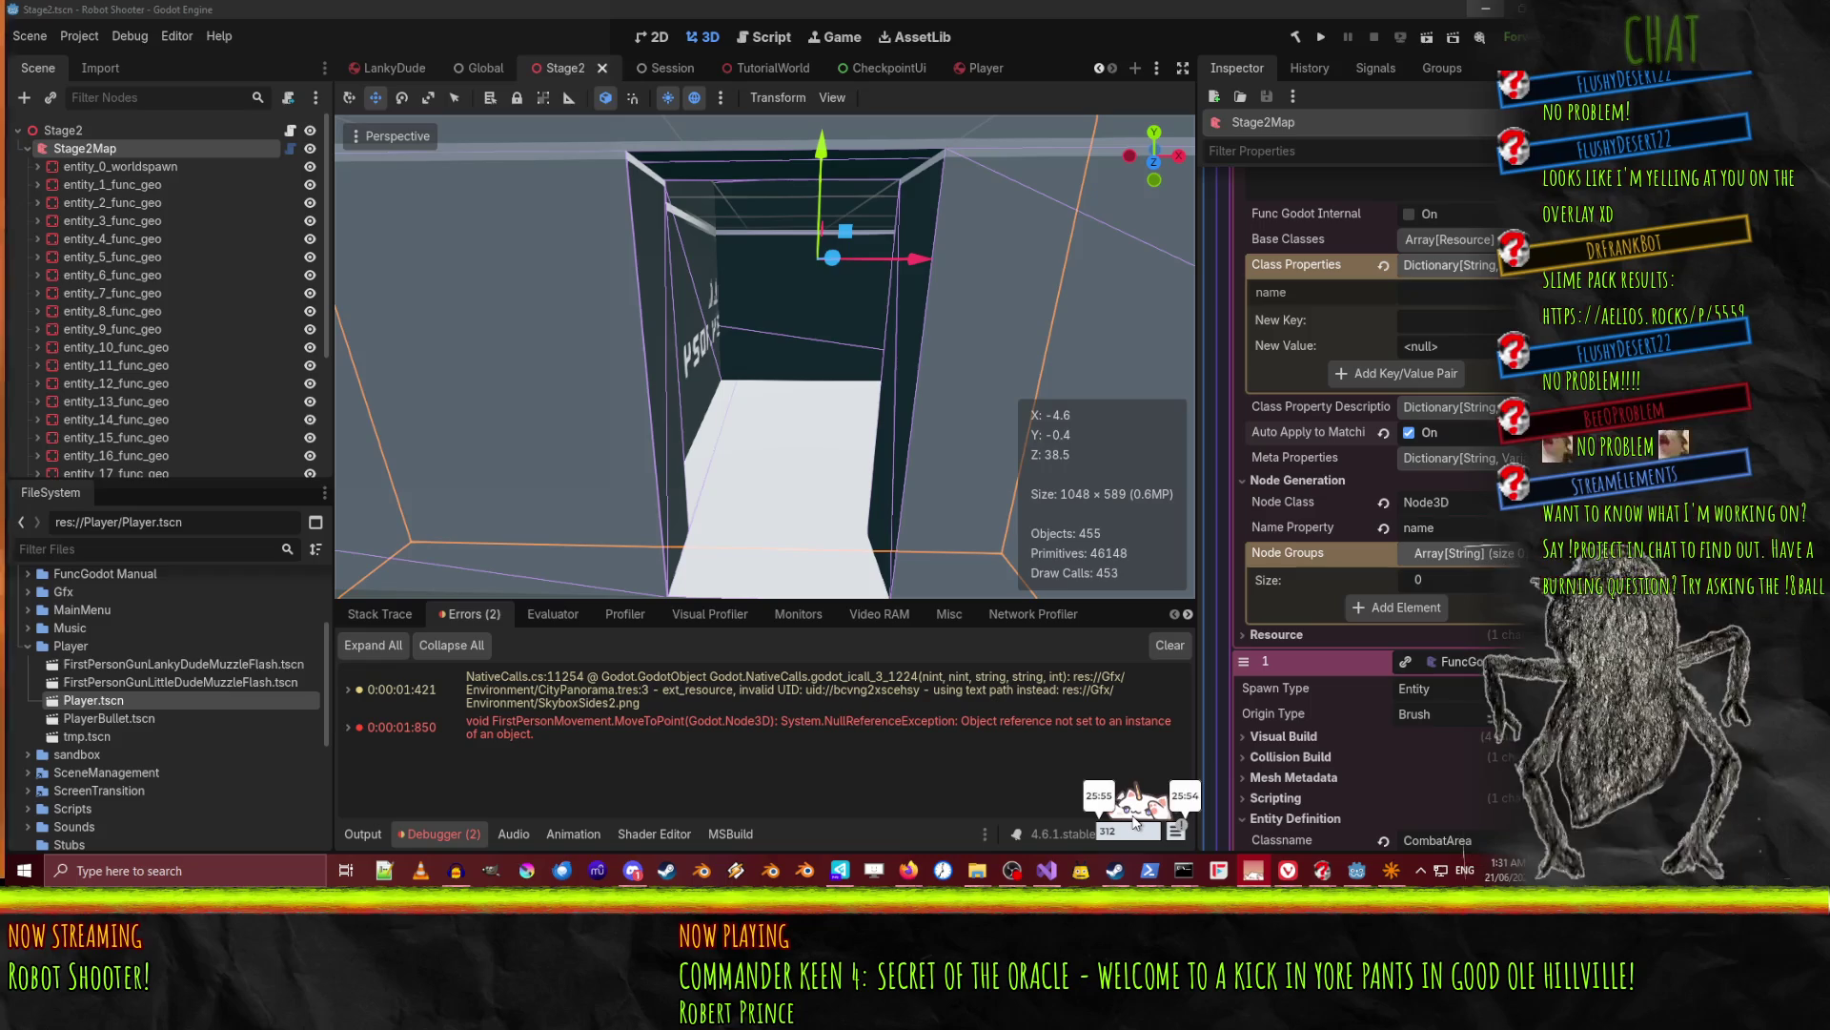
mouse_move(908, 870)
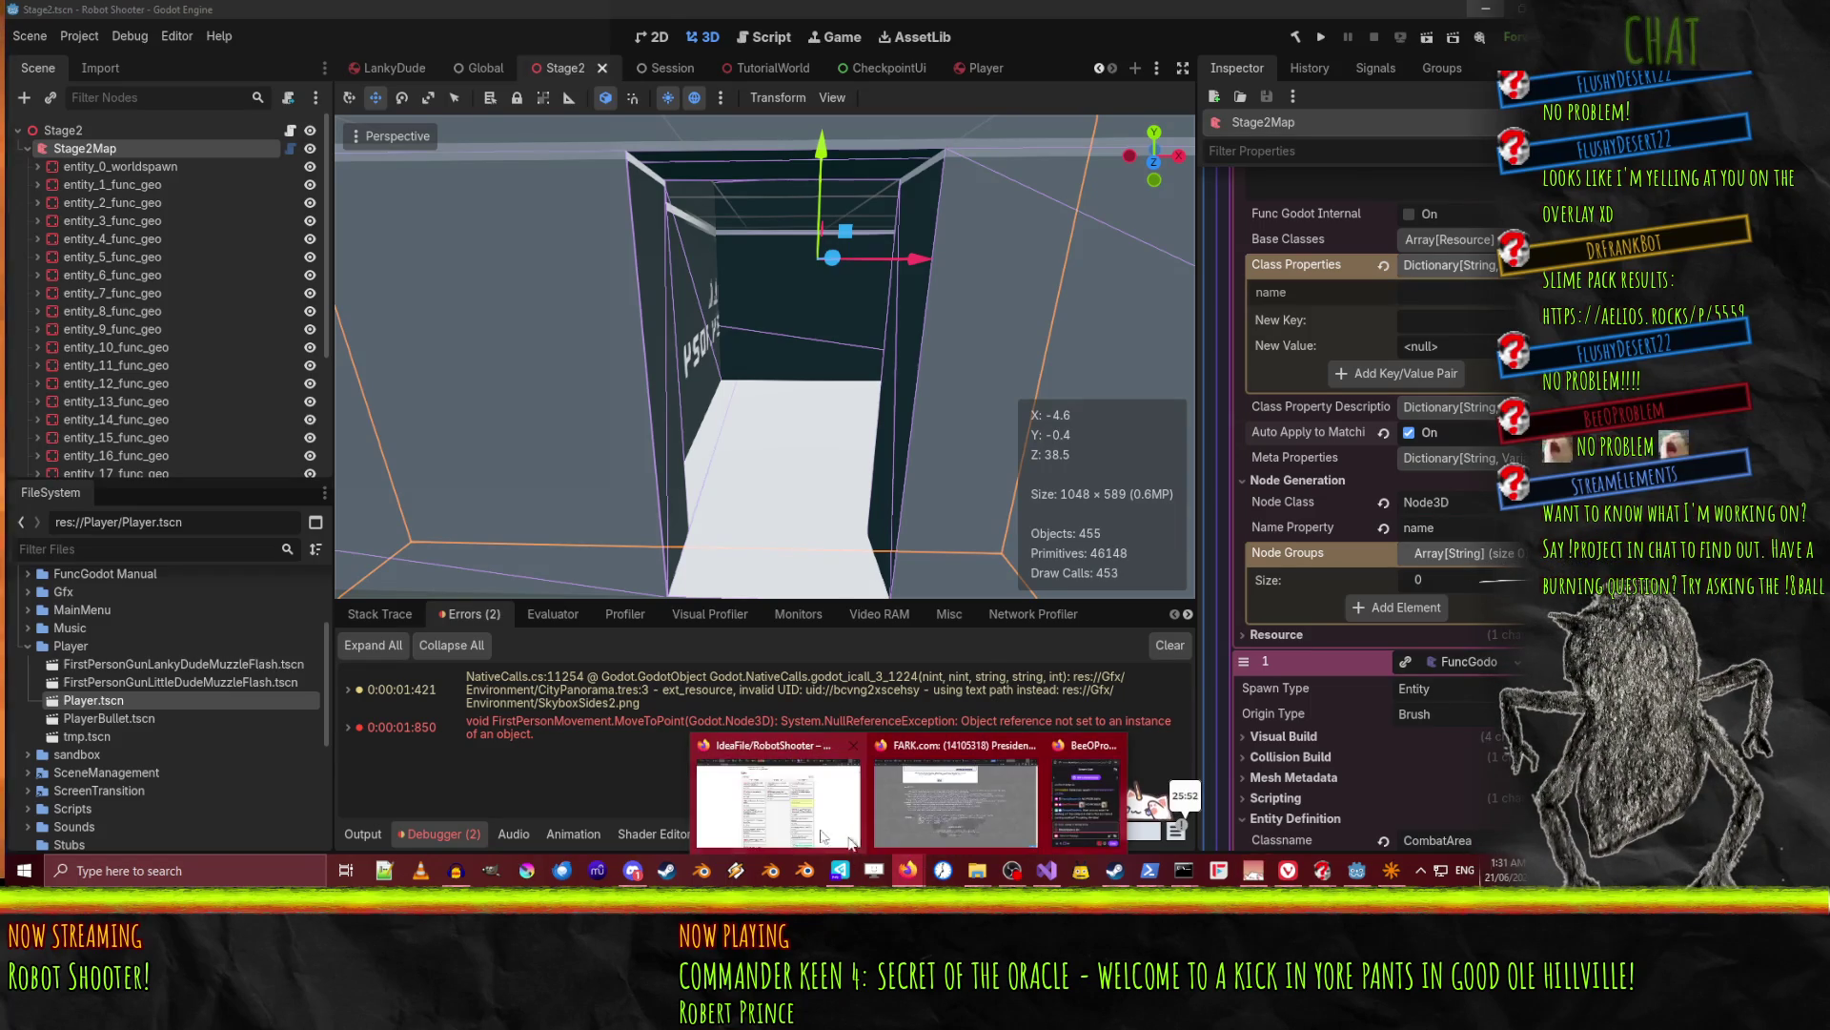
left_click(799, 831)
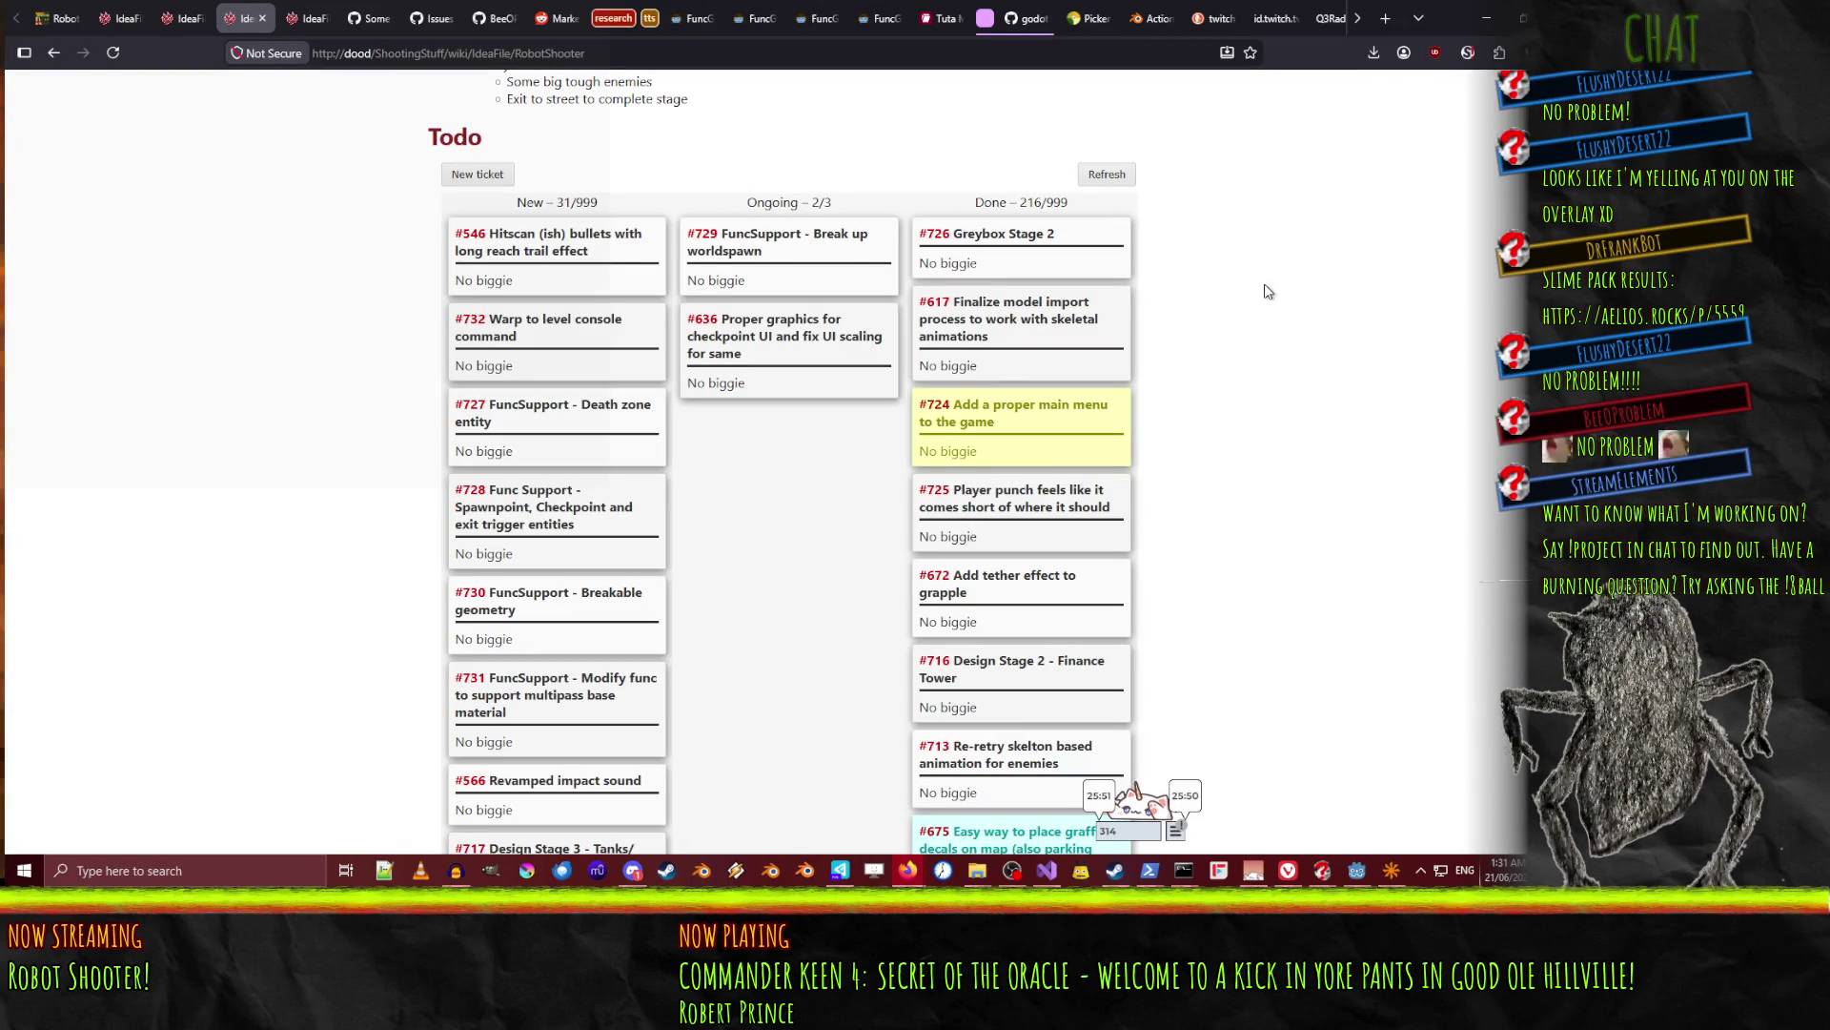